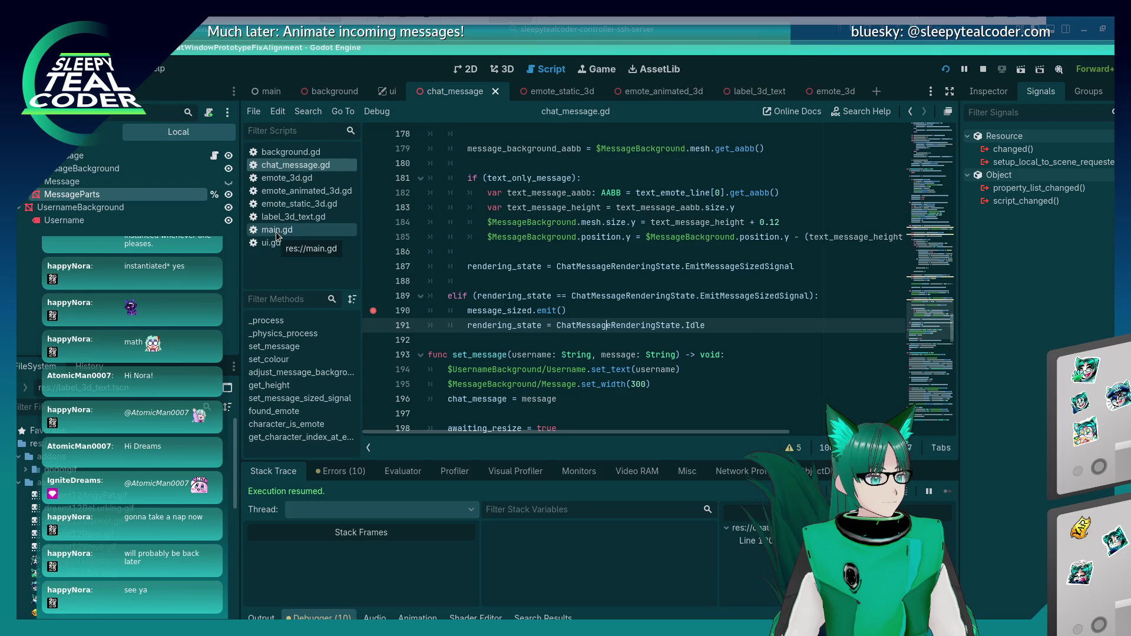
Step: Scroll through chat_message.gd, then switch to the main.gd script
scroll(575, 256, down, 6)
scroll(575, 255, down, 12)
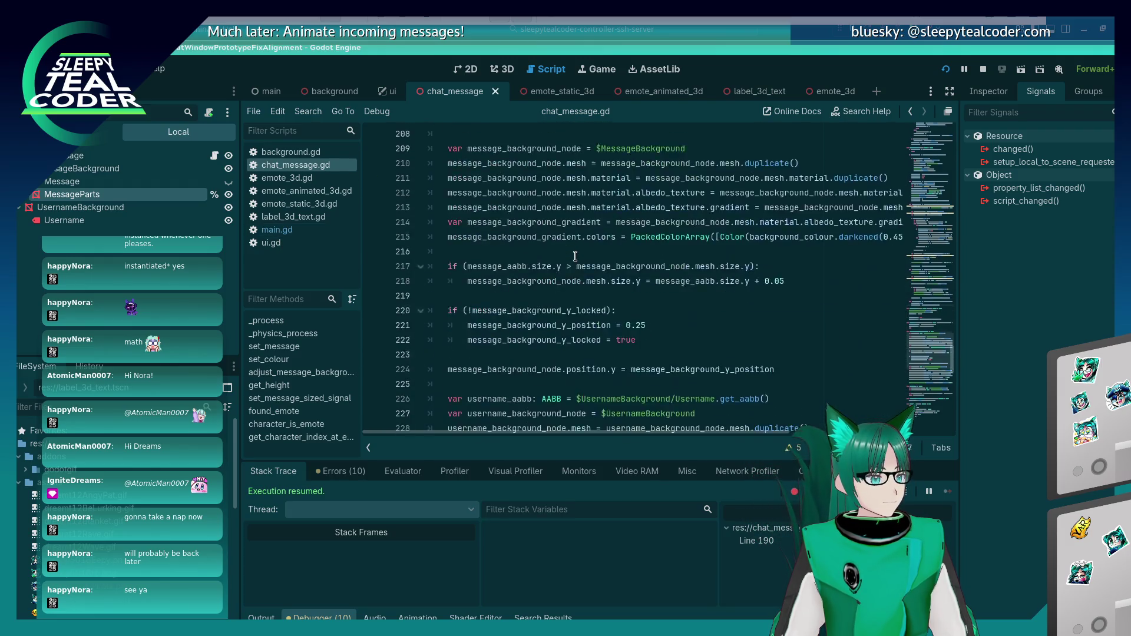
scroll(575, 254, down, 9)
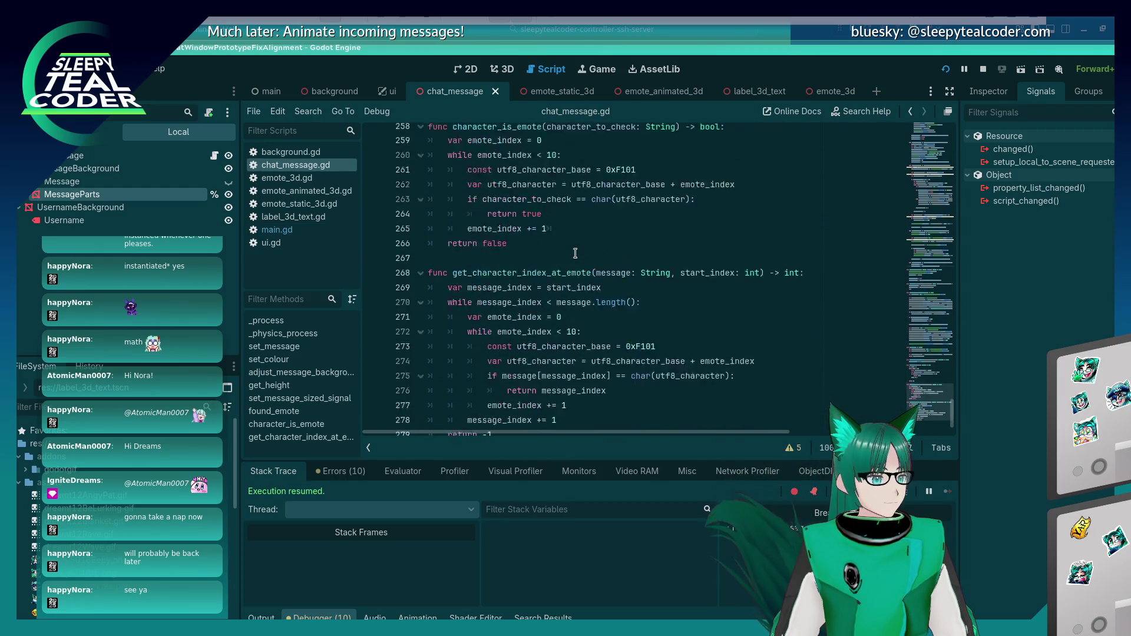
scroll(548, 318, up, 8)
scroll(549, 318, up, 20)
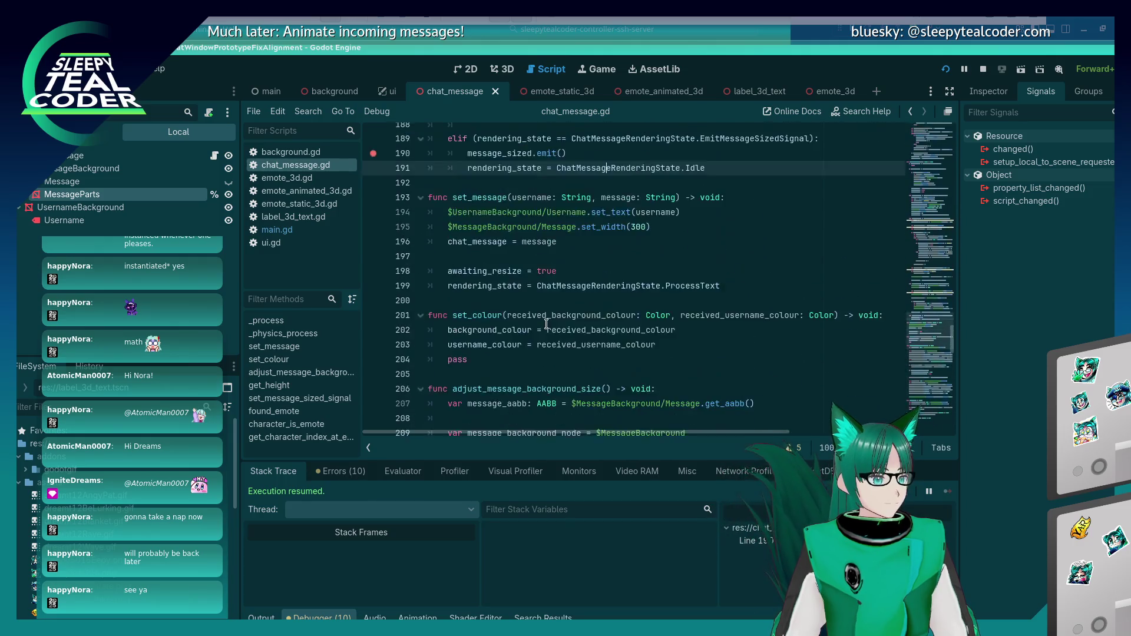
click(322, 242)
click(318, 231)
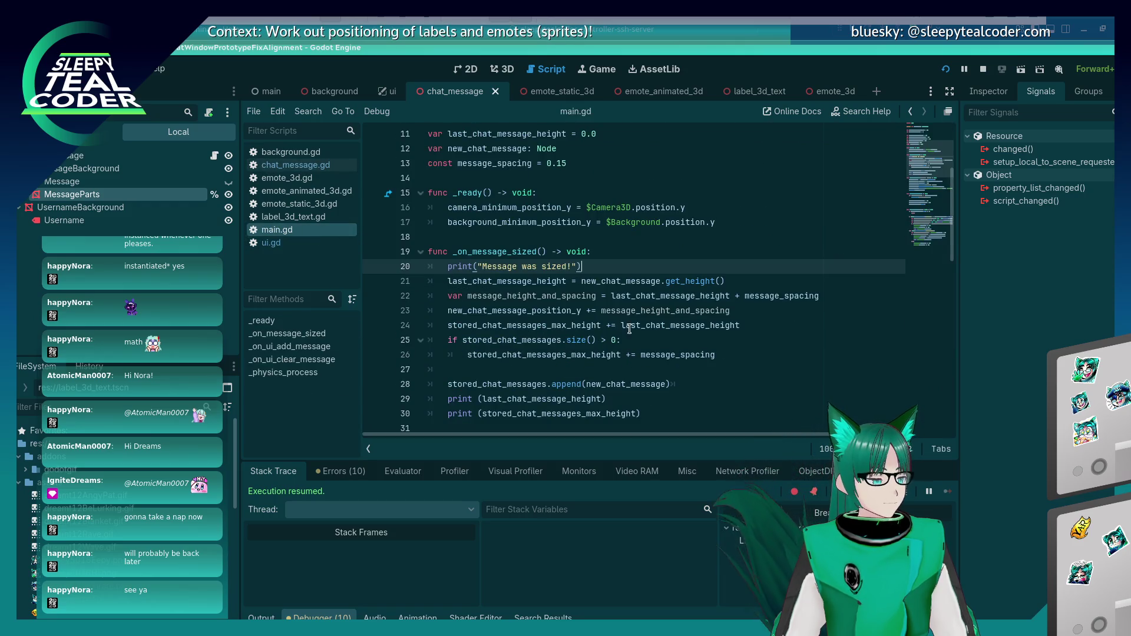
Step: Show the Output log of printed heights and put the caret on main.gd's get_height call
click(271, 617)
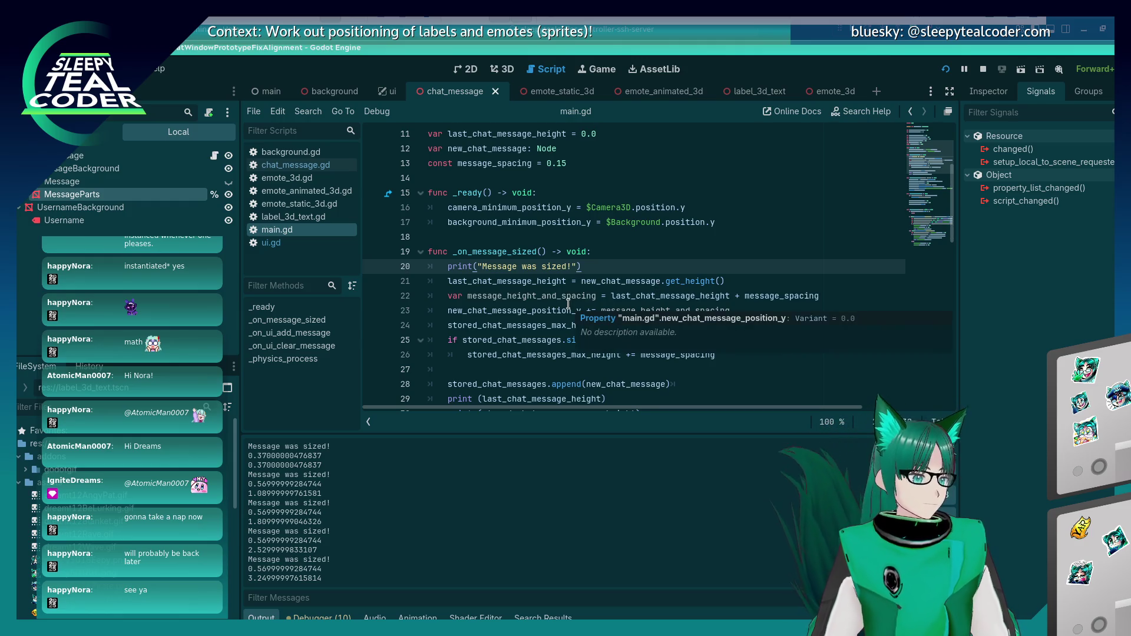
scroll(570, 304, down, 1)
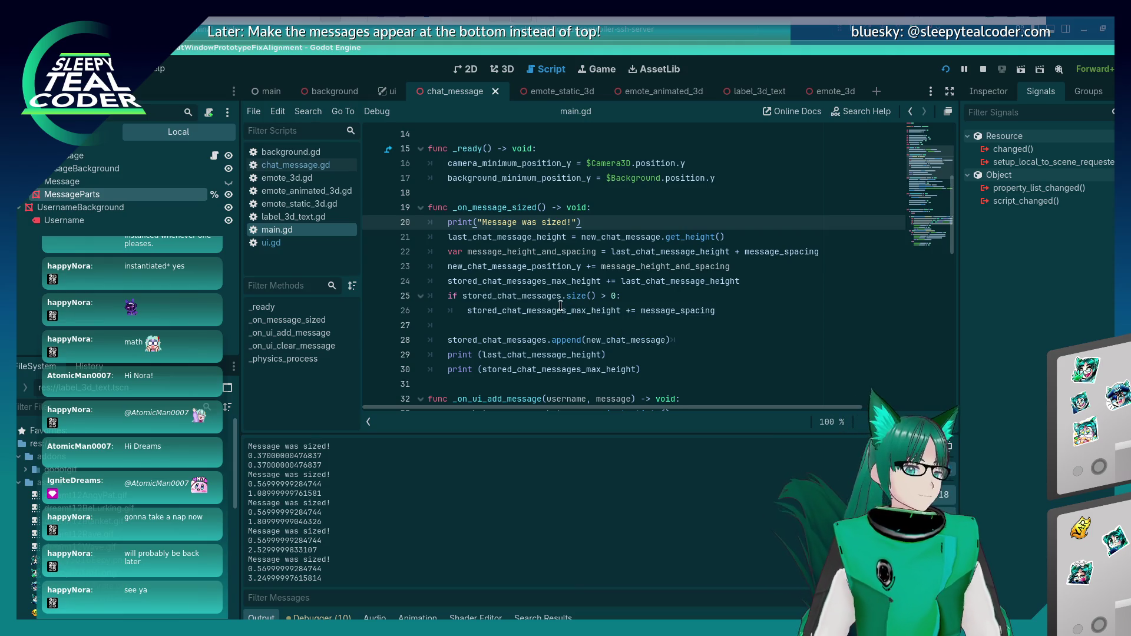
click(691, 238)
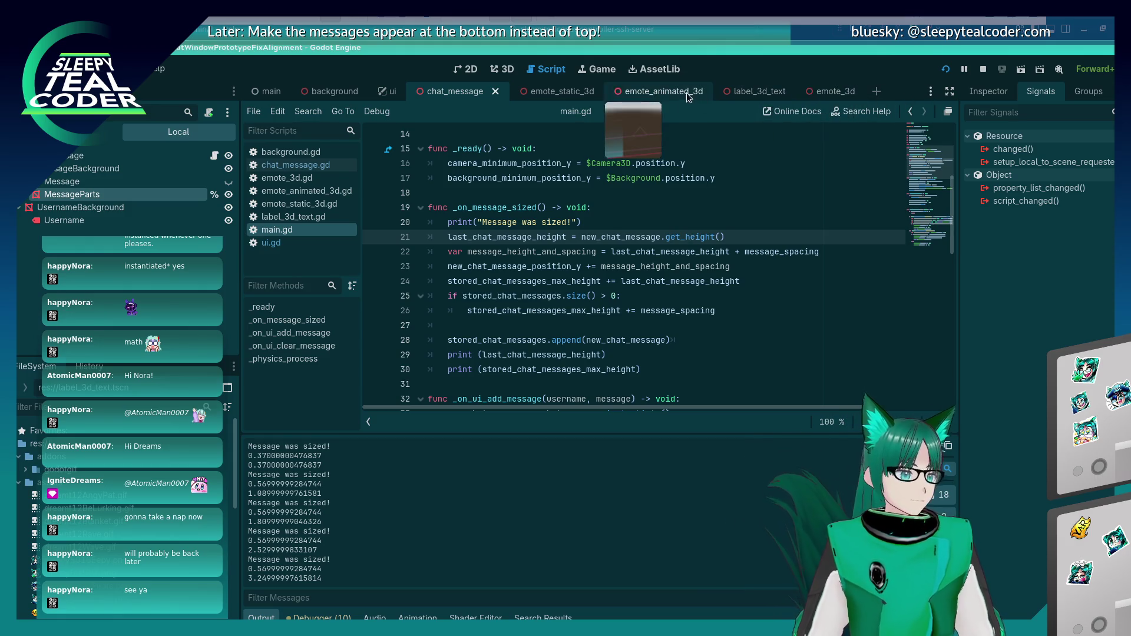
click(337, 168)
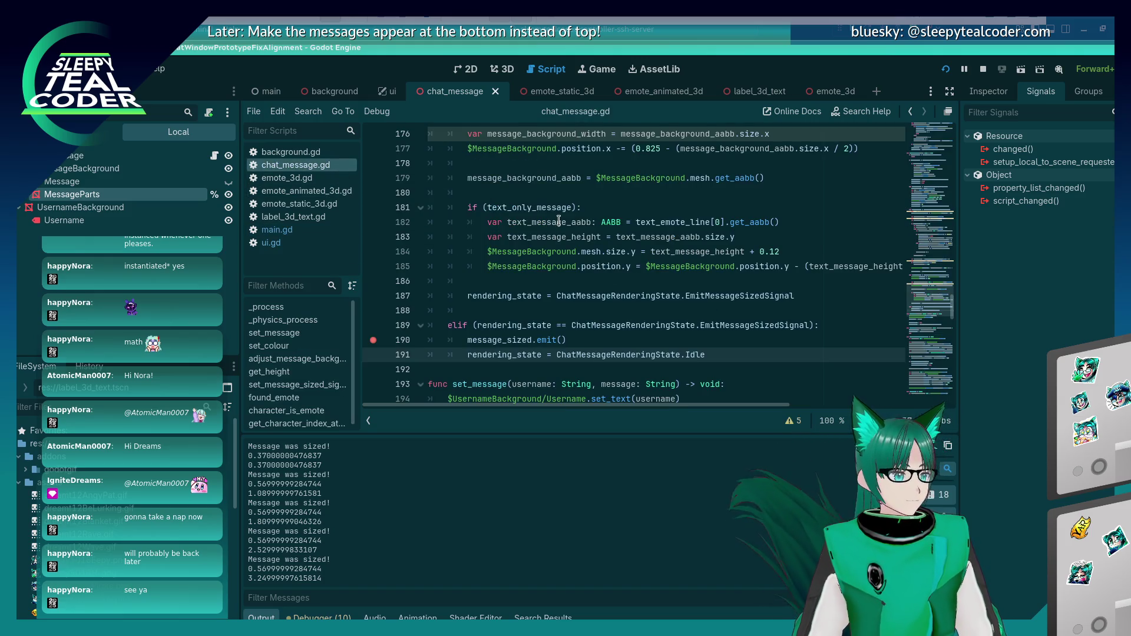
click(558, 222)
key(ctrl+f)
text(get_height)
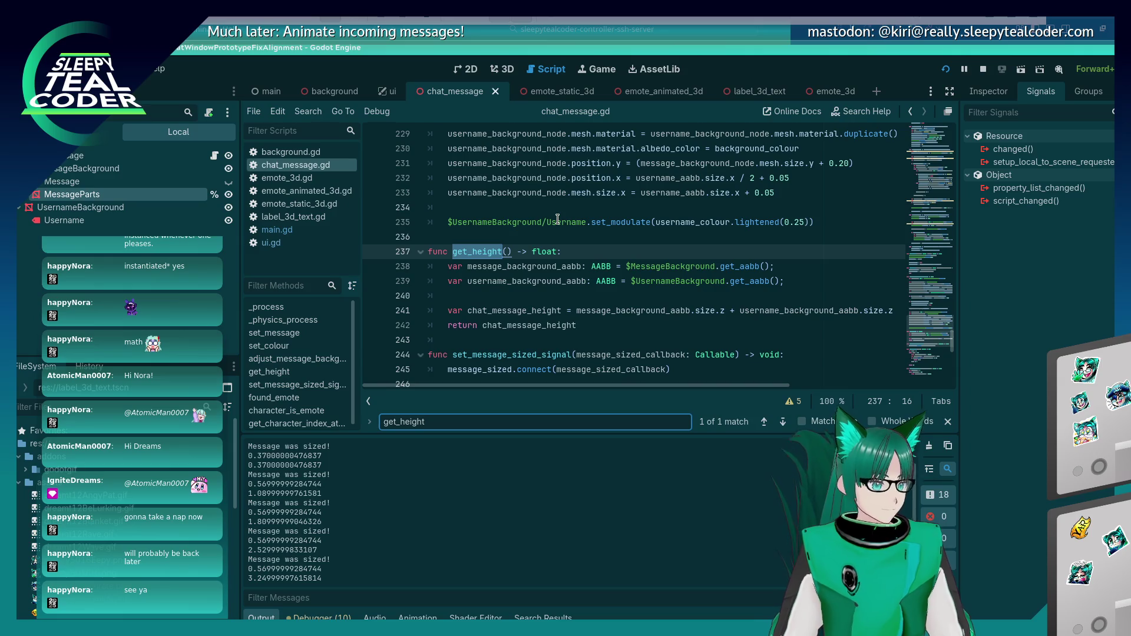
click(285, 231)
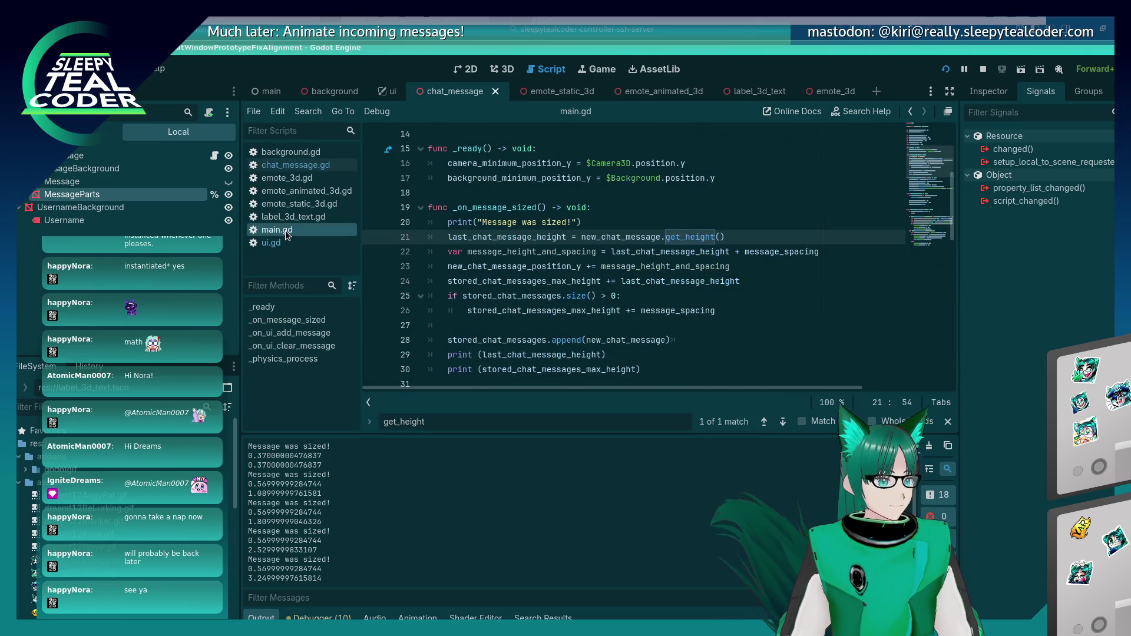
scroll(653, 284, up, 1)
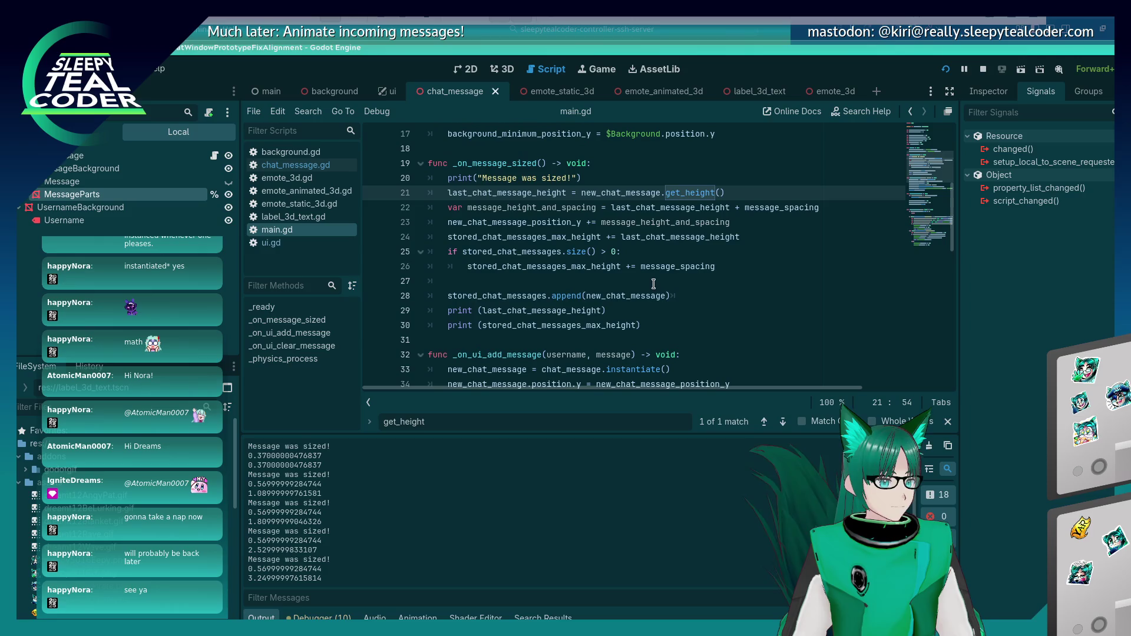
mouse_move(666, 270)
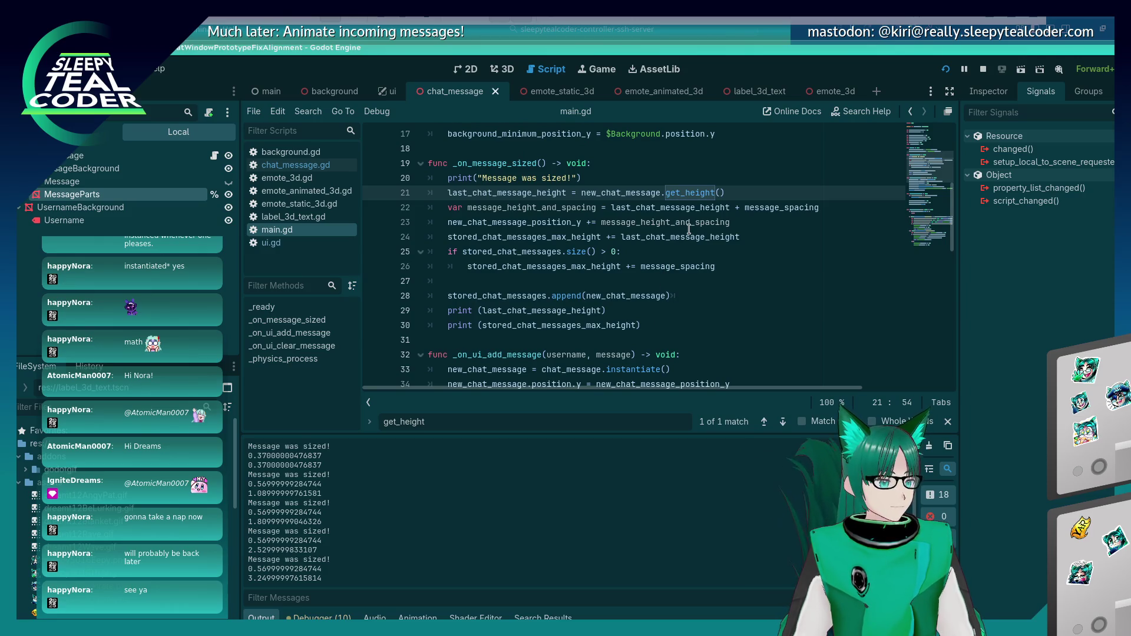
mouse_move(690, 226)
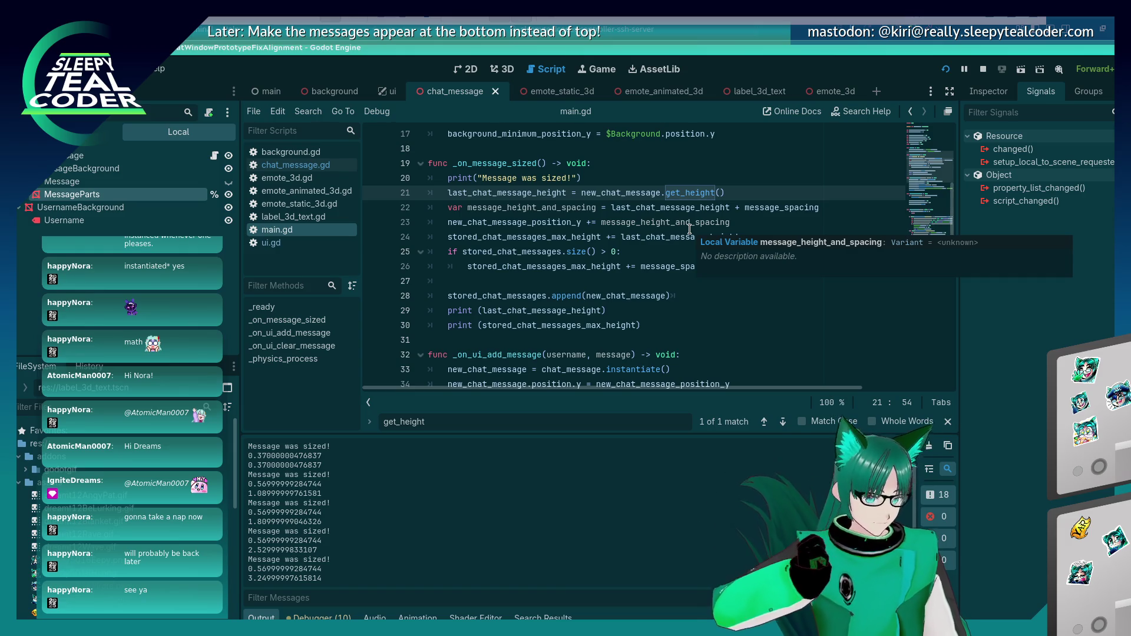
key(alt+Tab)
key(alt+Tab)
key(alt+Tab)
key(alt+Tab)
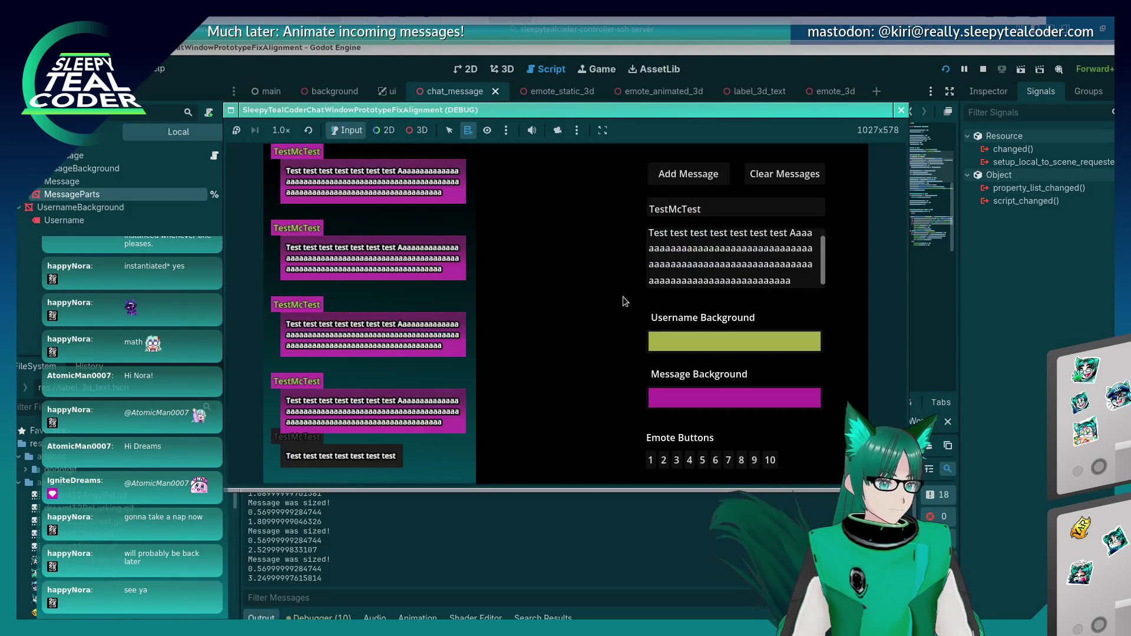
Step: Clear the chat, add one test message, and resume from the line 190 breakpoint with F12
click(763, 176)
click(702, 175)
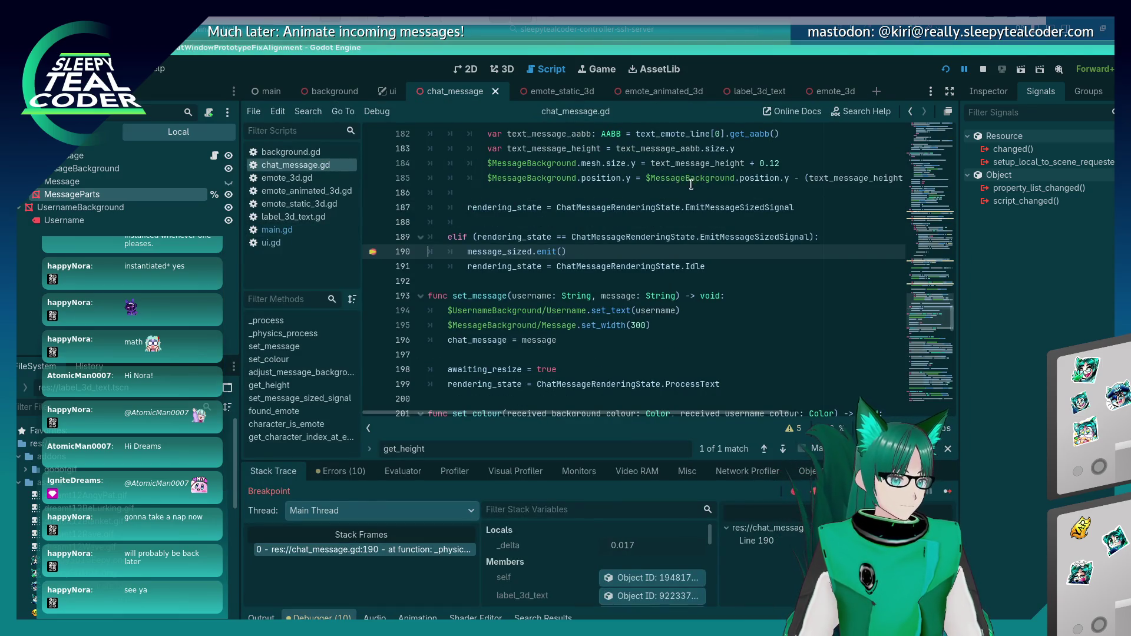
key(F12)
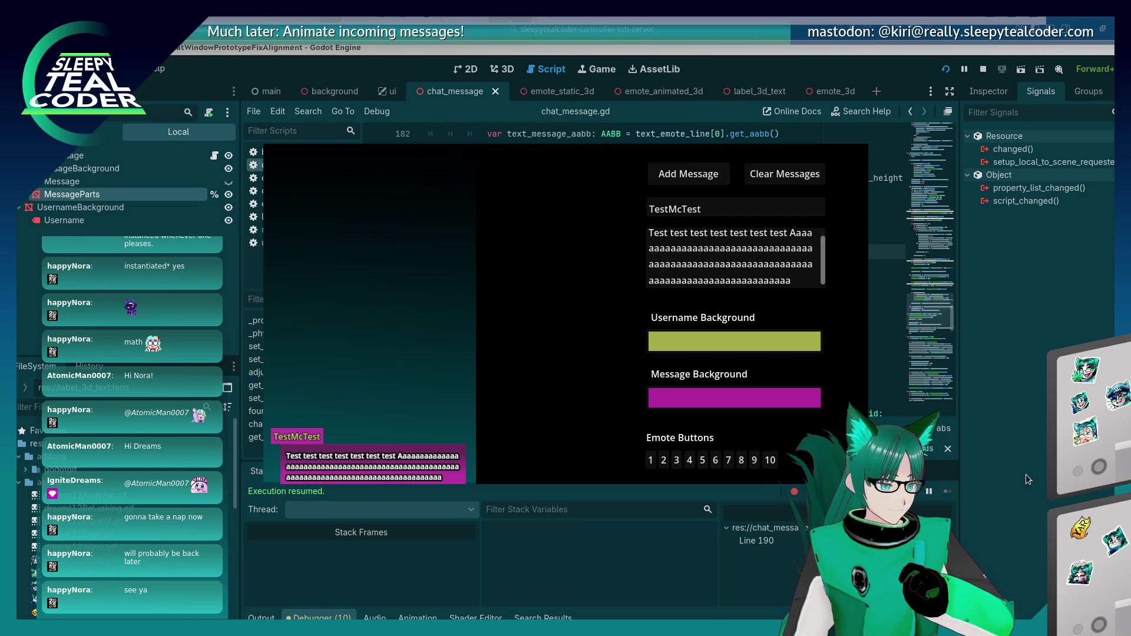
Step: Back in the editor, check set_message and open label_3d_text.gd
key(alt+Tab)
click(654, 296)
scroll(589, 266, up, 2)
scroll(589, 235, down, 3)
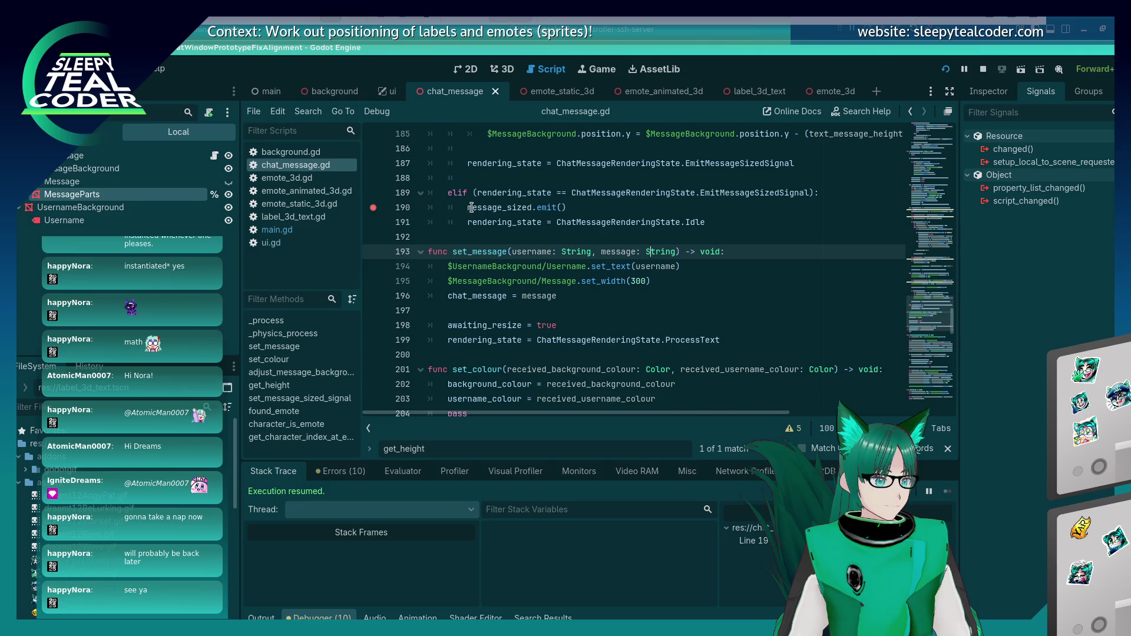
click(338, 218)
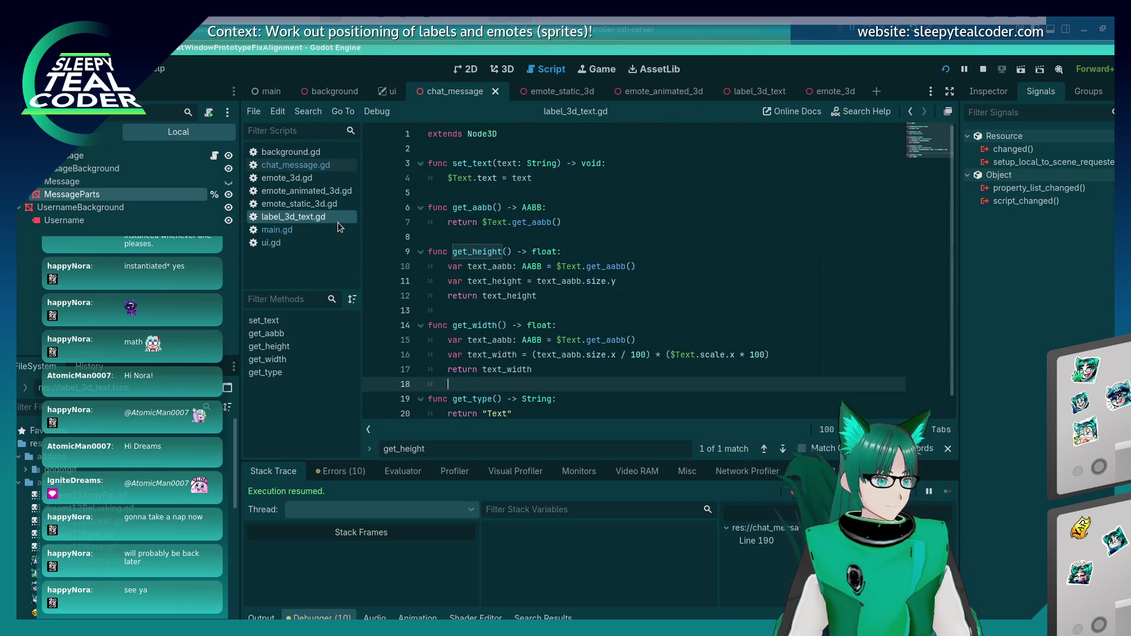
Step: In main.gd, add a dedented else: line 27 after the message_spacing check
click(335, 230)
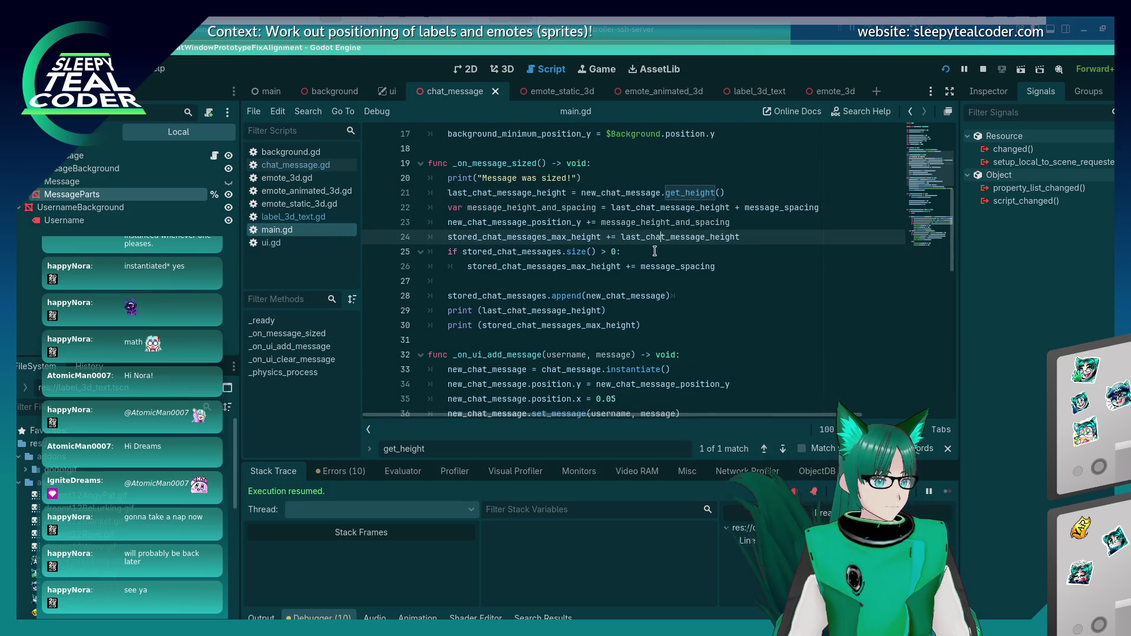
click(722, 266)
key(Return)
key(BackSpace)
text(el)
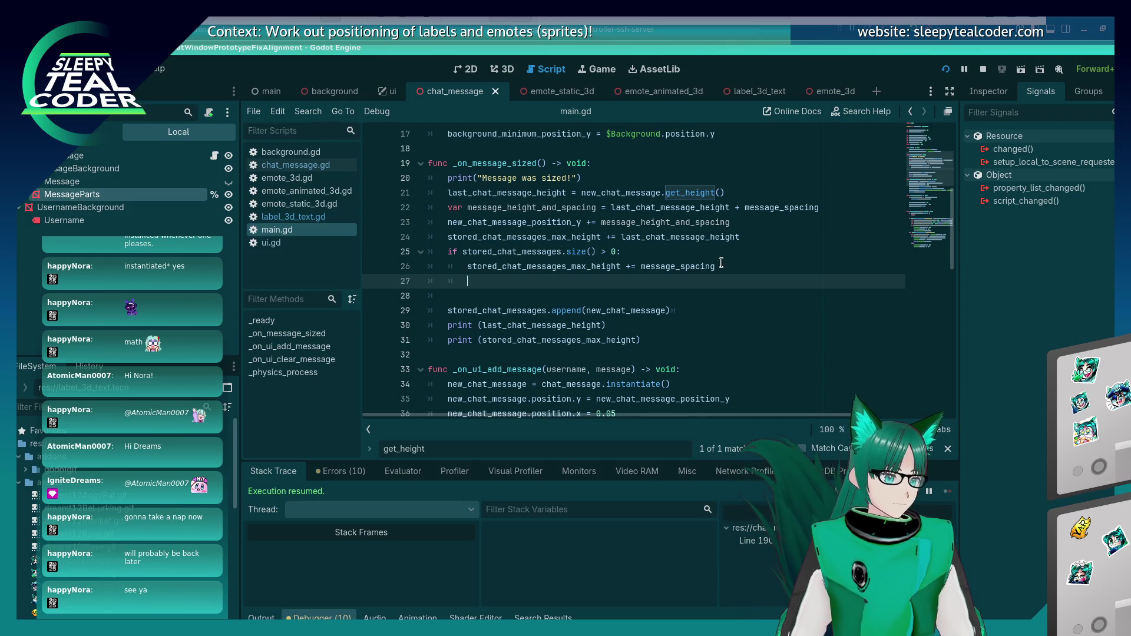
text(se:)
key(Return)
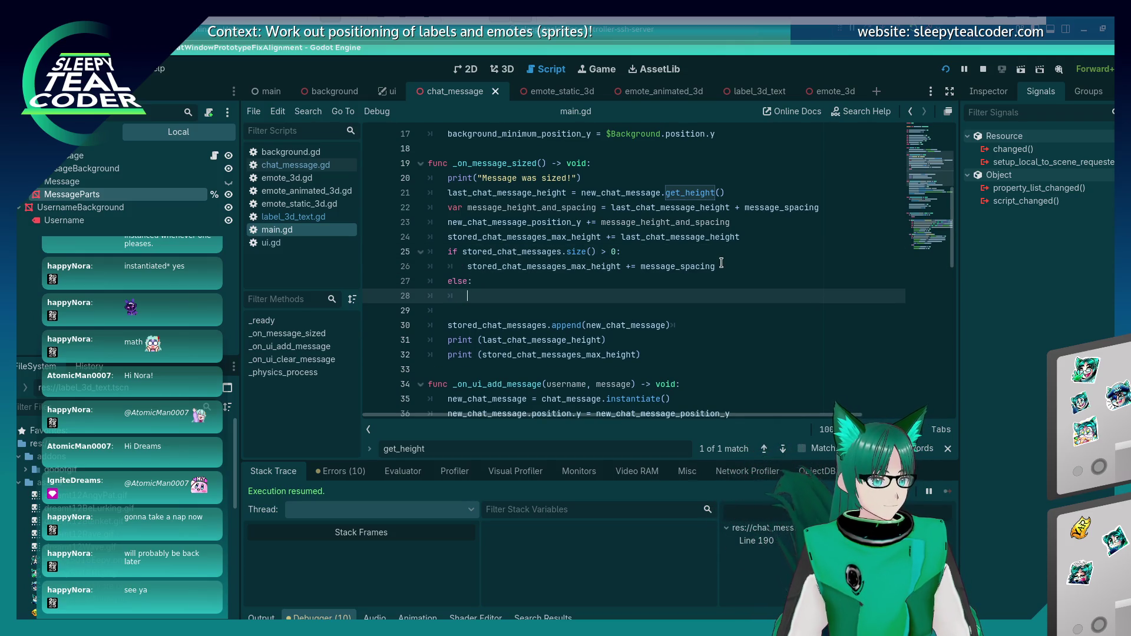
Step: Abandon the half-typed line inside the else branch and run the game with F5
text(stor)
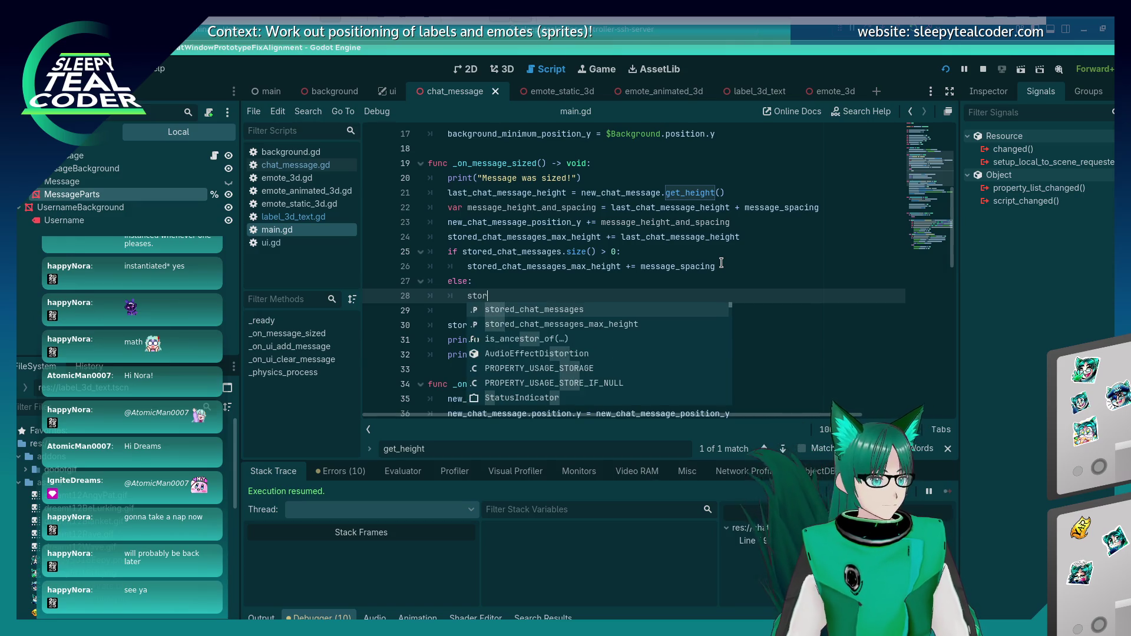
key(BackSpace)
key(BackSpace)
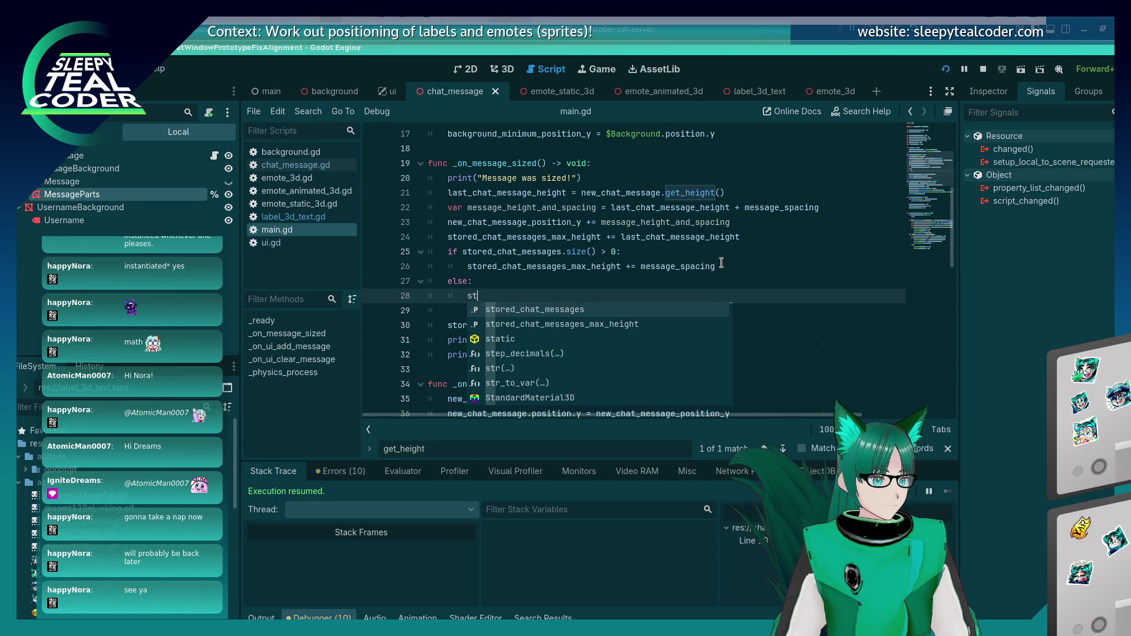
key(BackSpace)
key(BackSpace)
key(BackSpace)
text(:)
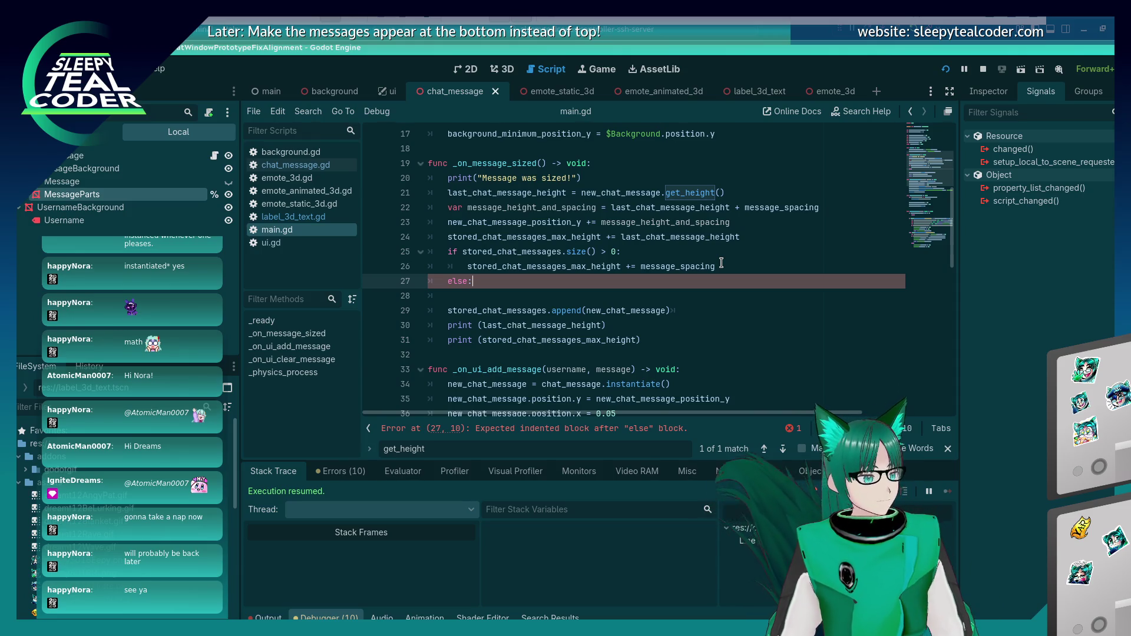
key(F5)
Step: Add a default test message, then a longer 'Aaaaaaaaaaaaaaaaaaaaaaaaaaaaaaaaaaaaaaaaaaaaaaaaaaaaa' message, resuming past each breakpoint
click(688, 175)
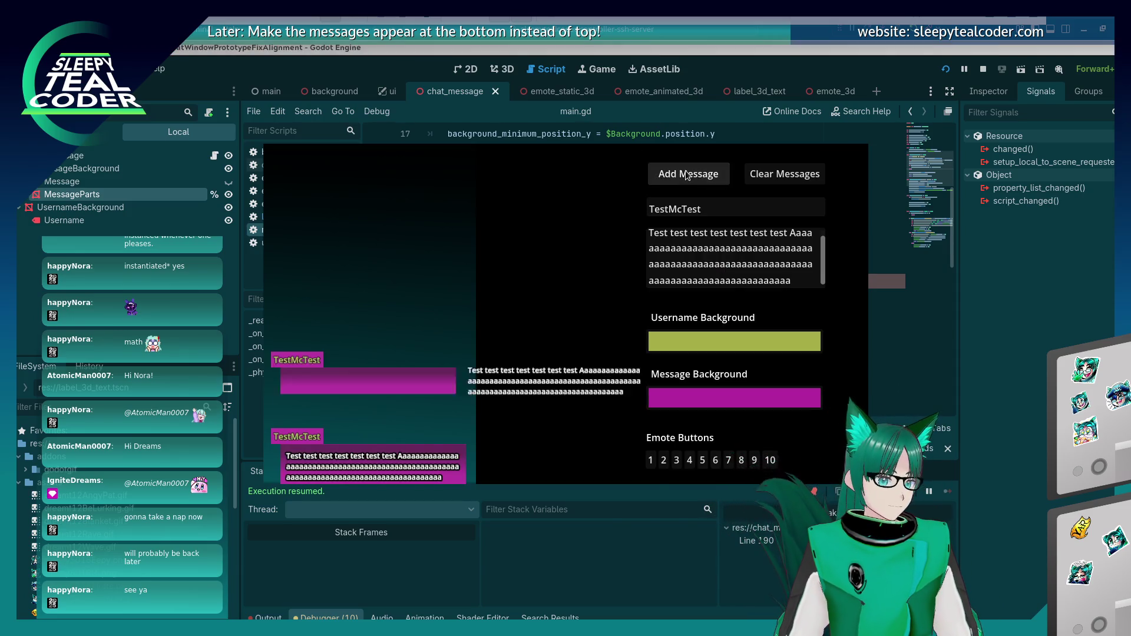
click(948, 490)
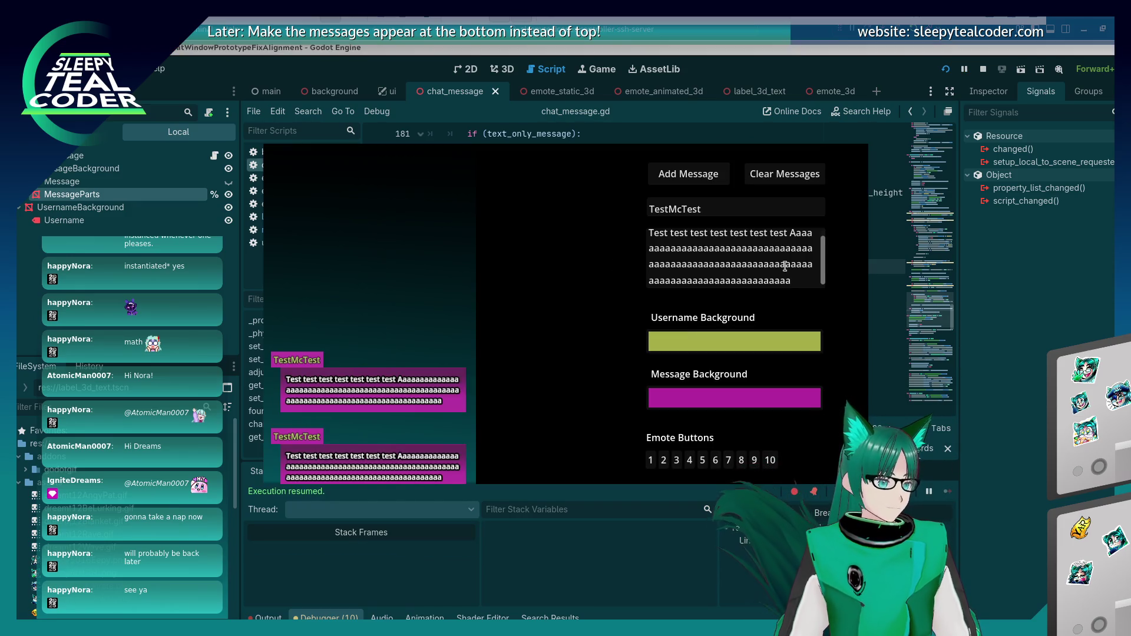
click(804, 283)
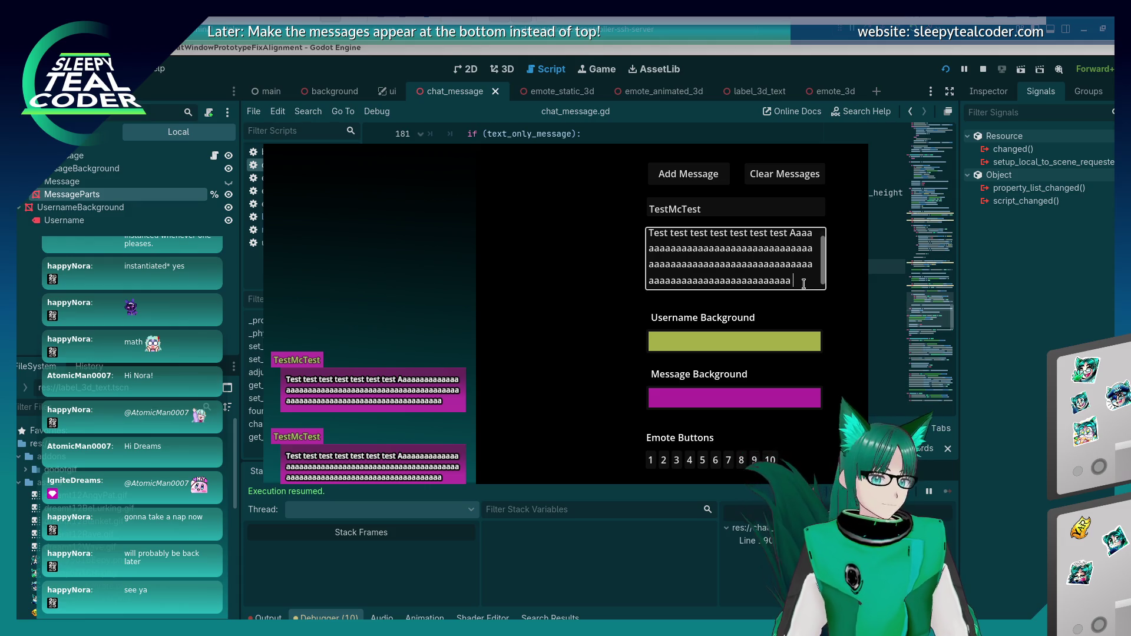
text(Aaaaaaaaaaaaaaaaaaaaaaaaaaaaaaaaaaaaaaaaaaaaaaaaaaaaa)
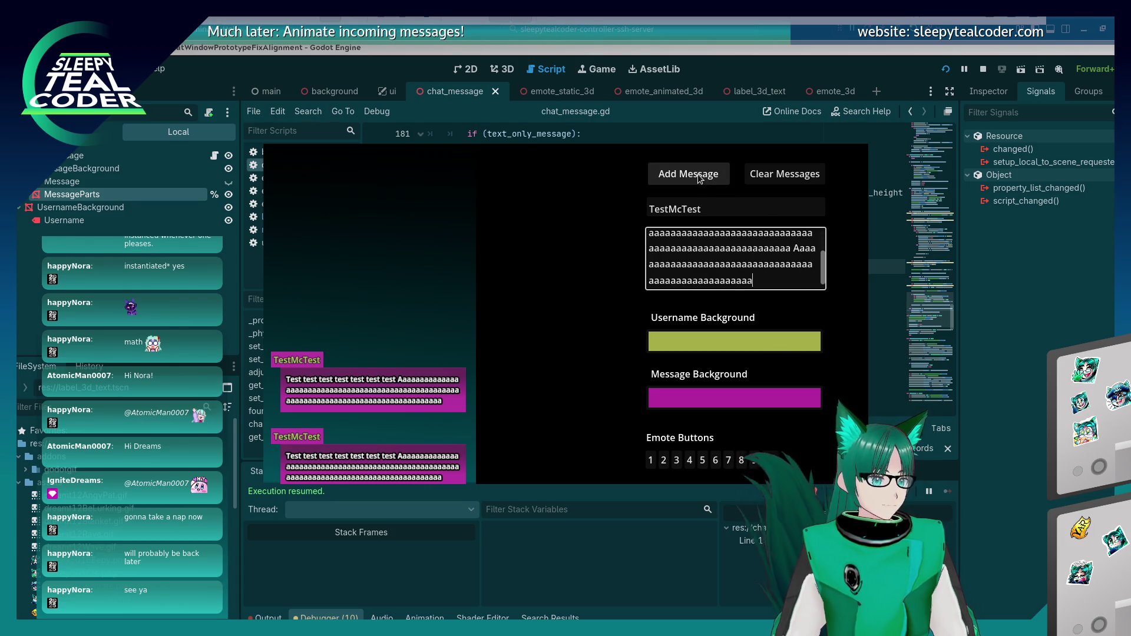
click(700, 178)
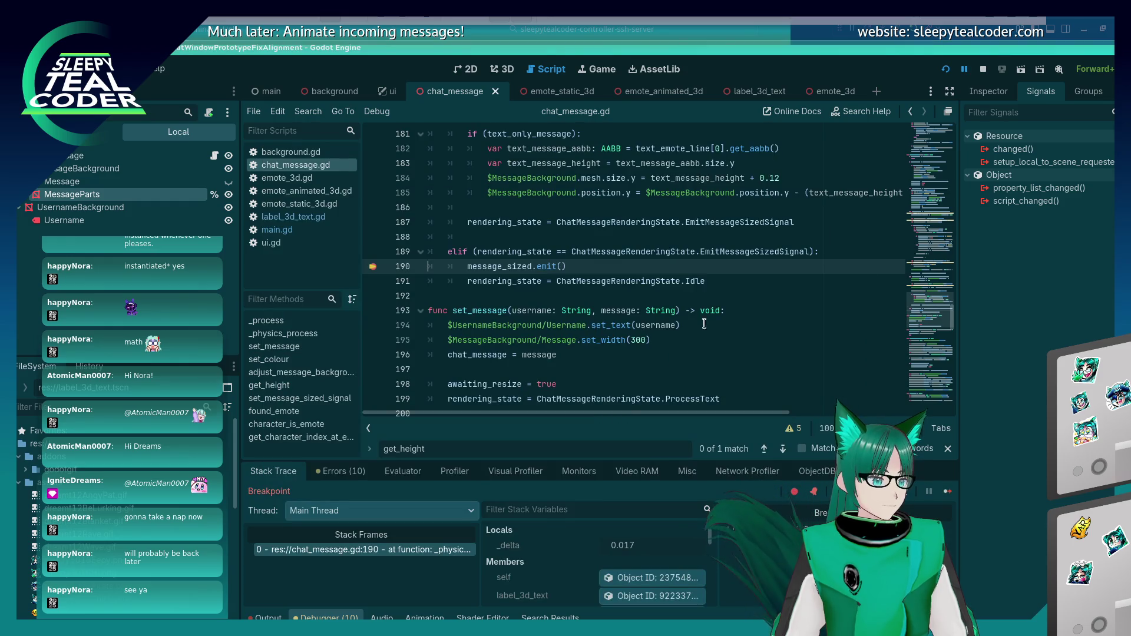
click(945, 491)
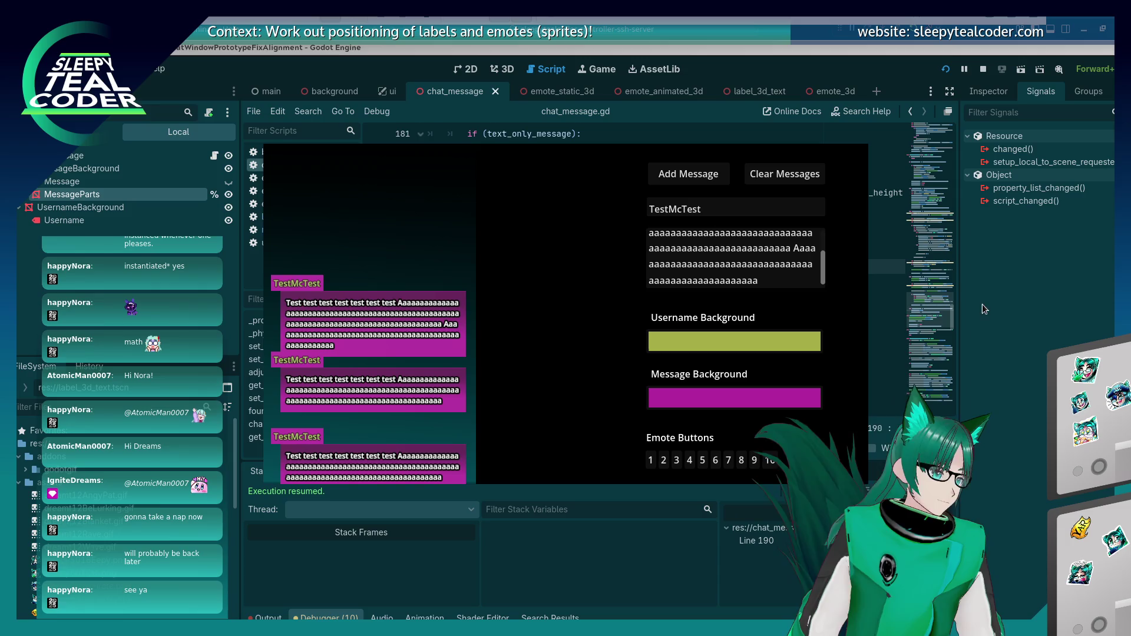
Step: Set the message background to teal (2bb4a1), add a message in it, and resume
click(734, 397)
click(807, 224)
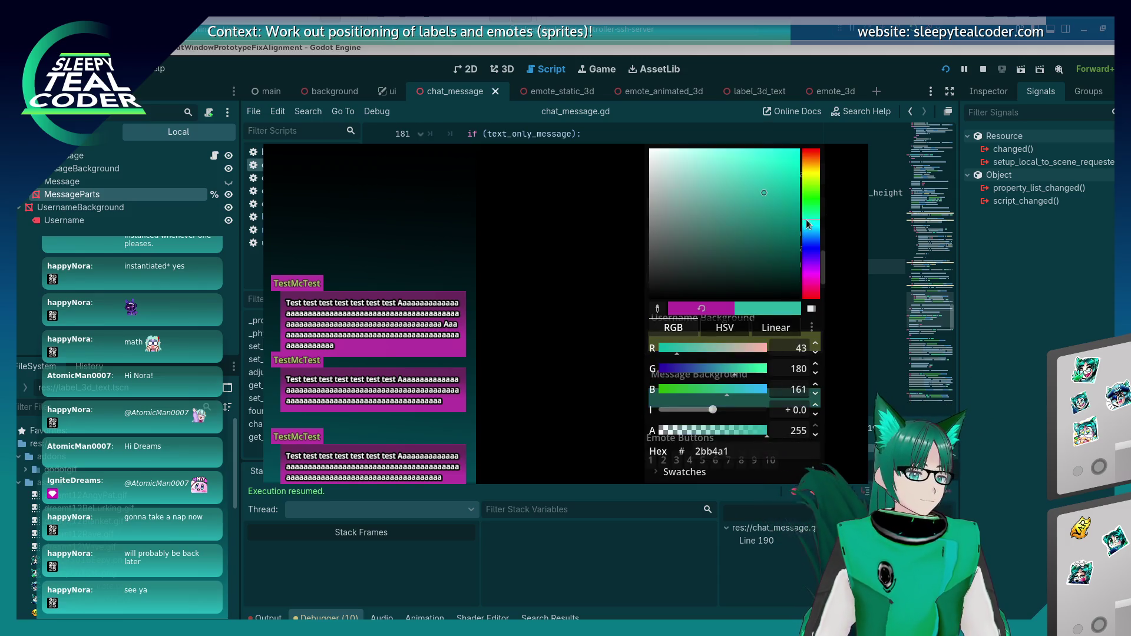
click(510, 230)
click(702, 172)
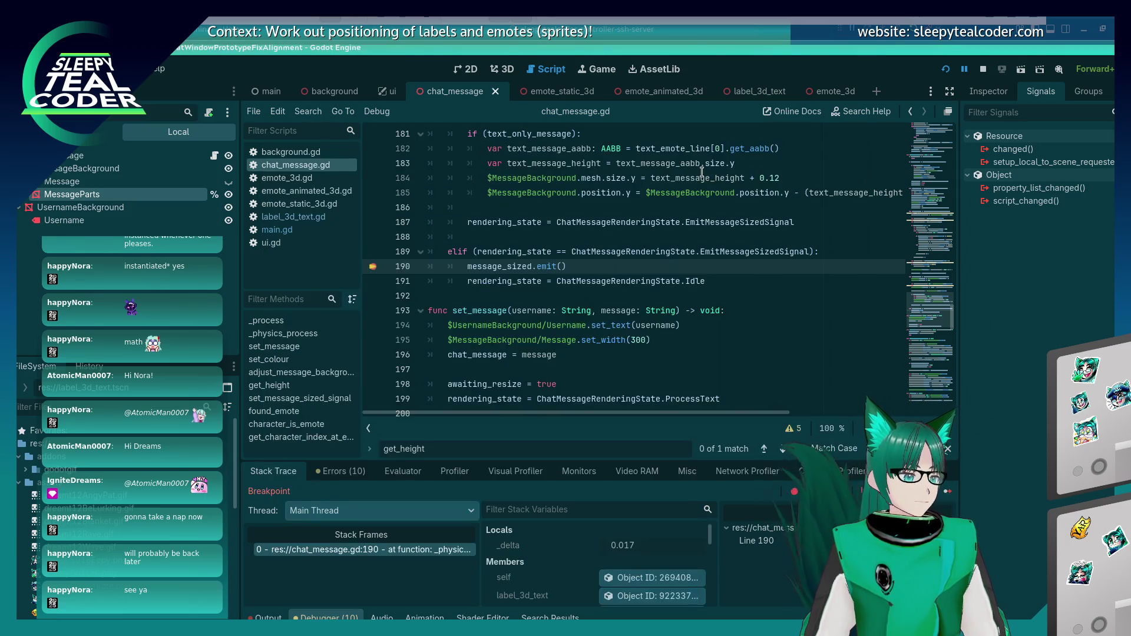
key(F12)
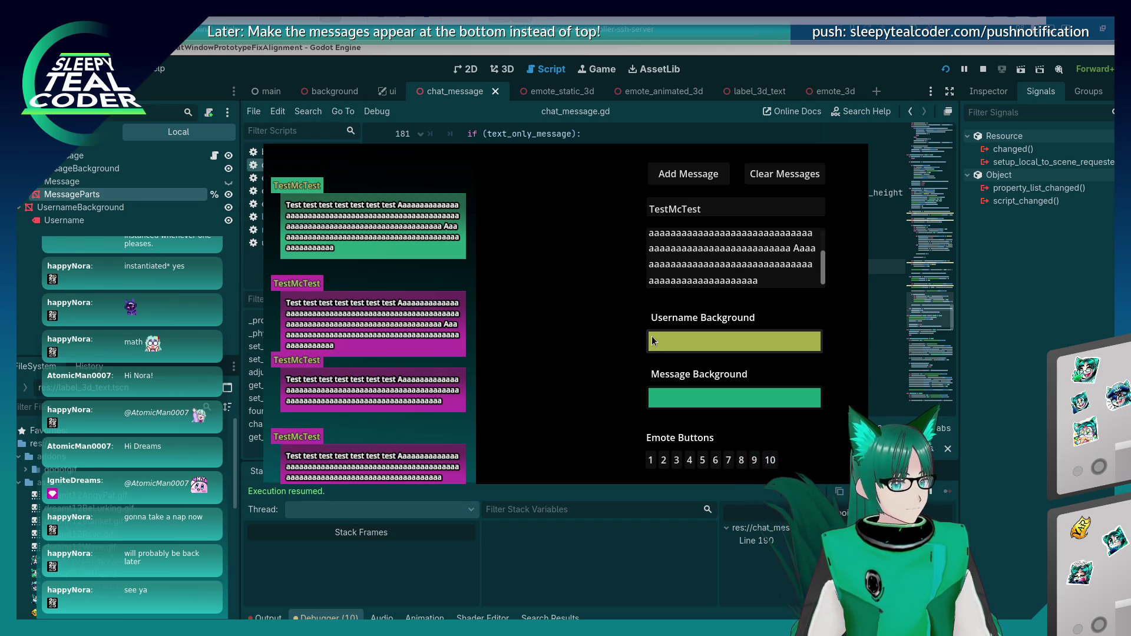
Step: In main.gd, make line 24 add new_chat_message_position_y to the stored max height
click(1052, 312)
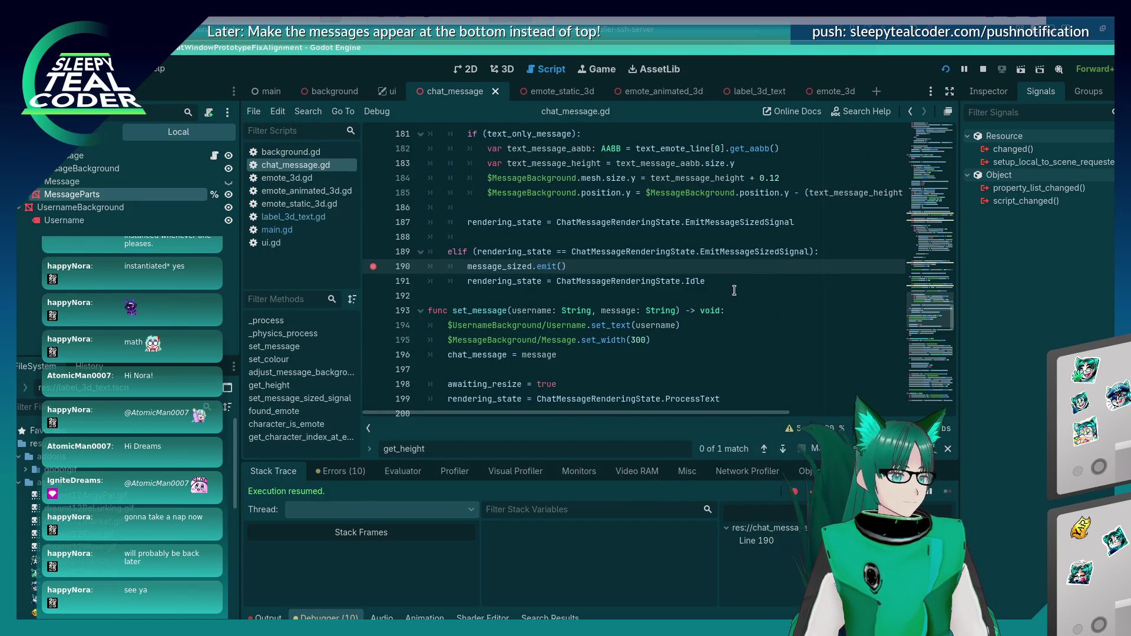
scroll(748, 288, up, 2)
scroll(748, 287, down, 3)
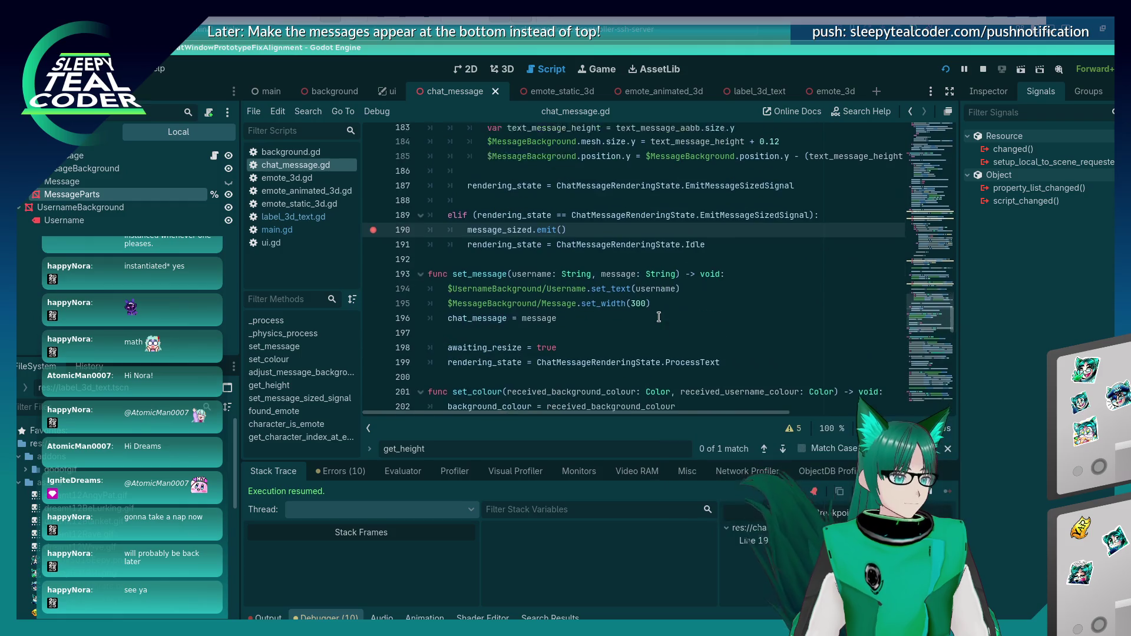
click(333, 231)
click(699, 268)
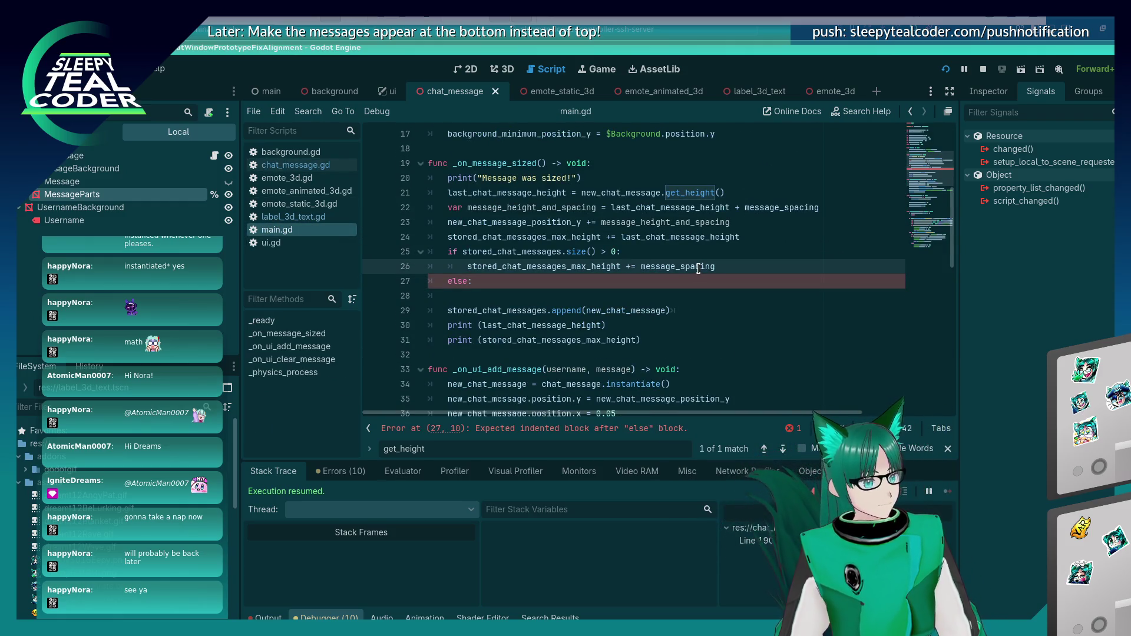
mouse_move(698, 268)
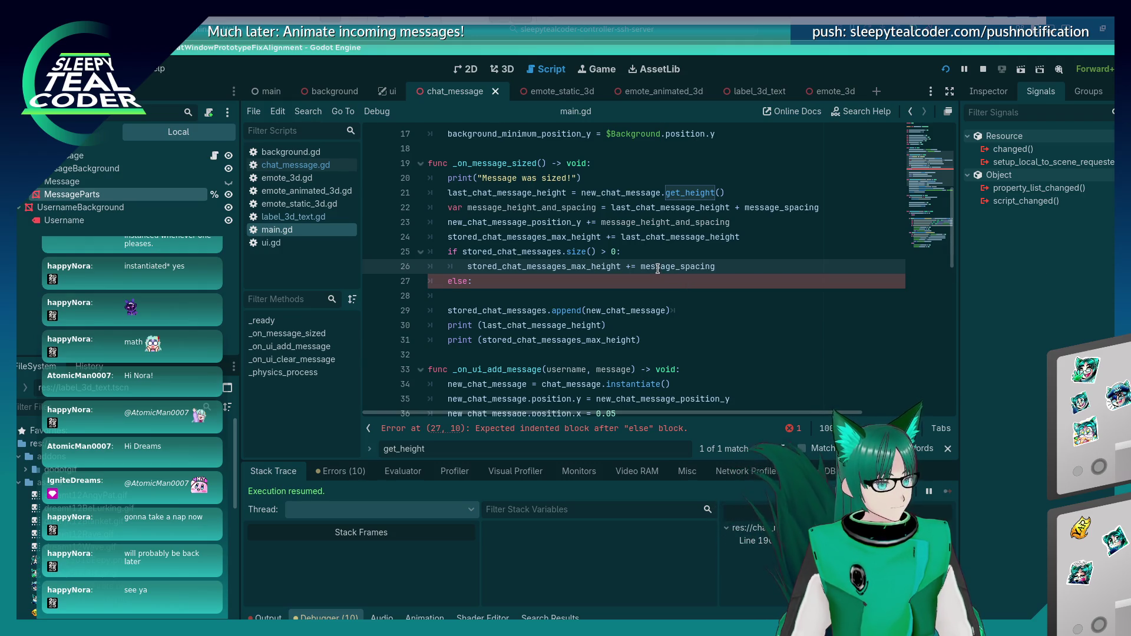
double_click(523, 222)
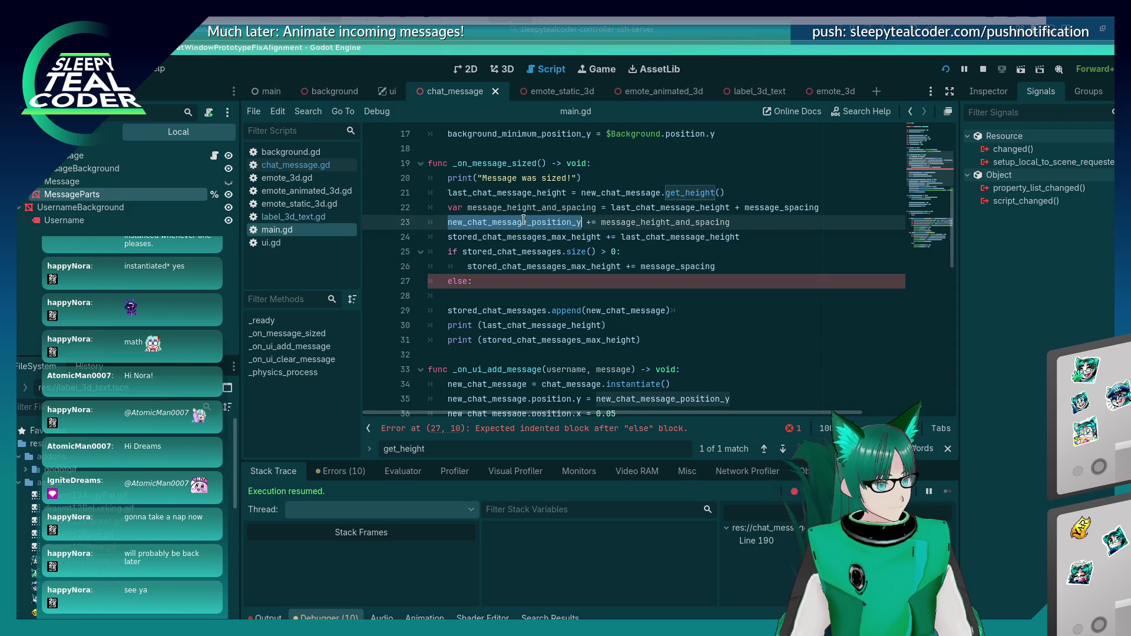
double_click(665, 235)
Step: Comment out the size-check if/else on lines 25–27, then save, run, and add a test message
click(447, 258)
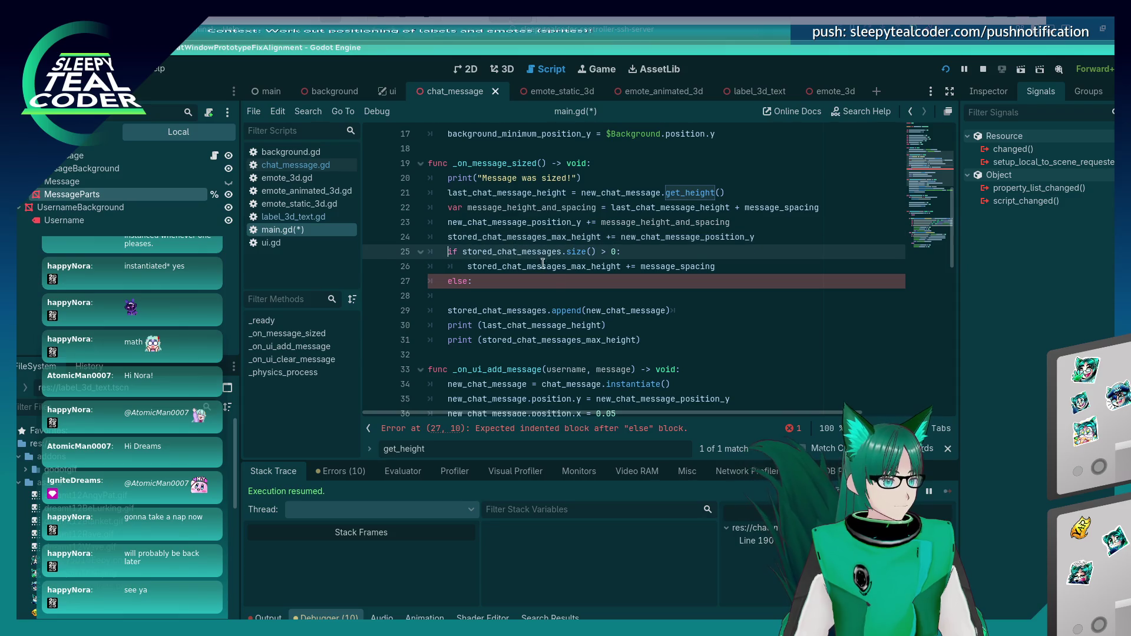
click(556, 285)
key(ctrl+k)
key(Up)
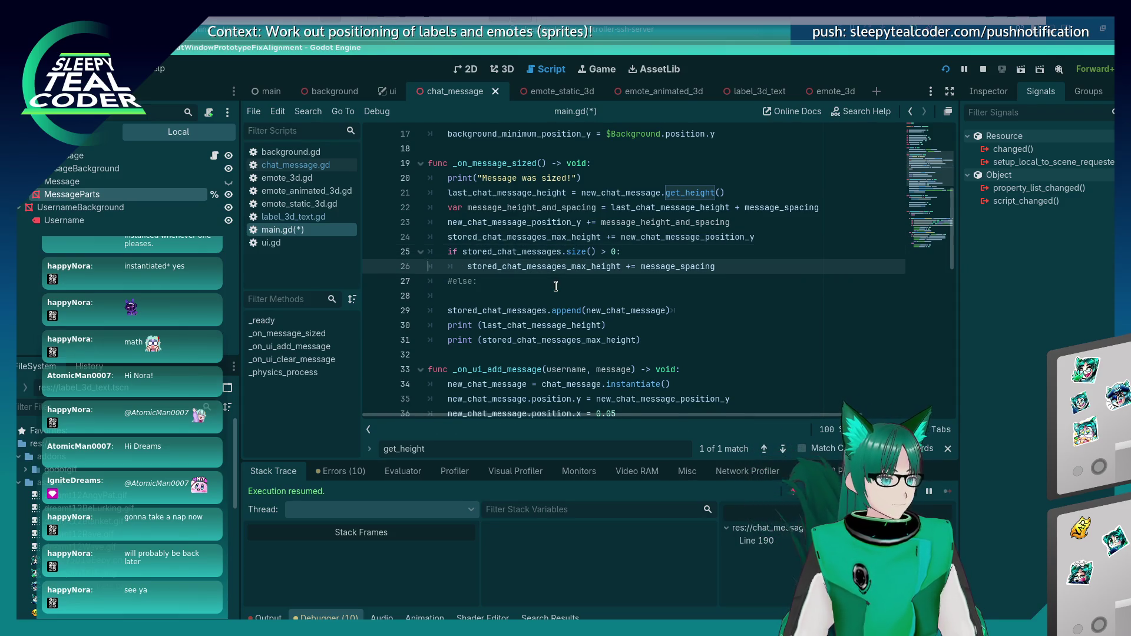
key(ctrl+k)
key(Up)
key(ctrl+k)
key(F5)
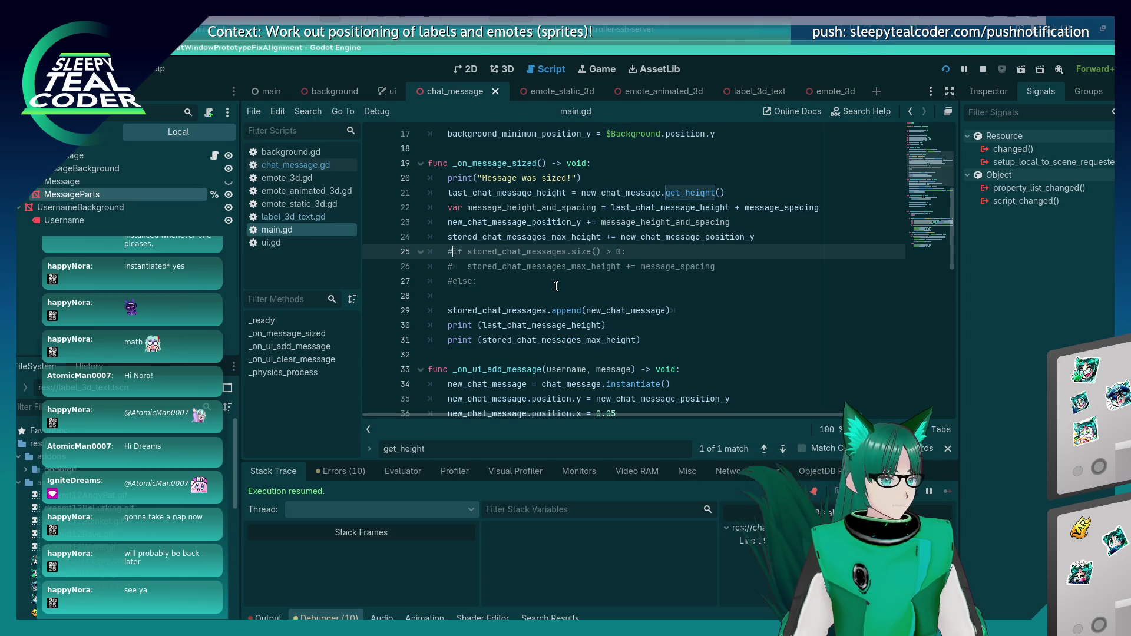
click(682, 173)
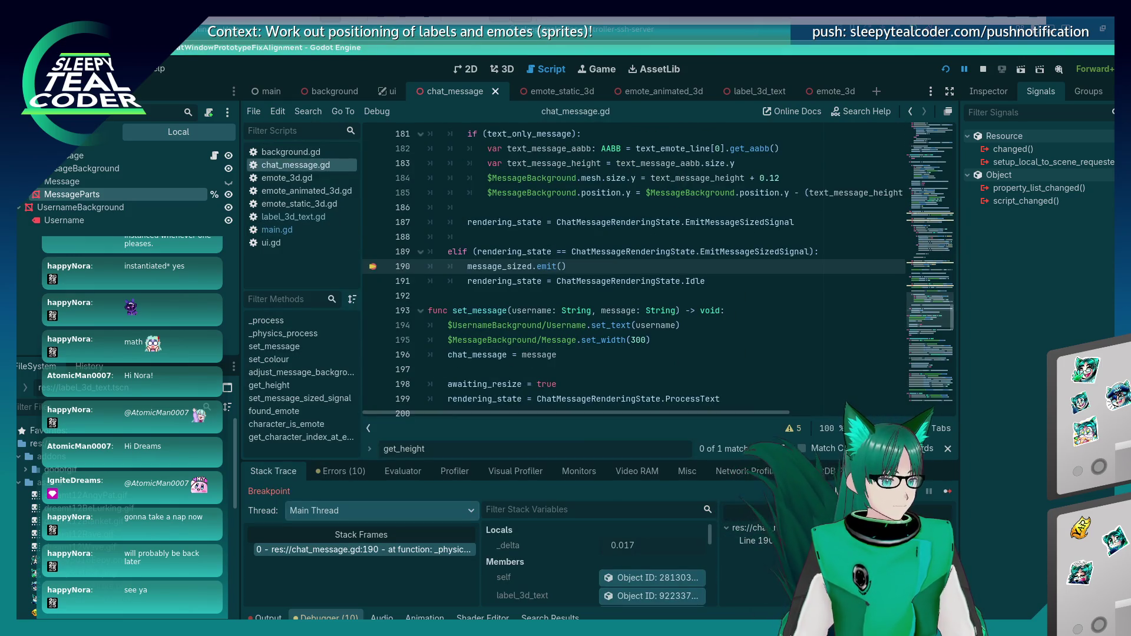
Step: Shorten the message text and add two more test messages, resuming past each breakpoint
click(943, 491)
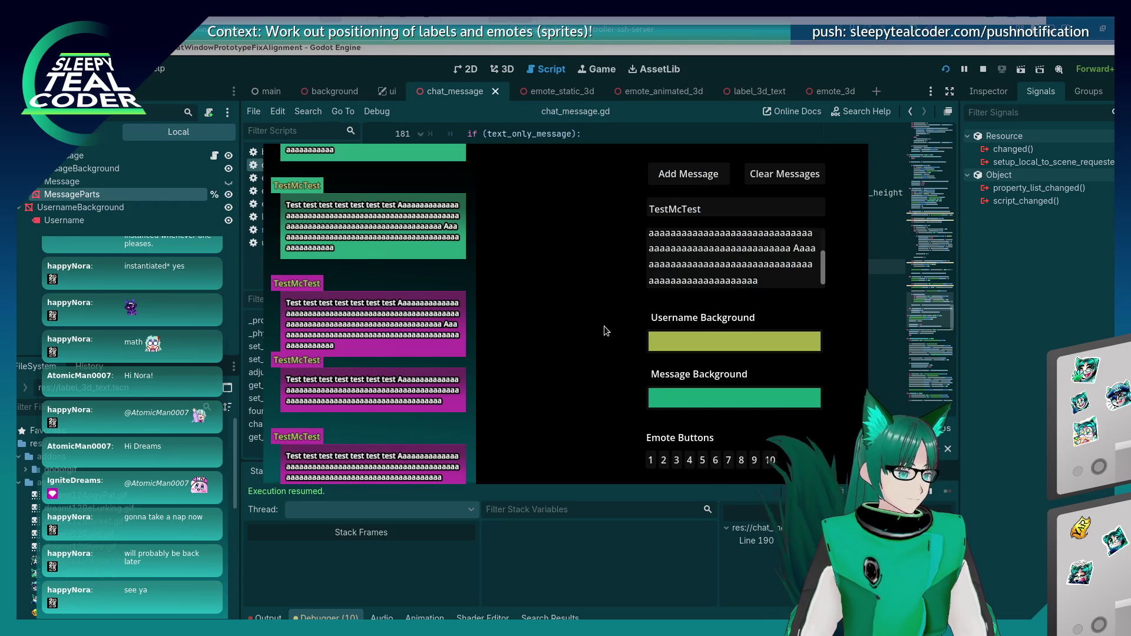
drag(763, 282, 768, 234)
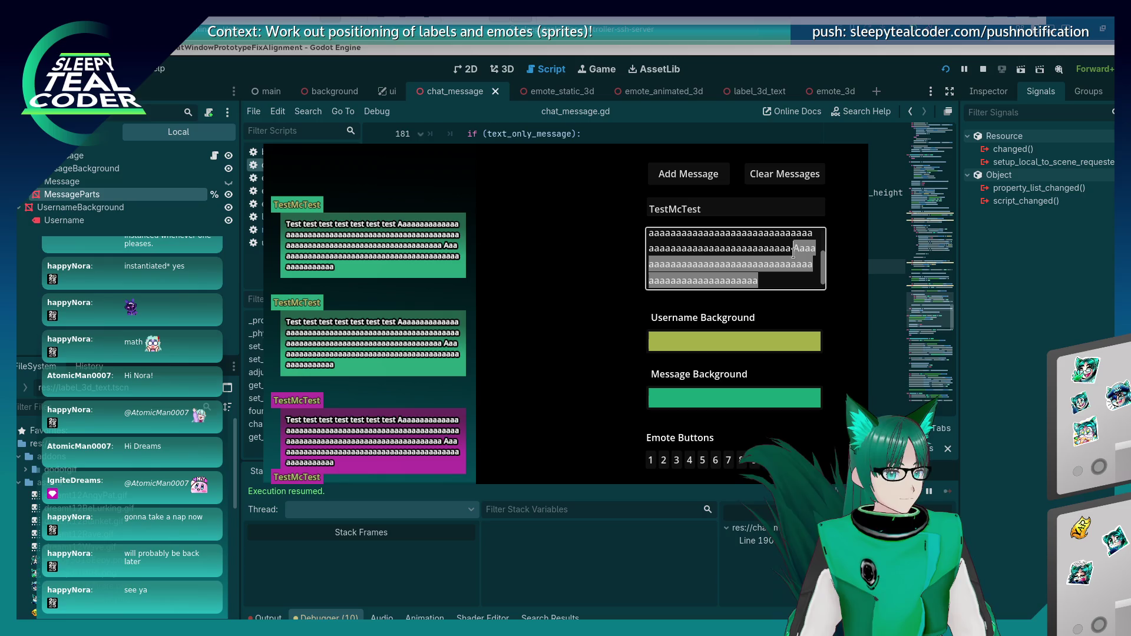
key(BackSpace)
click(688, 174)
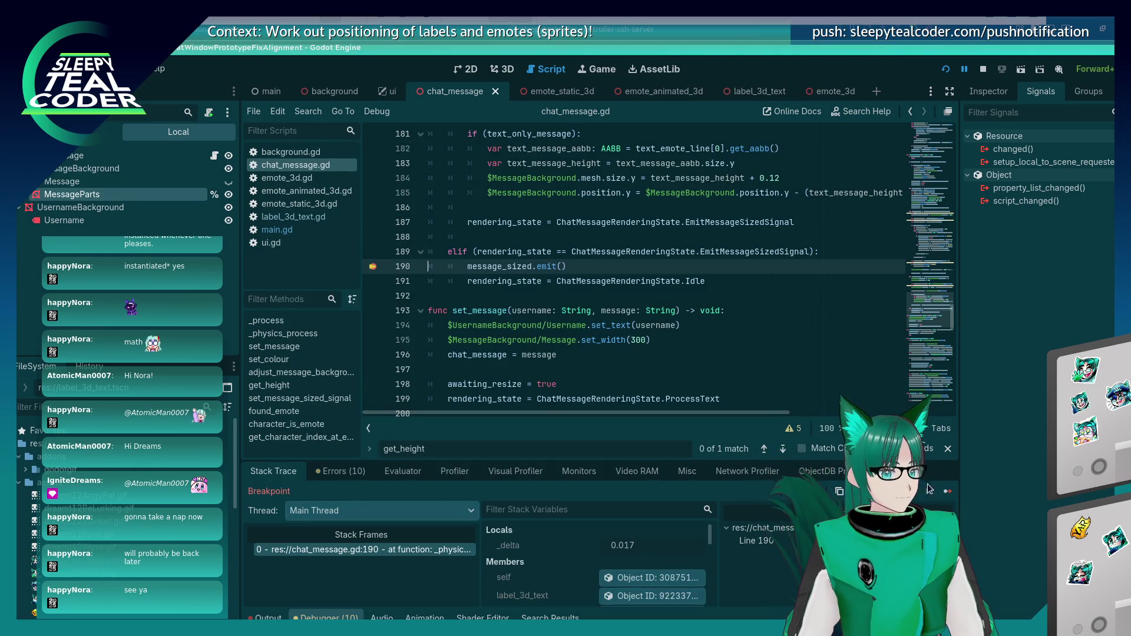
click(947, 489)
click(679, 178)
click(947, 491)
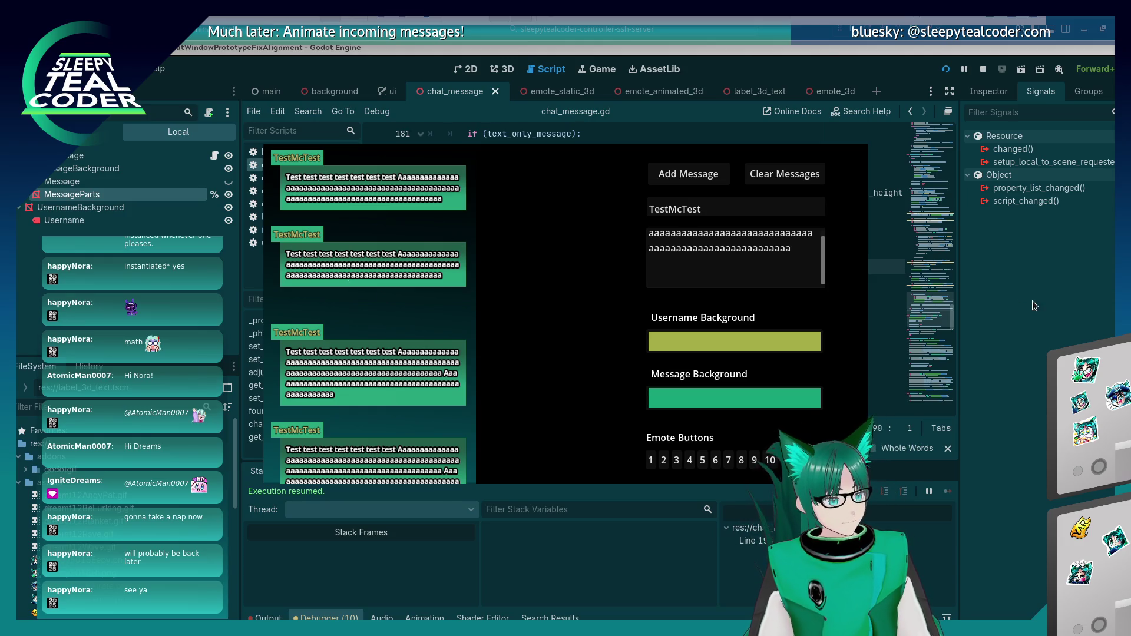
Step: Return to the script editor and reopen main.gd
click(1022, 324)
scroll(749, 302, up, 2)
scroll(648, 297, down, 6)
click(303, 230)
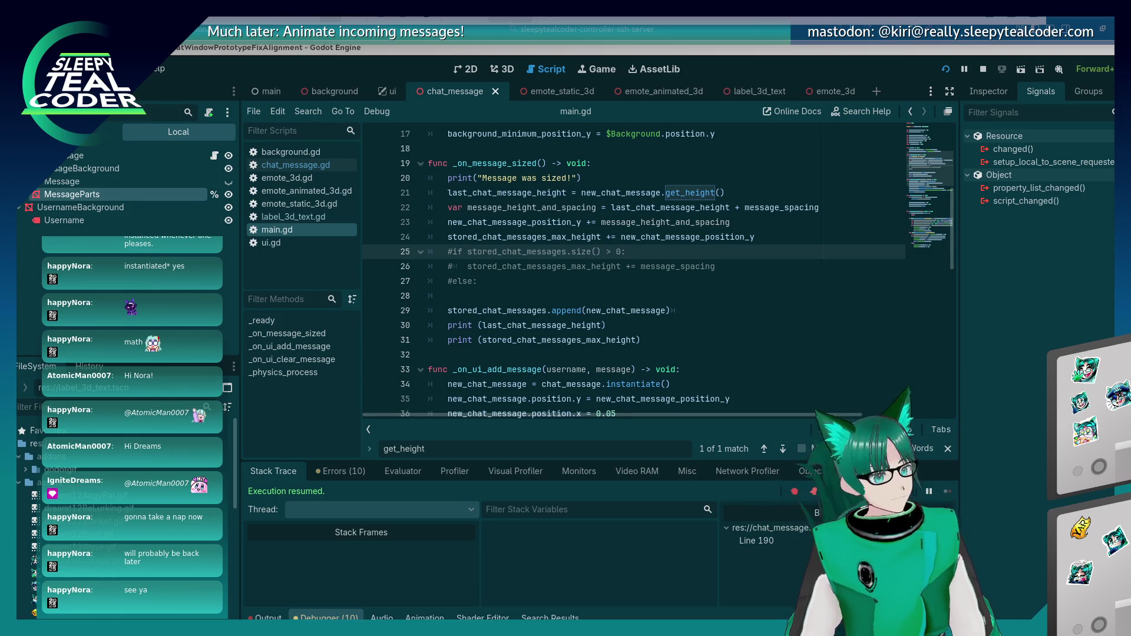
Step: On line 24, replace new_chat_message_position_y with message_height_and_spacing
double_click(681, 236)
double_click(678, 224)
key(ctrl+c)
double_click(678, 235)
key(ctrl+v)
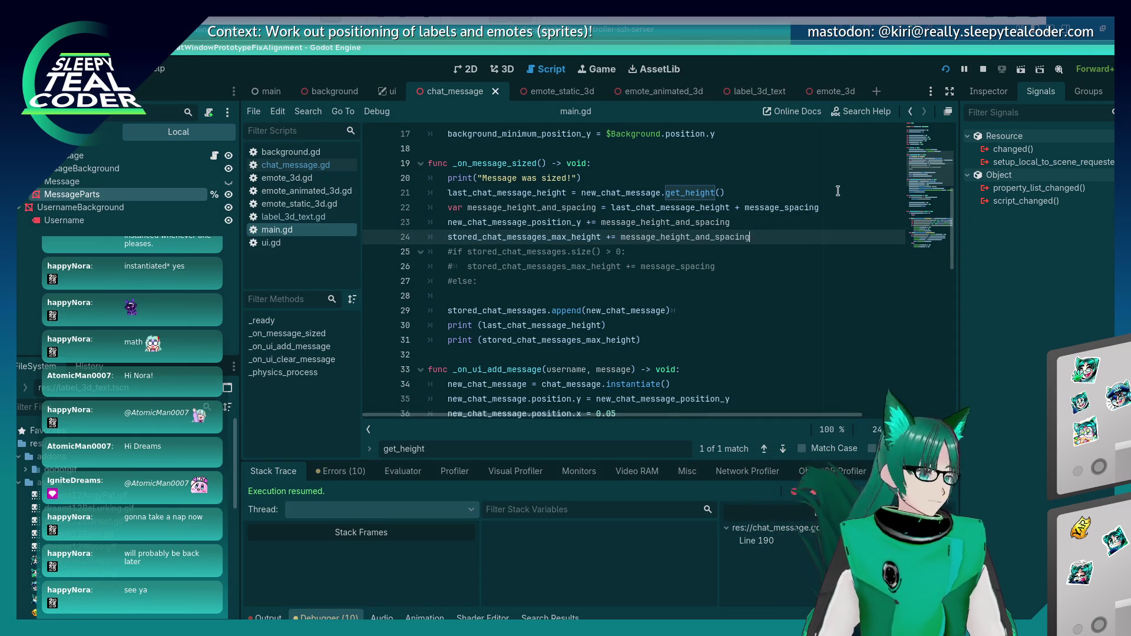
Step: Add a test message, then a longer one with 'Aaaaaaaaaaaaaaa' appended, resuming after each
key(alt+Tab)
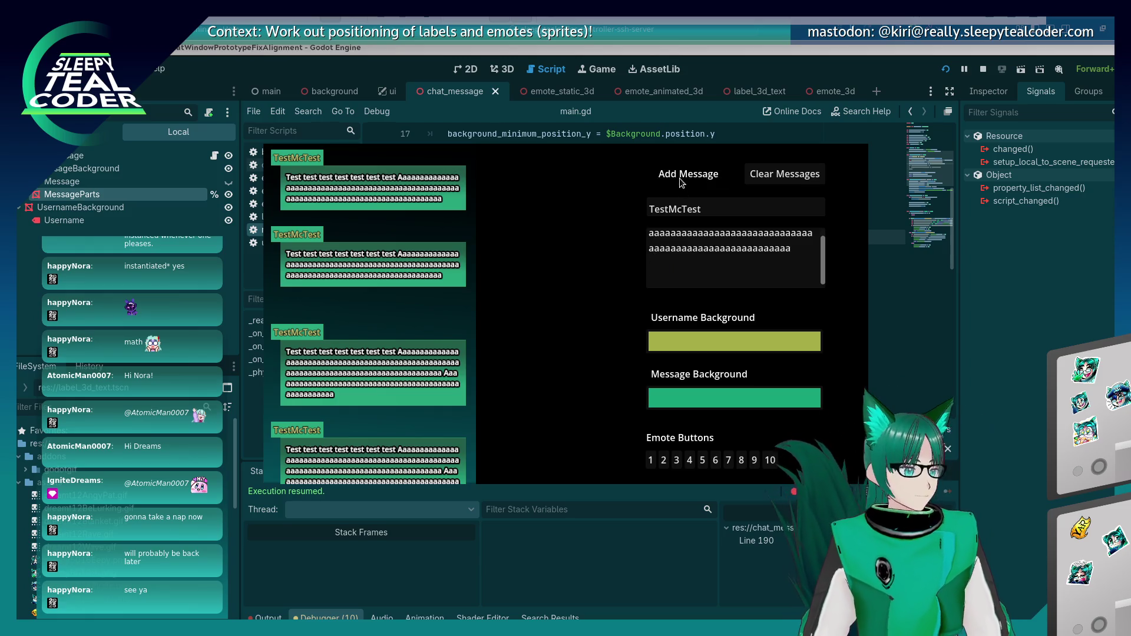
click(678, 187)
key(F12)
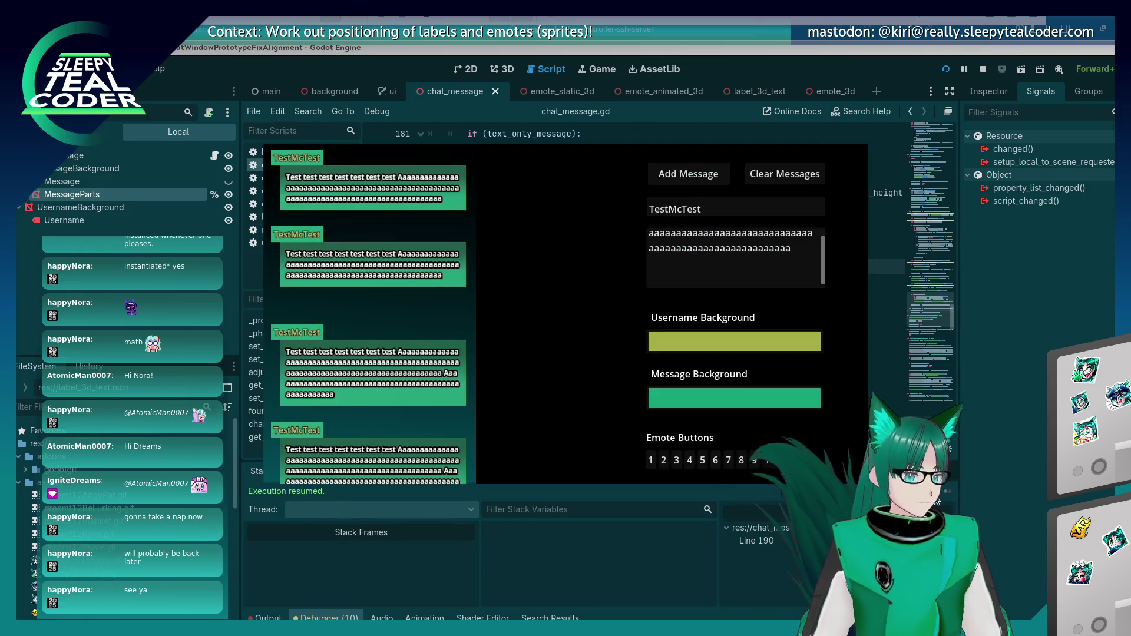
click(797, 285)
text(Aaa)
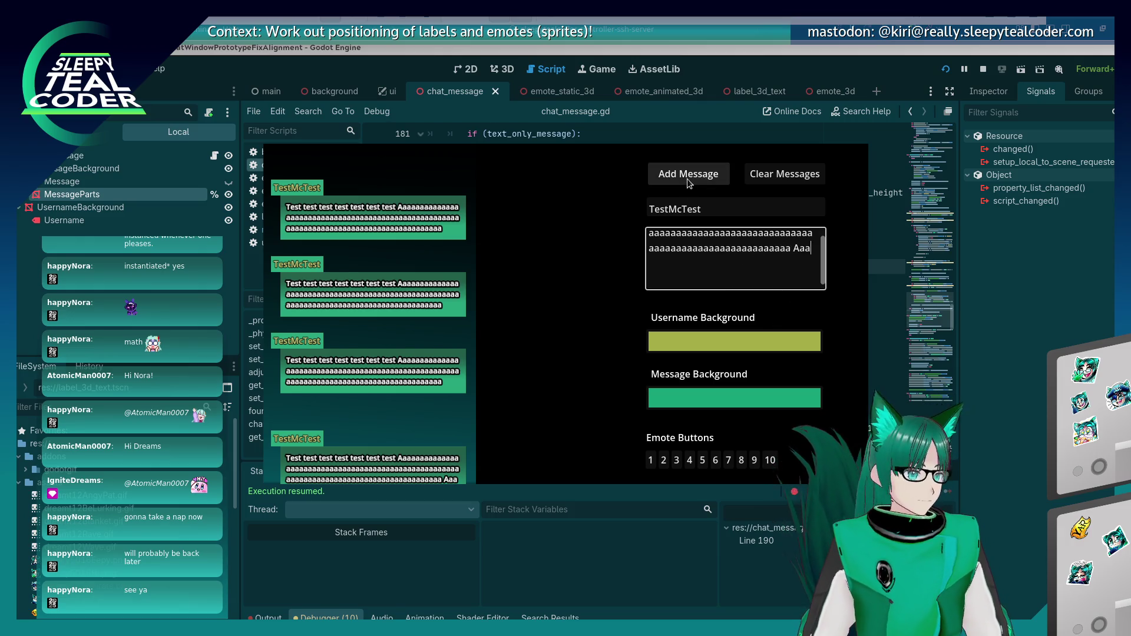
text(aaaaaaaaaaaaaaaaaaaaaaaaaaaaaaaaaaaa)
click(681, 184)
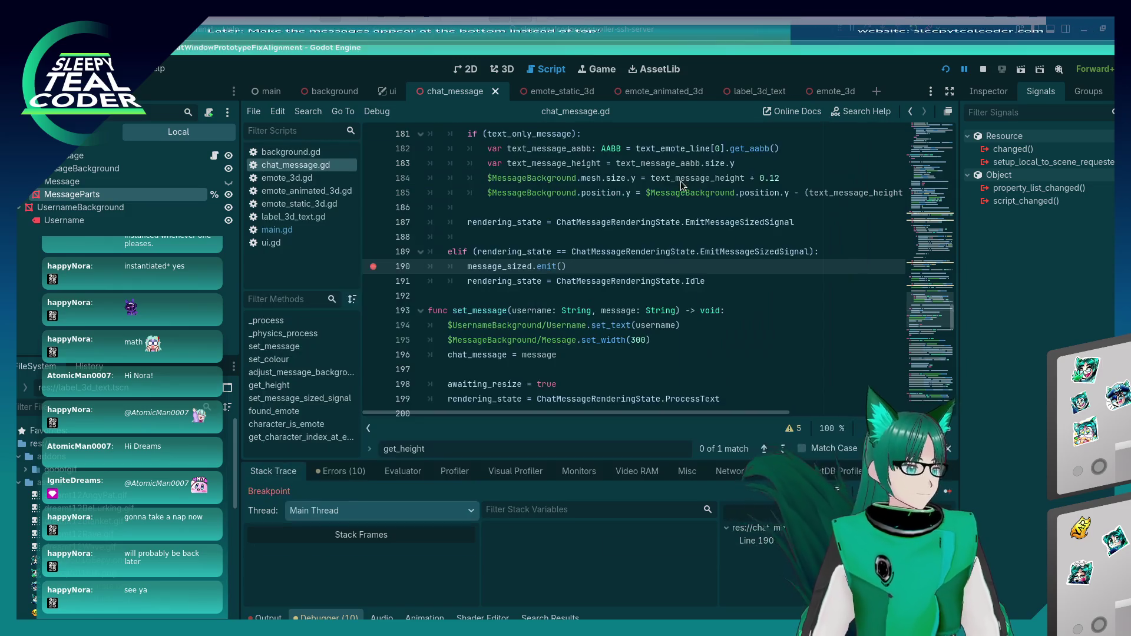
key(F12)
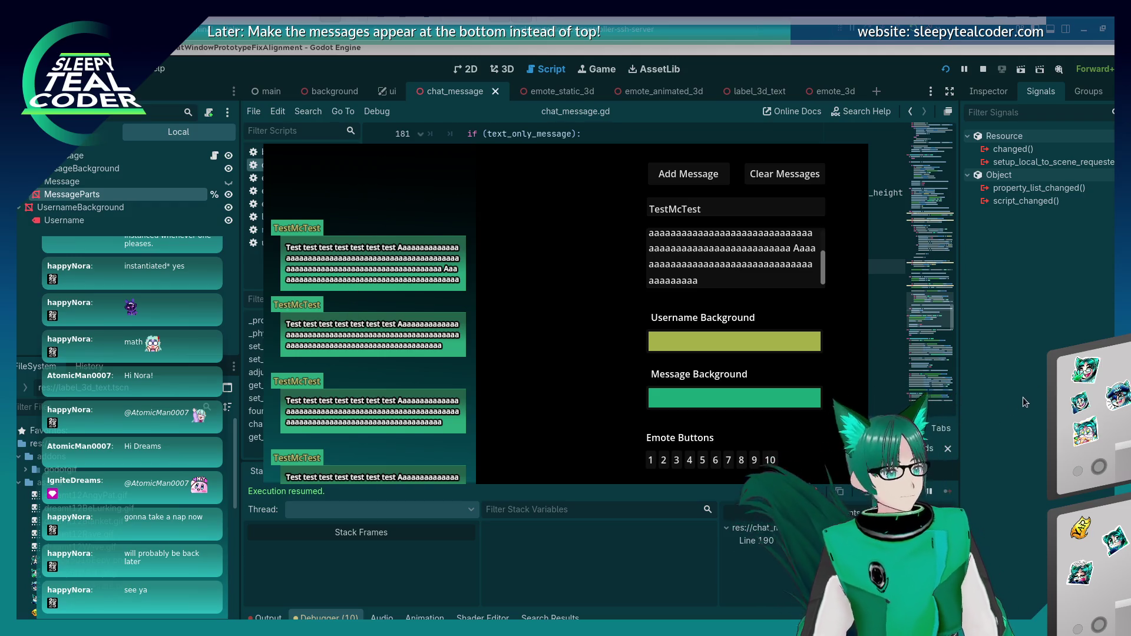
Step: Return to the script editor and reopen main.gd
click(969, 381)
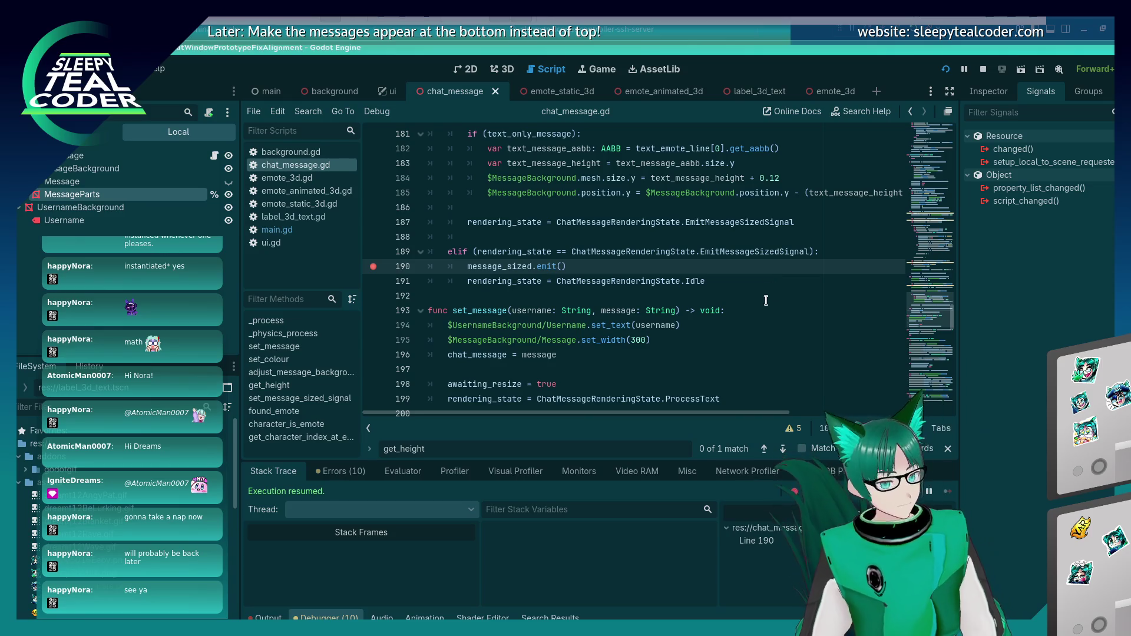
scroll(757, 301, up, 2)
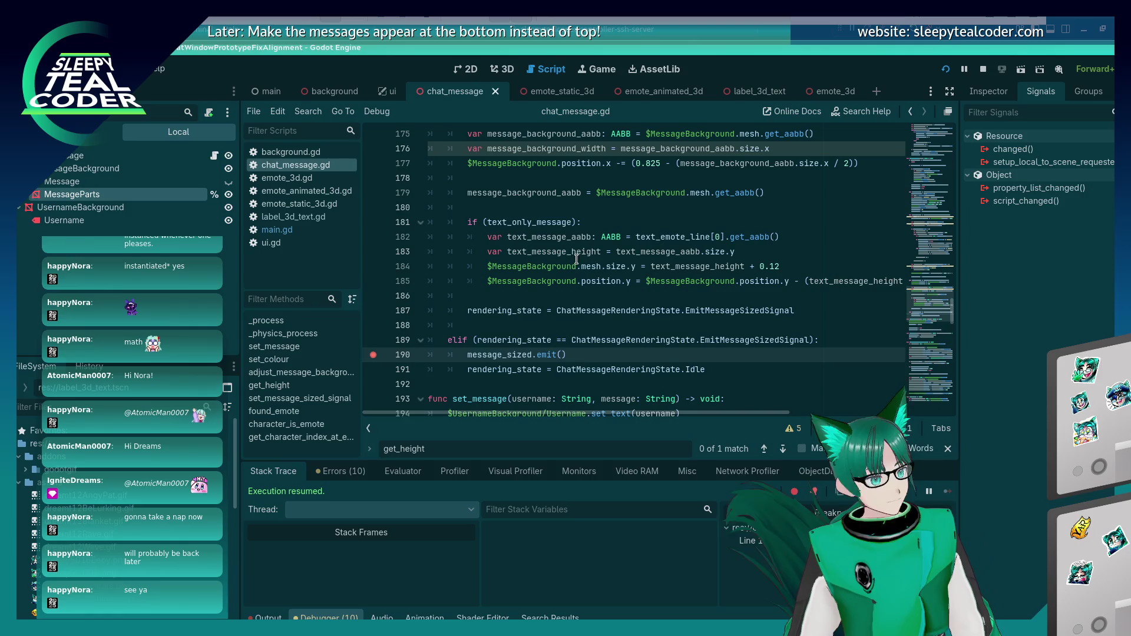
click(273, 232)
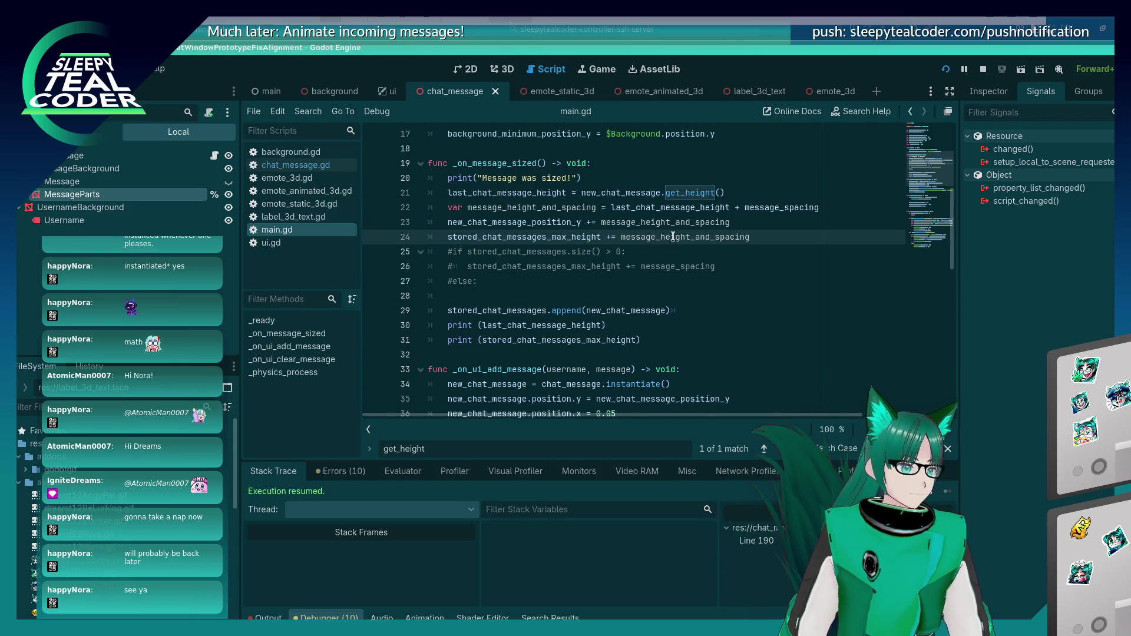
Step: Type message_spacing into the script, then add a test message in the game and resume
text(message_spacing)
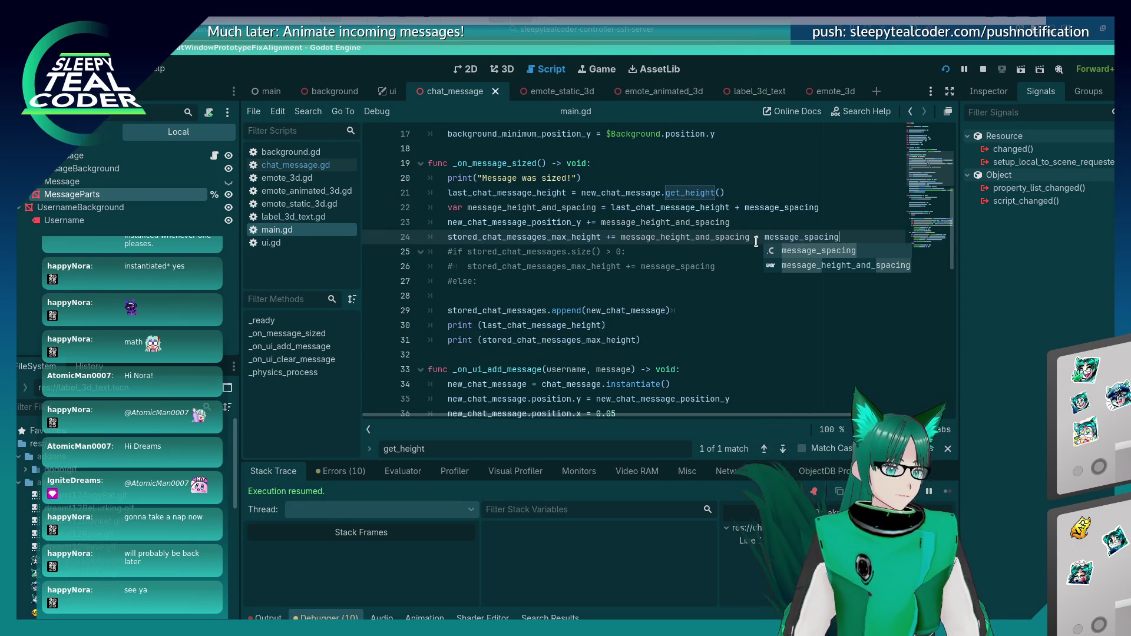
key(alt+Tab)
click(715, 163)
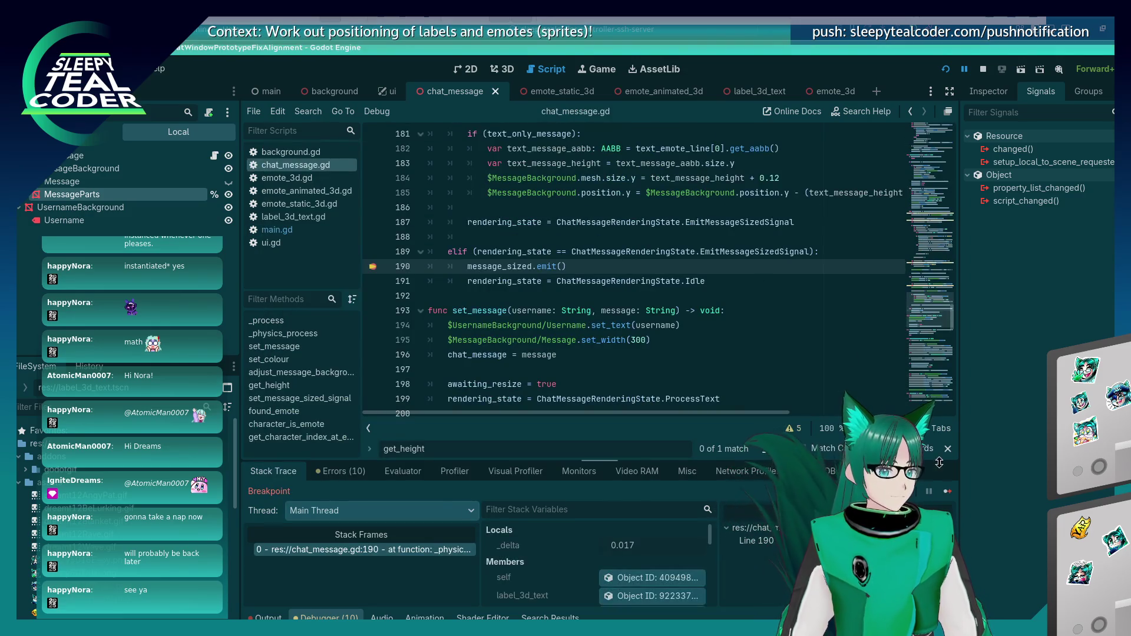
click(946, 491)
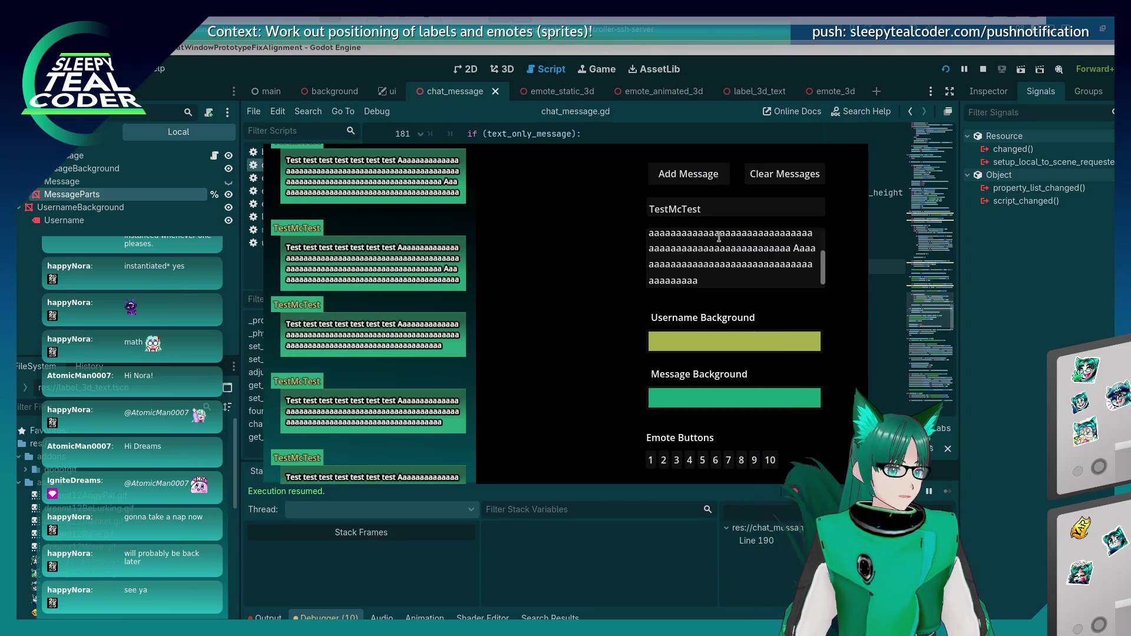
Step: Replace the message text with a shorter pasted message, add it, and resume
click(720, 235)
key(ctrl+a)
key(ctrl+v)
click(689, 174)
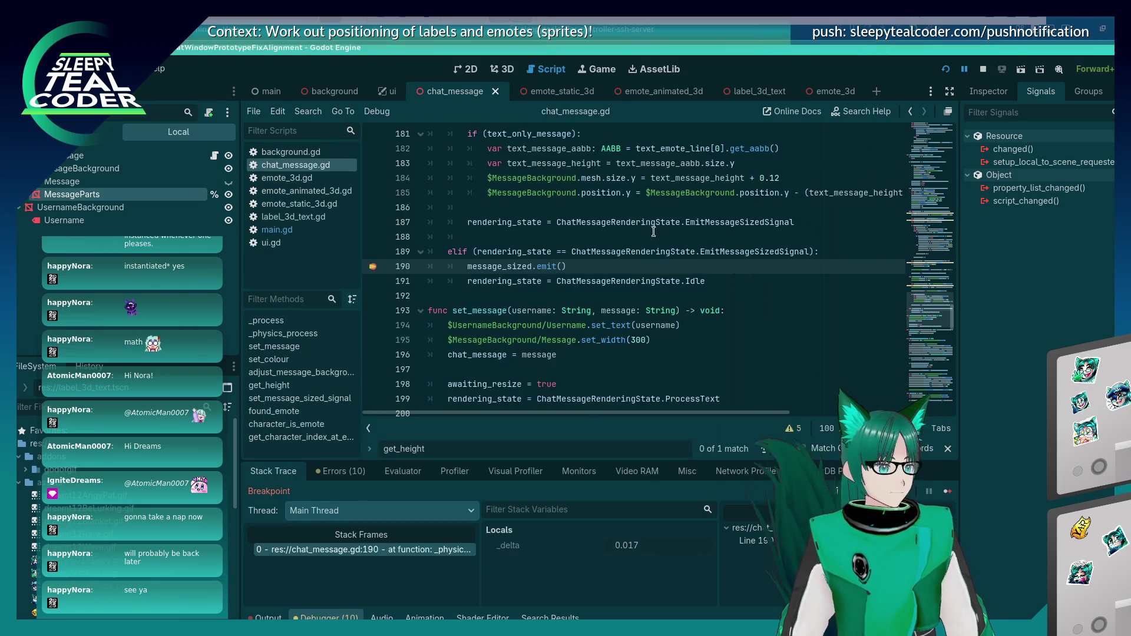
key(F12)
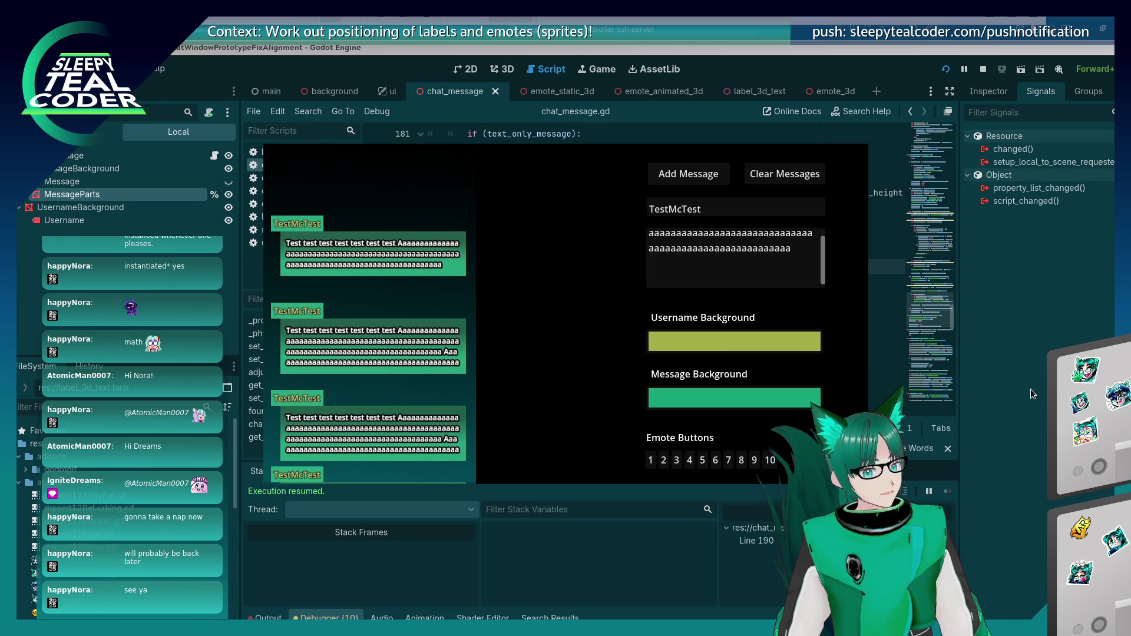
Step: Paste extra letters to make a long message, post it, resume, and reopen main.gd
click(816, 268)
key(ctrl+v)
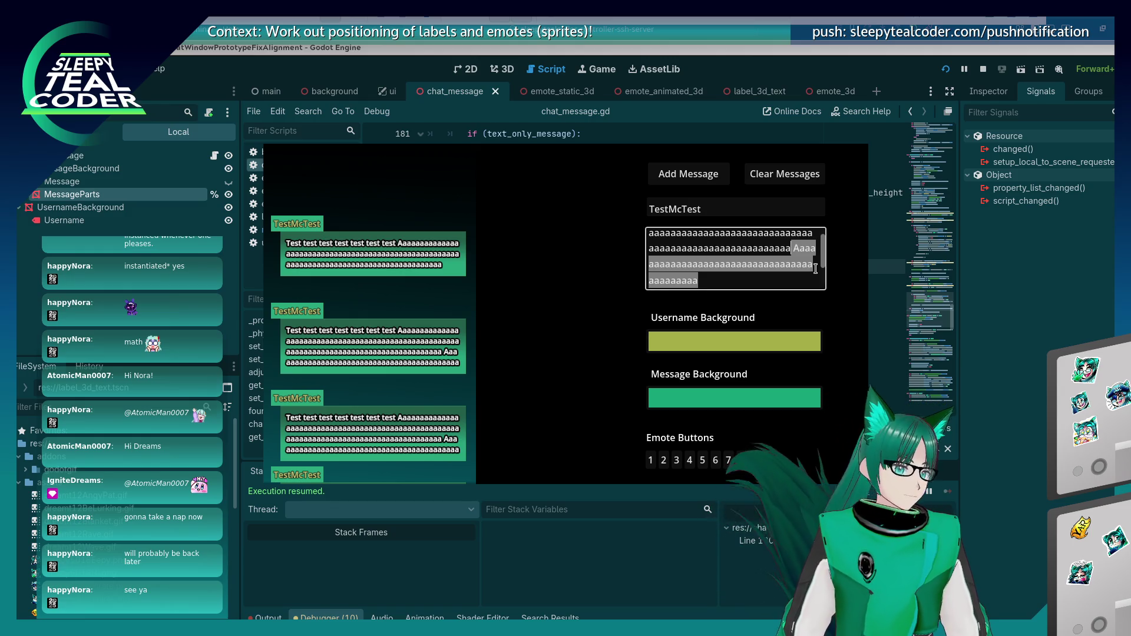
click(683, 175)
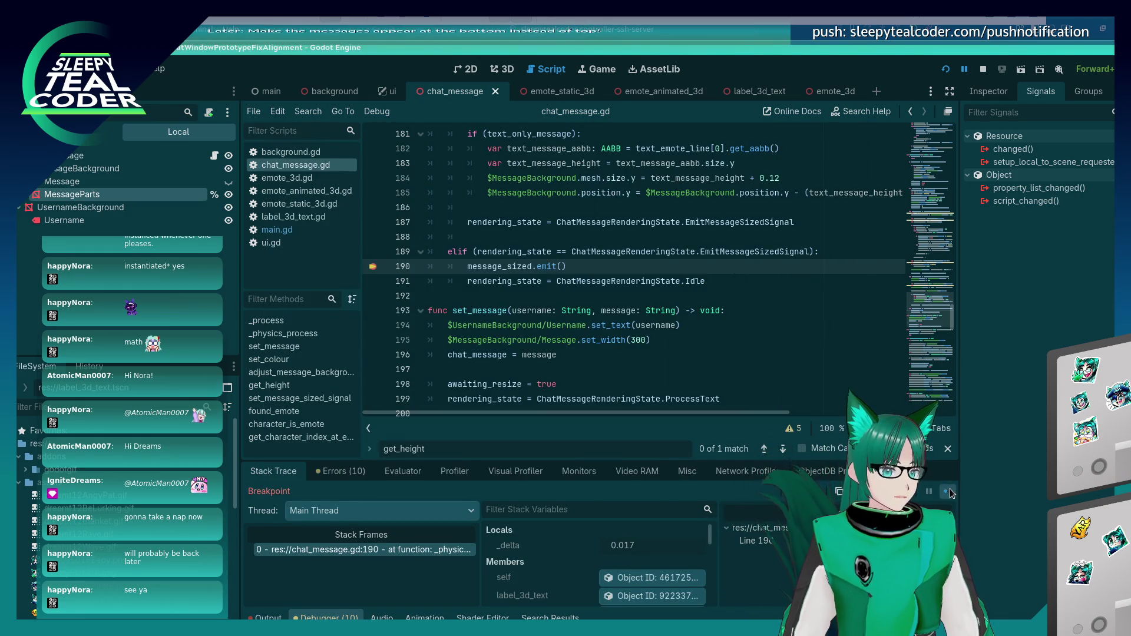
click(950, 490)
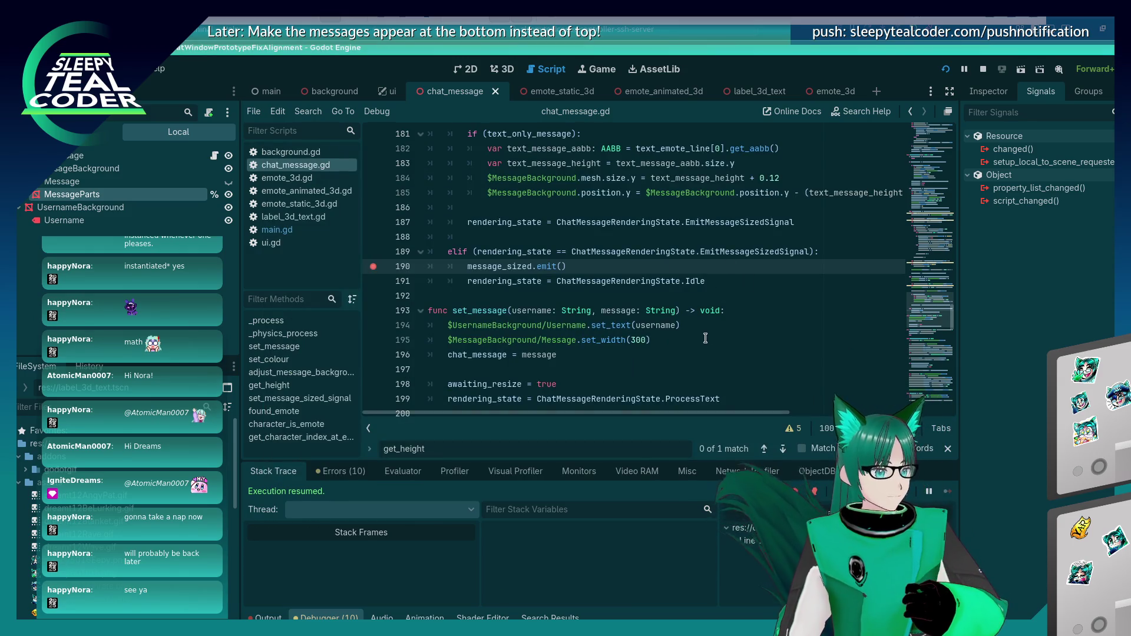
click(277, 230)
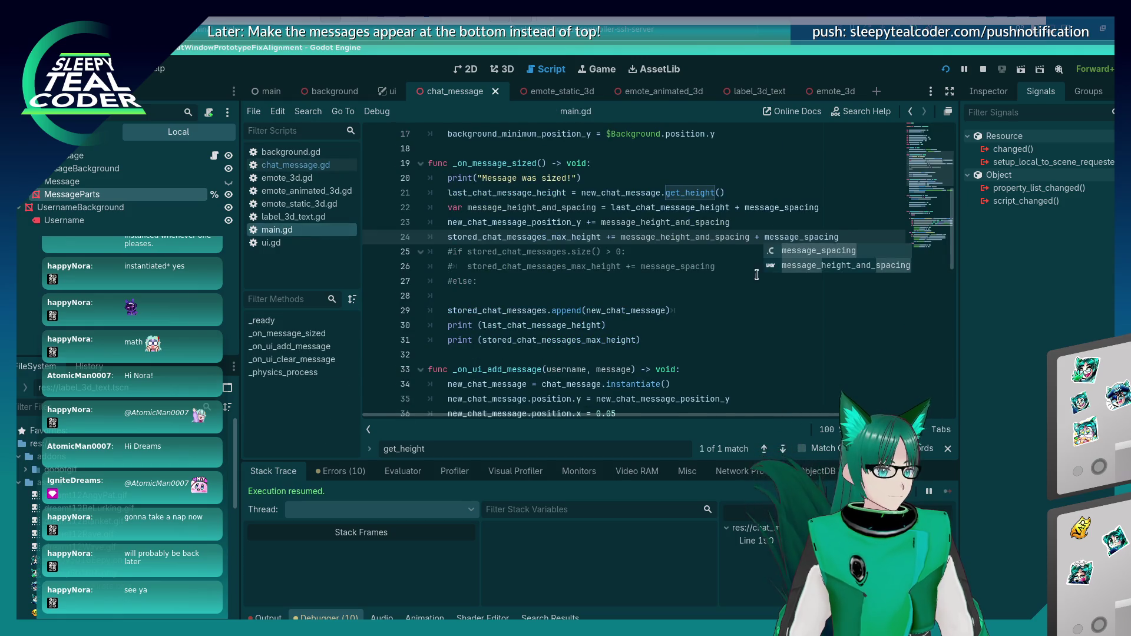
Step: Comment out the position increment and max-height update lines in _on_message_sized
click(655, 284)
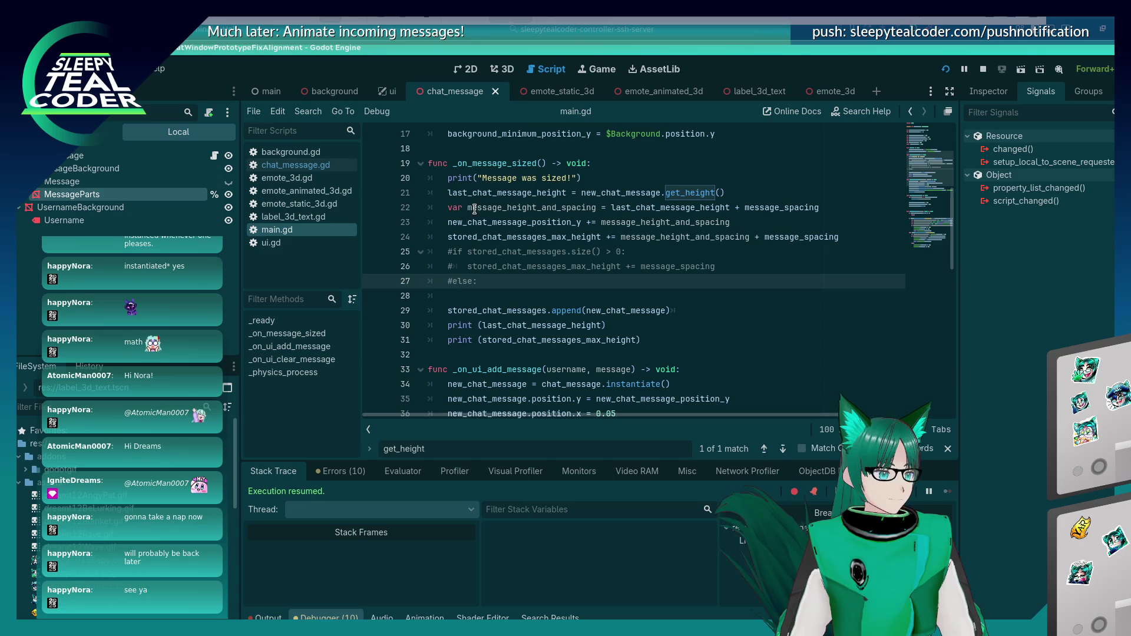
click(449, 223)
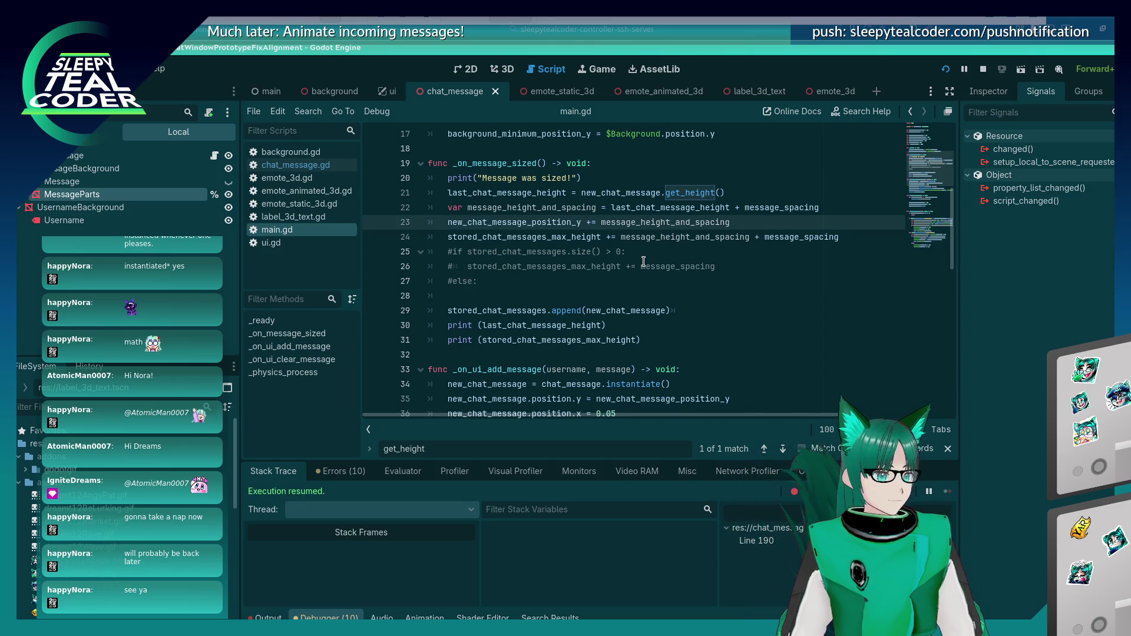
text(#)
key(Down)
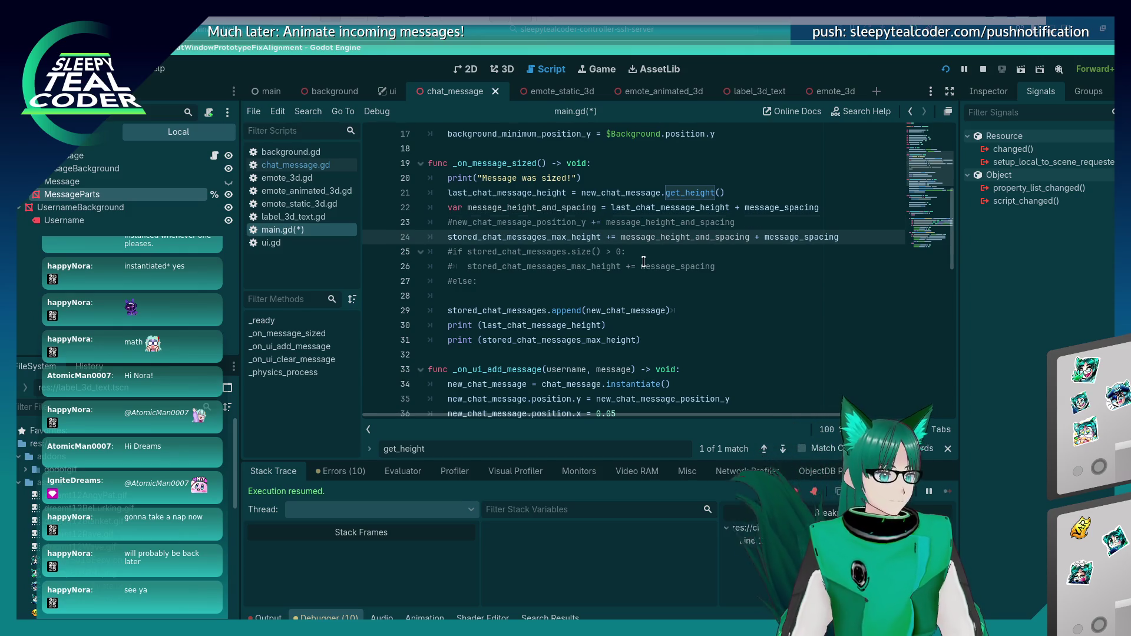
key(Up)
key(Down)
key(ctrl+k)
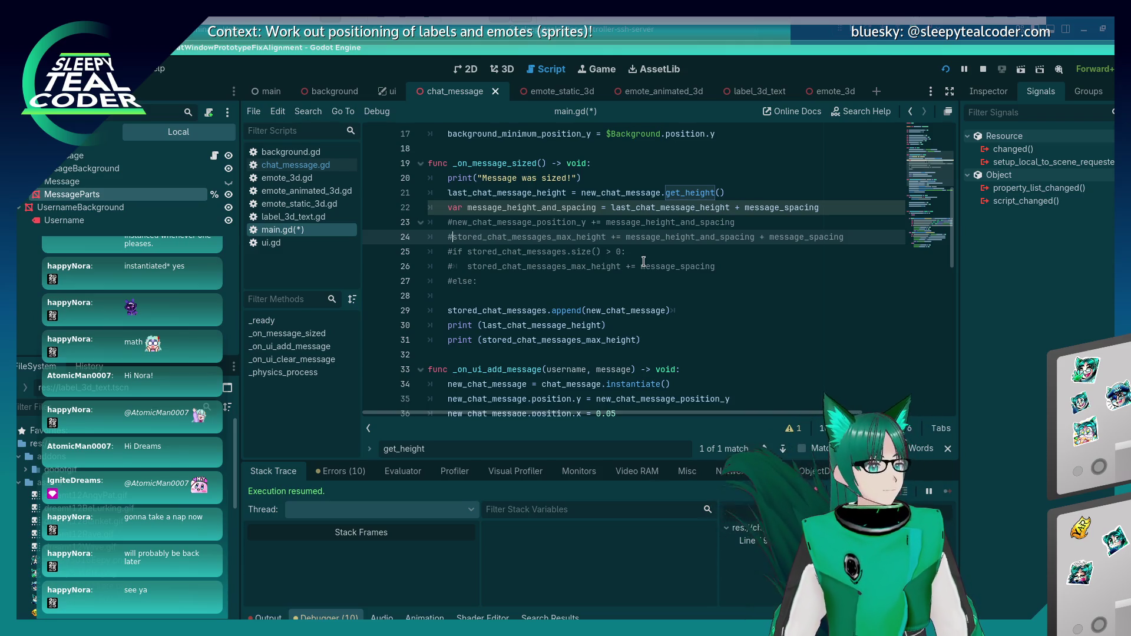
key(Up)
key(Up)
key(Down)
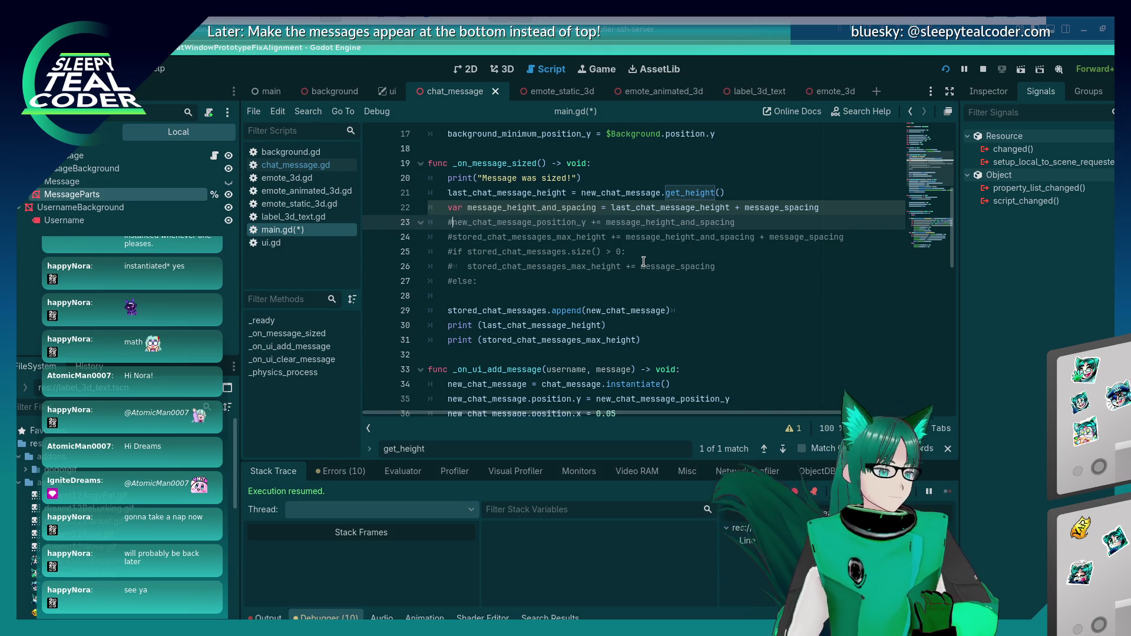
Step: Undo those edits, reverting _on_message_sized to its earlier version
key(ctrl+z)
key(ctrl+z)
key(ctrl+z)
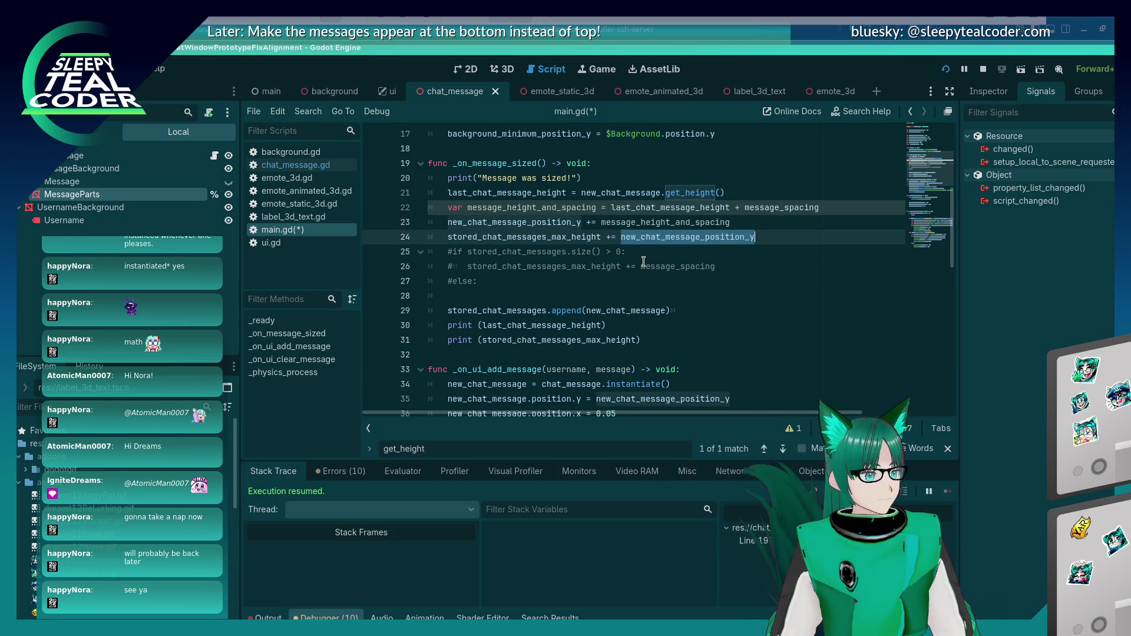
key(Down)
key(Down)
key(Down)
key(Return)
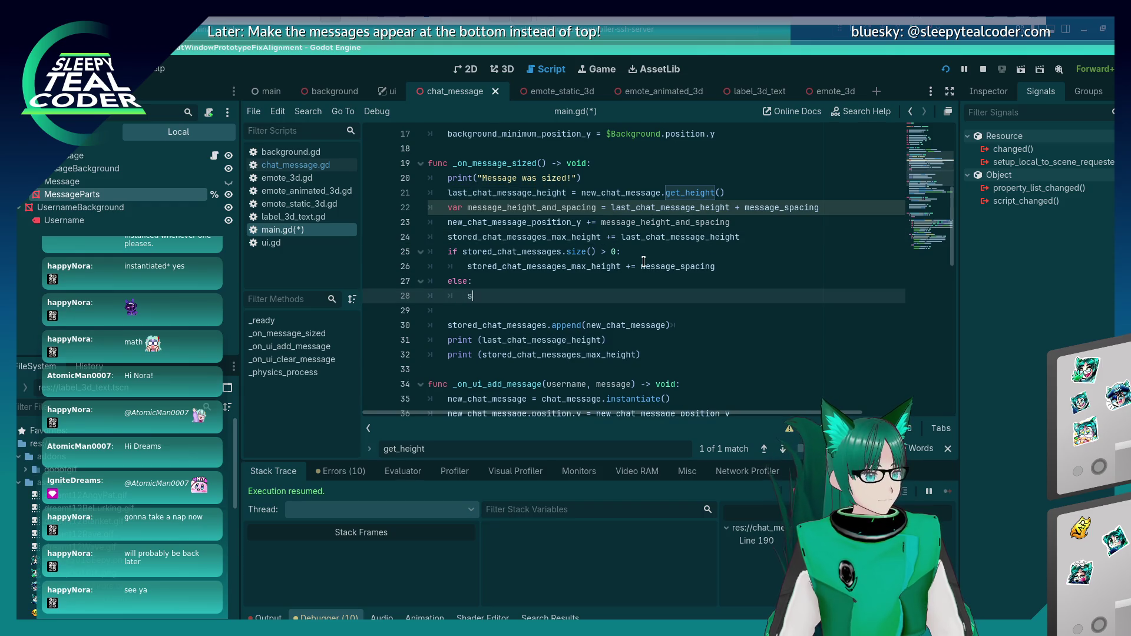
key(ctrl+z)
key(ctrl+z)
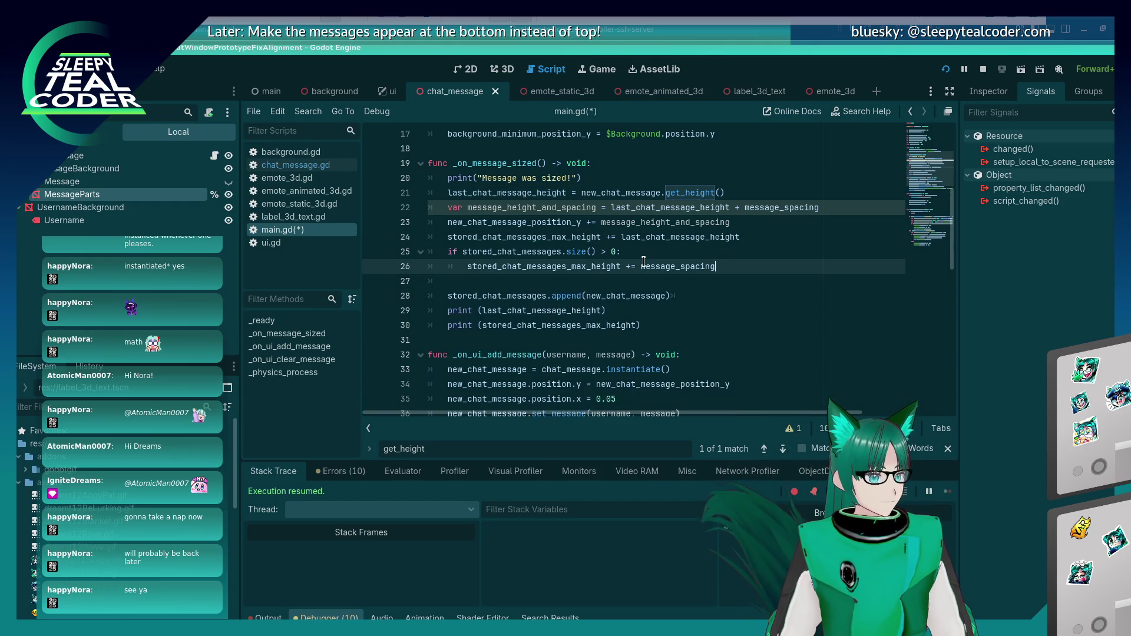
key(ctrl+z)
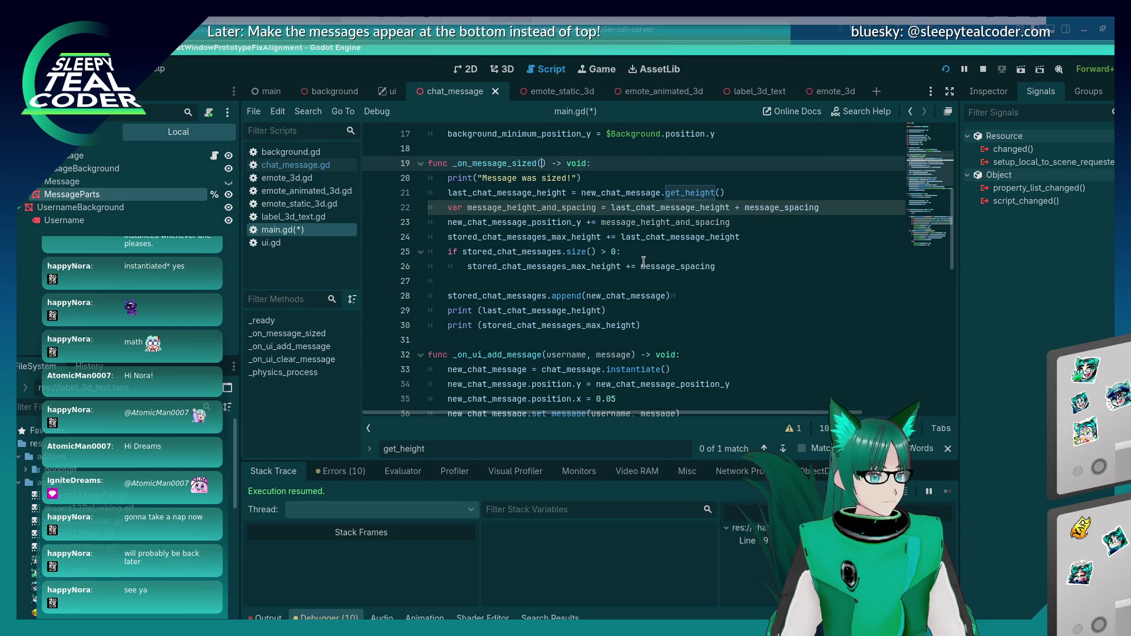
key(Down)
key(Down)
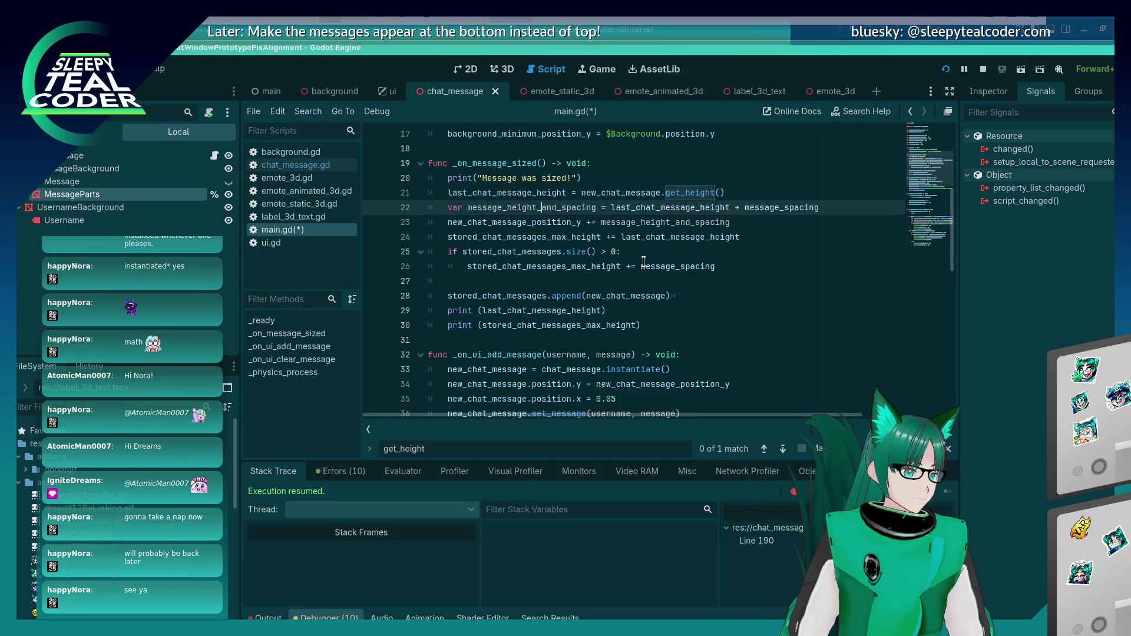
Step: Add a line setting new_chat_message.position.y = new_chat_message_position_y after line 21
key(Down)
key(Down)
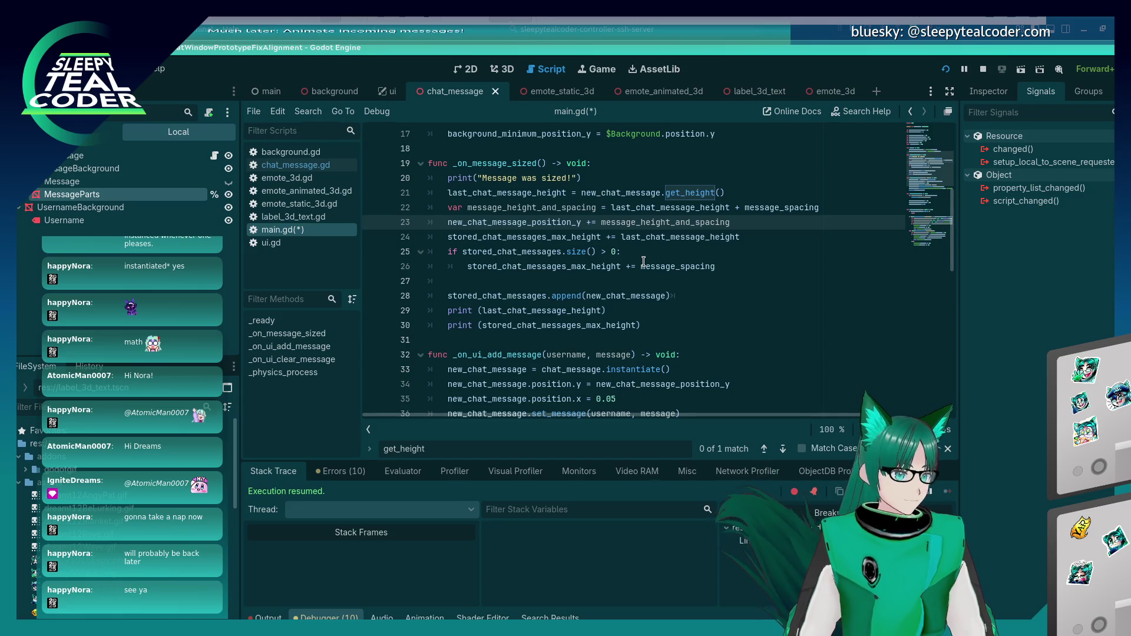
key(Up)
key(Up)
key(End)
key(Return)
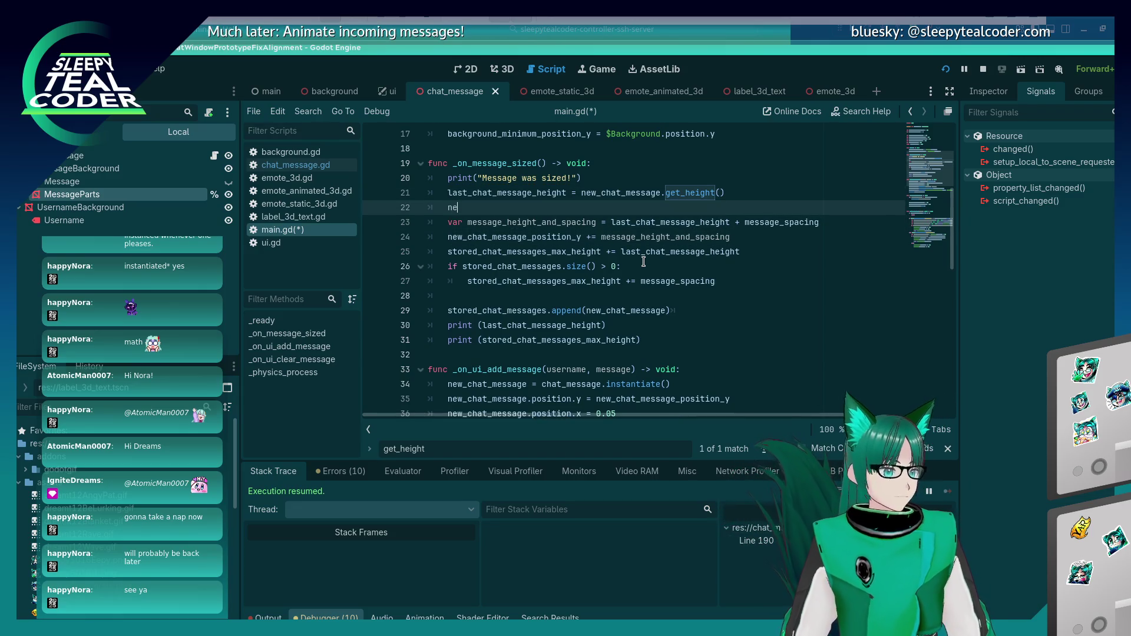
text(w_chat_message_)
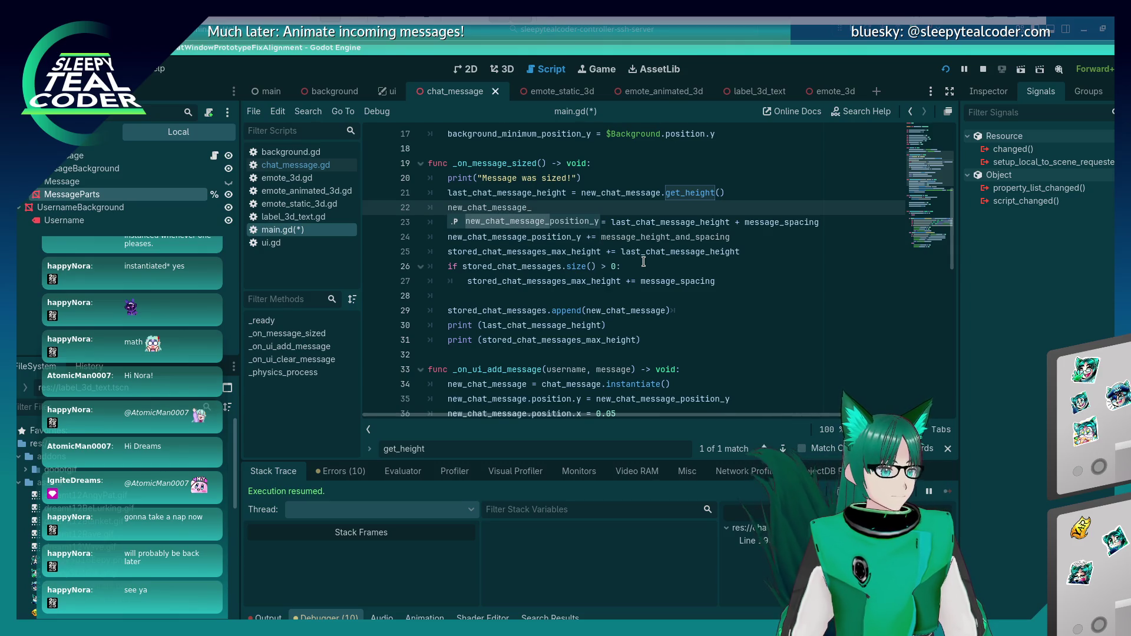
key(BackSpace)
text(.position)
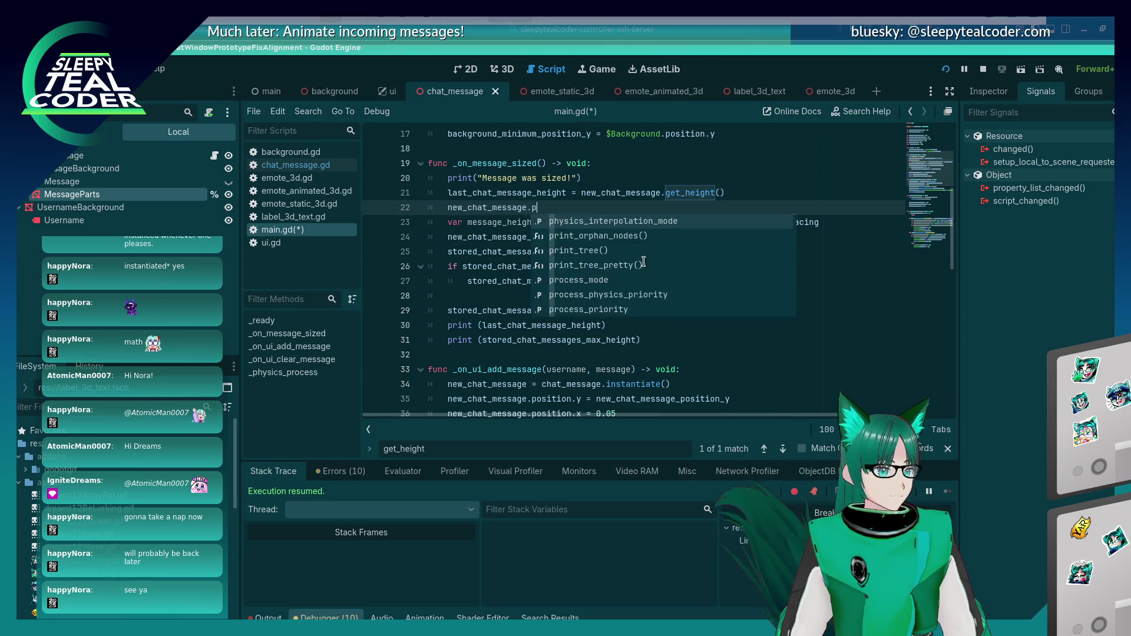
text(.y =)
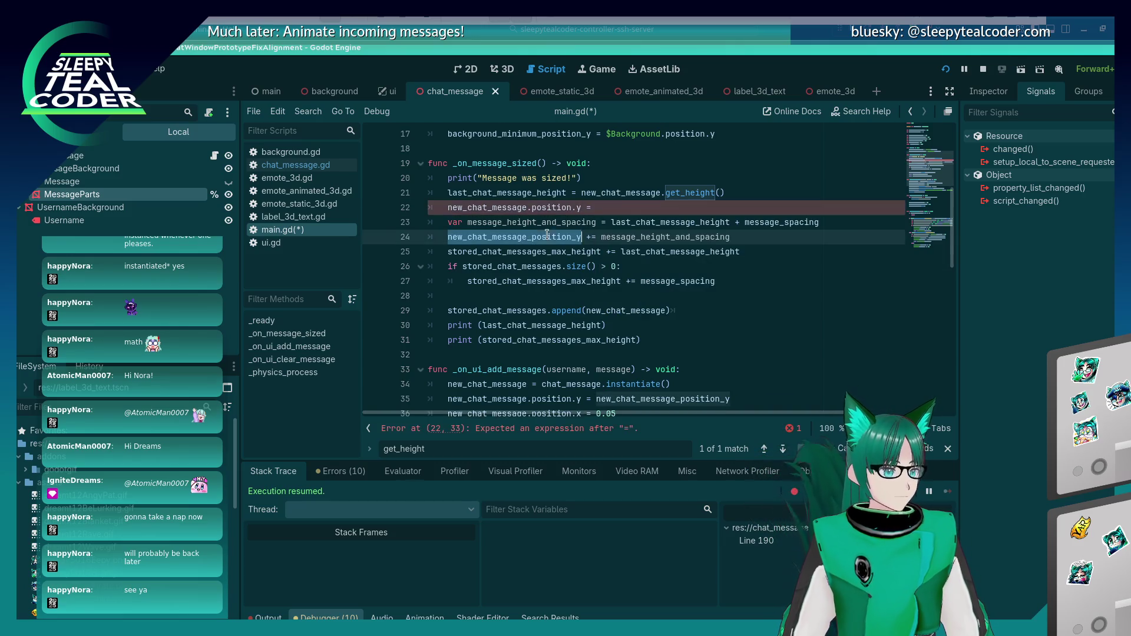
key(Escape)
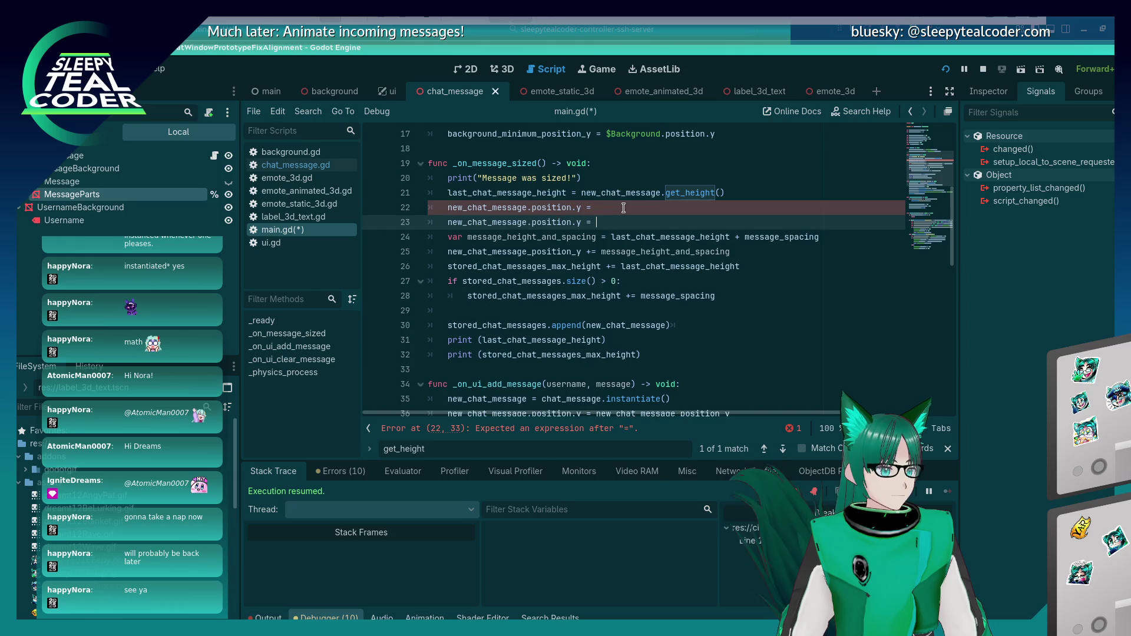
double_click(532, 237)
key(ctrl+c)
click(766, 209)
key(ctrl+v)
Step: Move that position assignment below the position increment line
key(shift+Home)
key(ctrl+x)
key(Down)
key(Down)
key(Down)
key(ctrl+v)
key(Return)
Step: Comment out the max-height and message-count lines, then run and post a test message
key(ctrl+k)
key(Down)
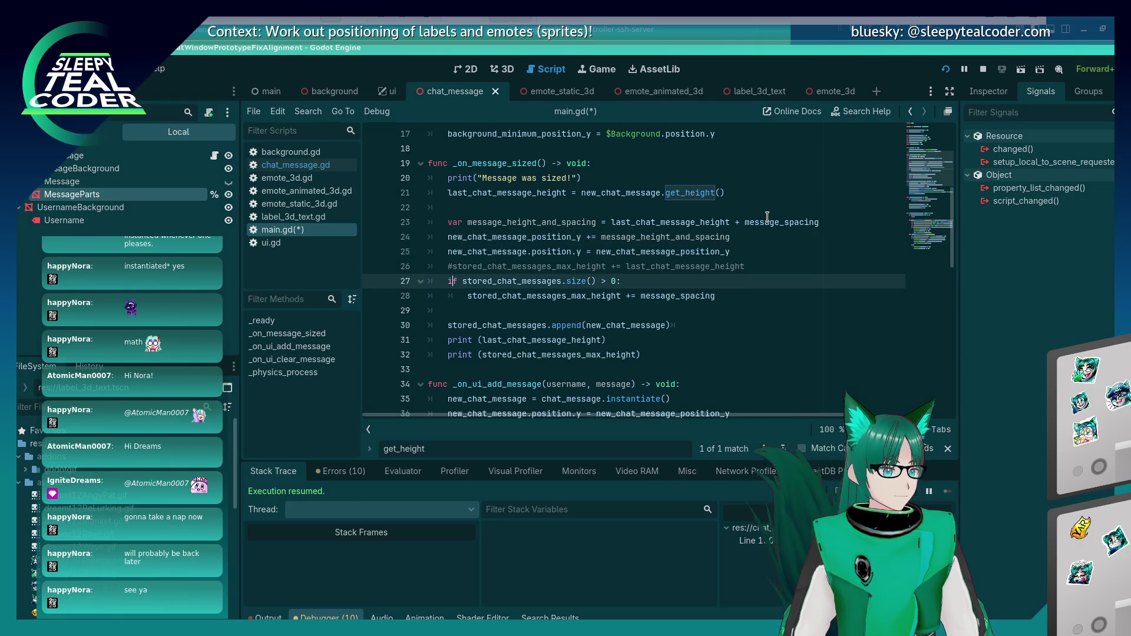
key(ctrl+k)
key(Down)
key(F5)
click(667, 176)
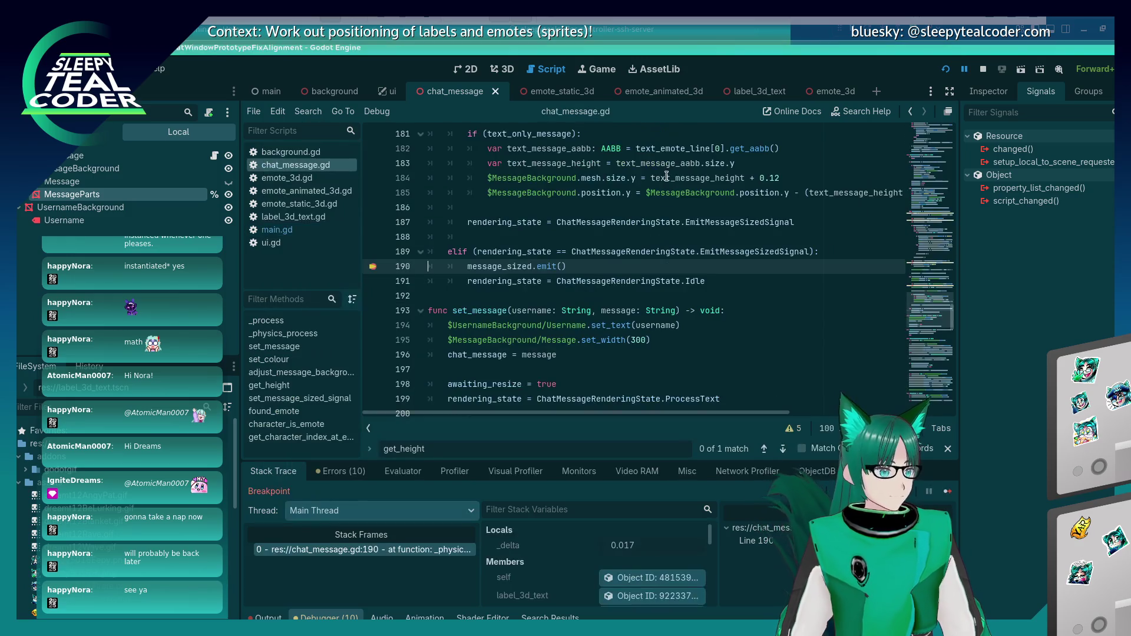
click(947, 491)
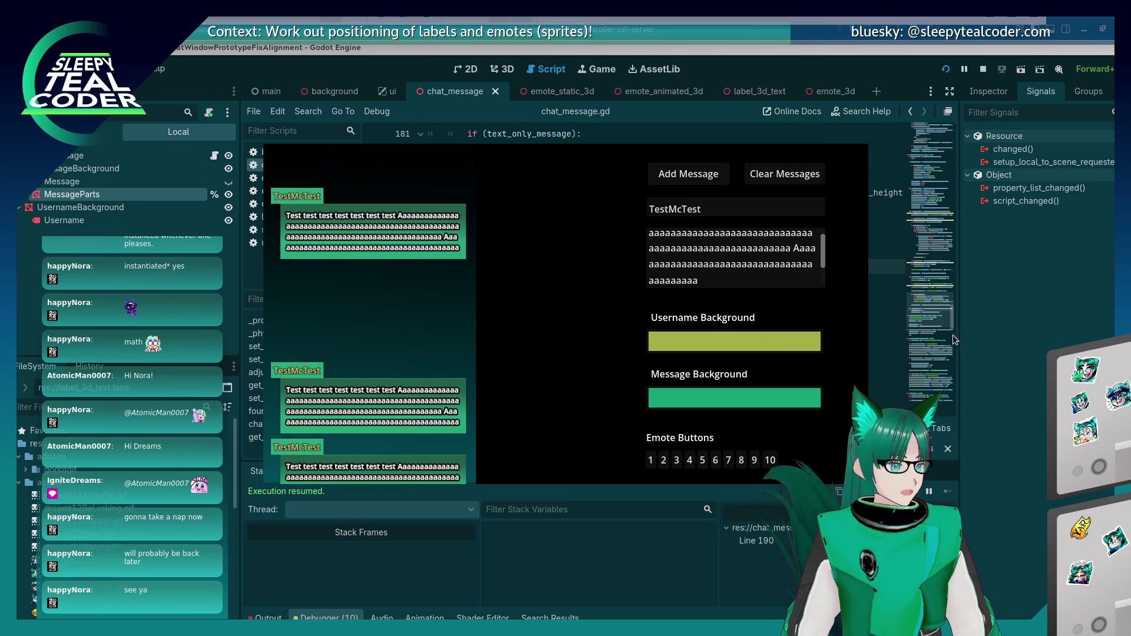
Step: In main.gd line 25, change '=' to '+=' so position.y adds the running offset
click(971, 352)
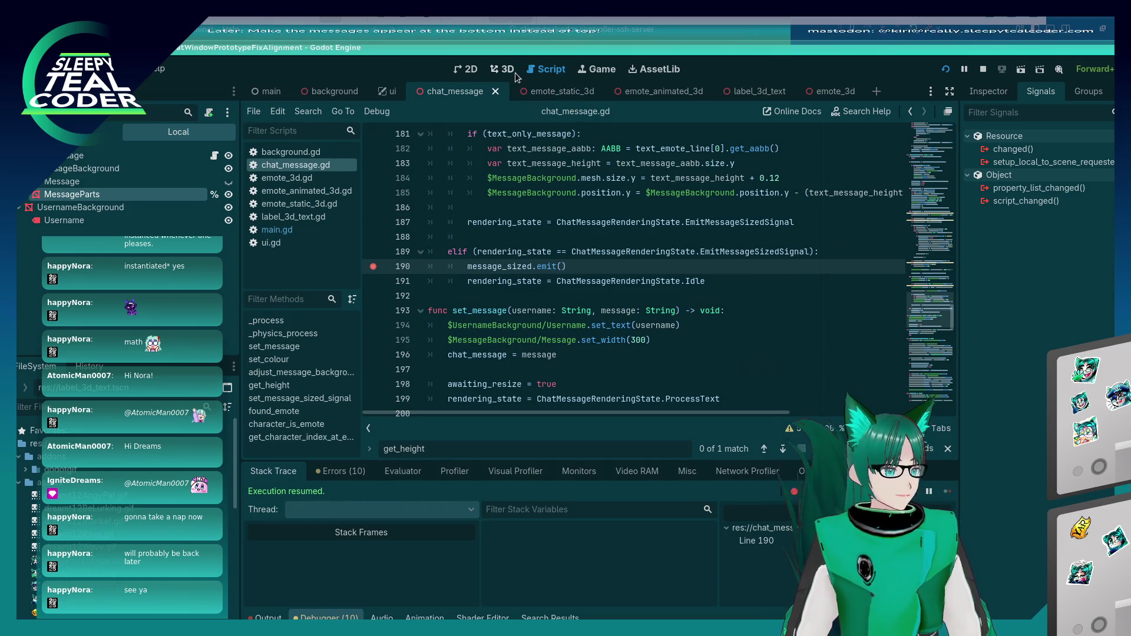
click(326, 229)
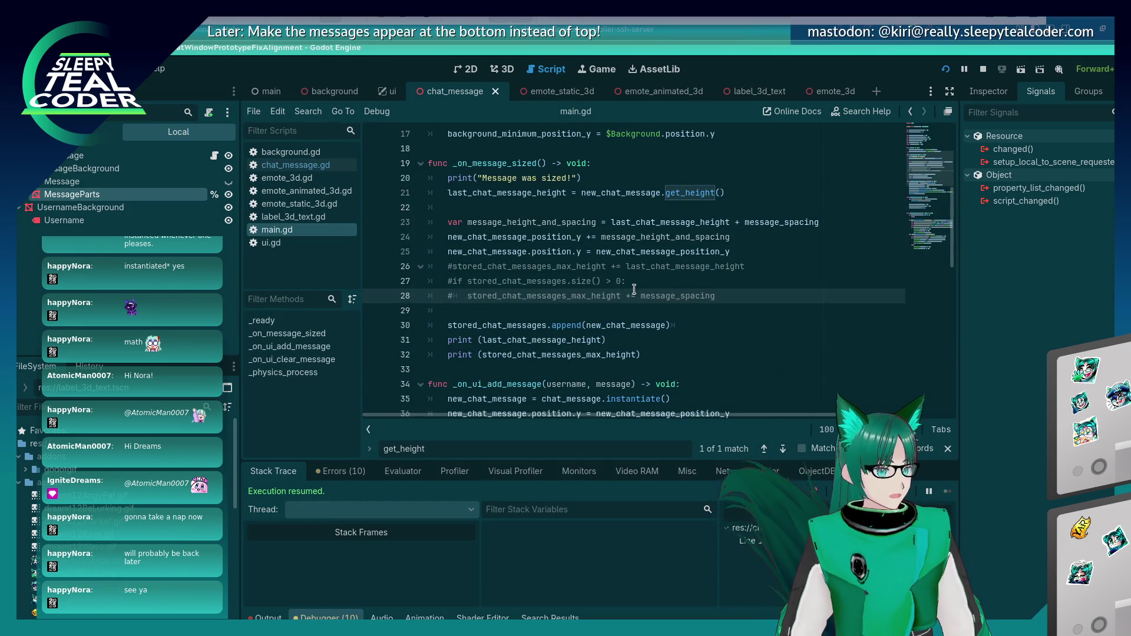
click(588, 251)
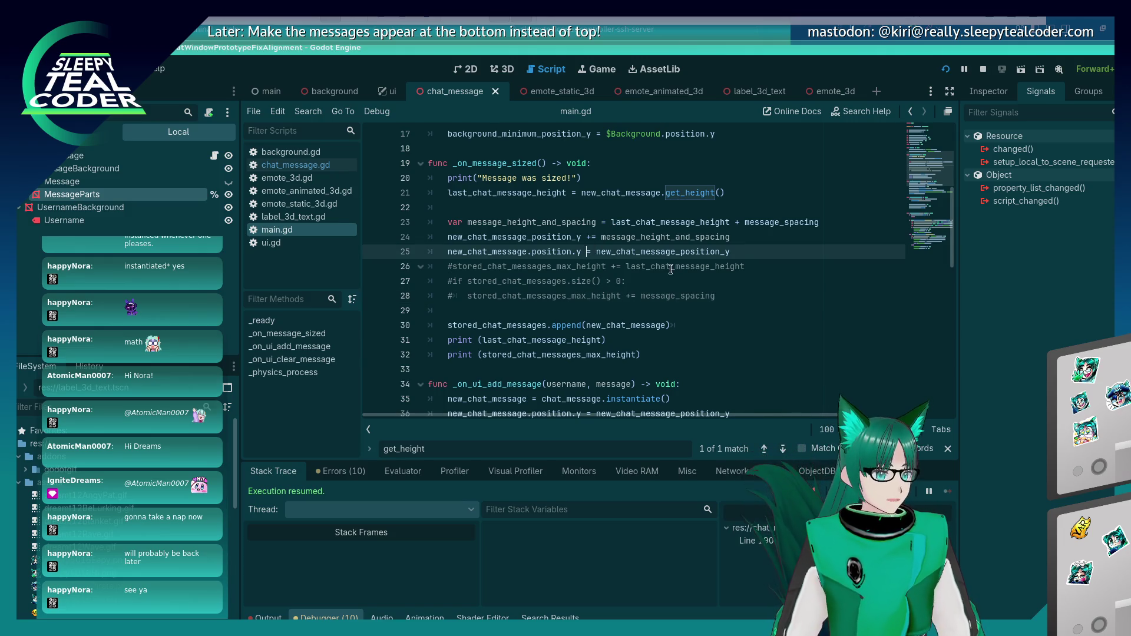
Step: Relaunch the game, continue past the breakpoints, and add a test message, then return to main.gd
key(F5)
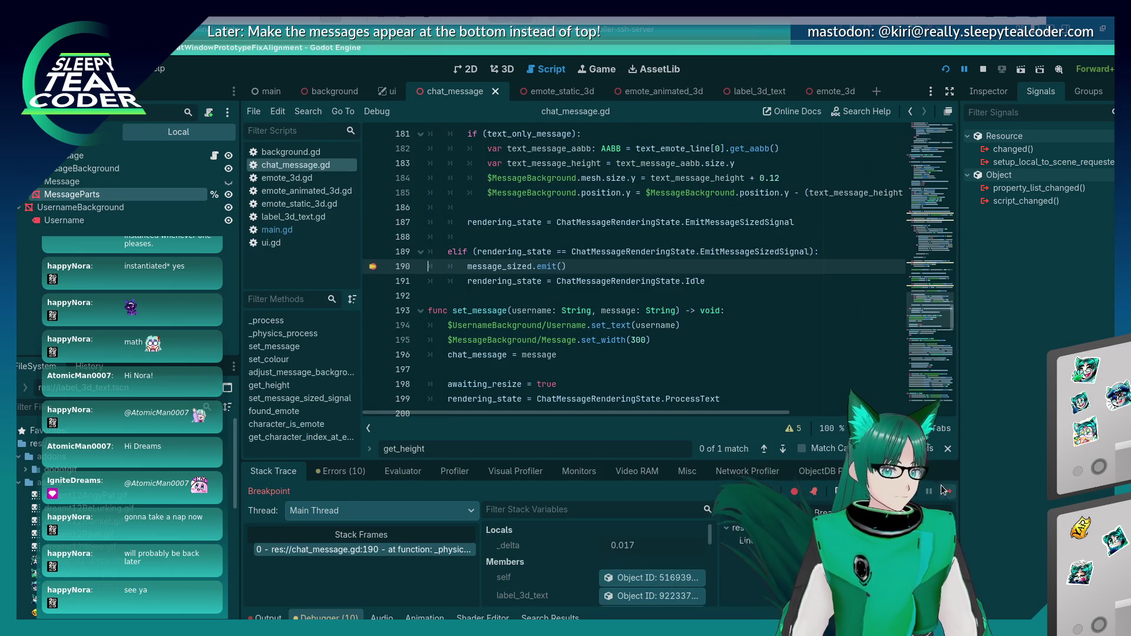
click(947, 491)
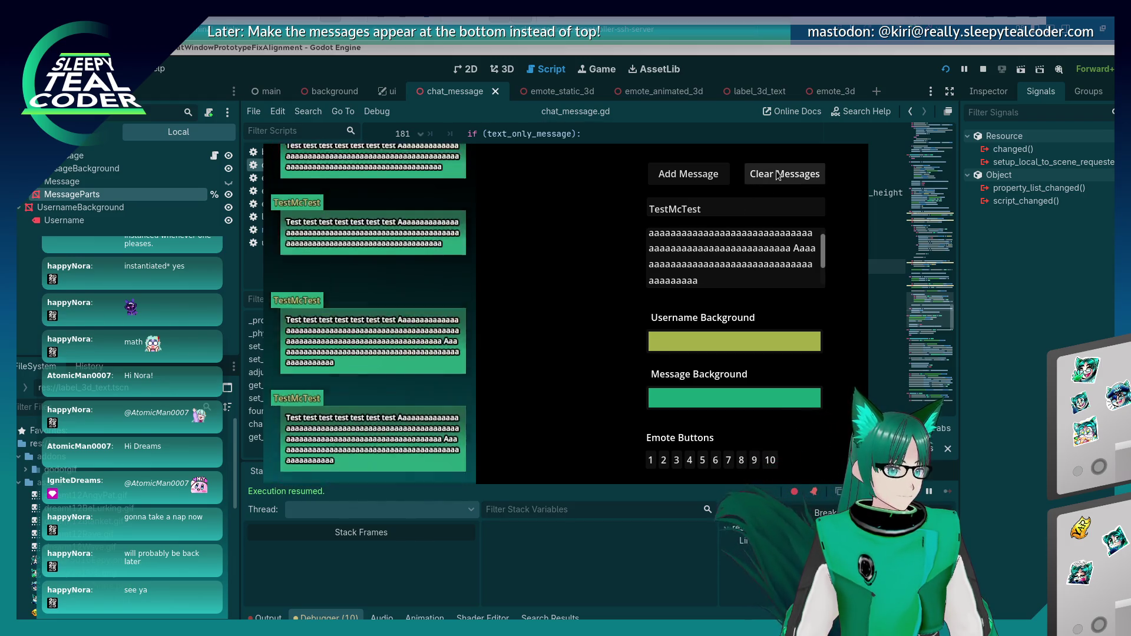
click(702, 175)
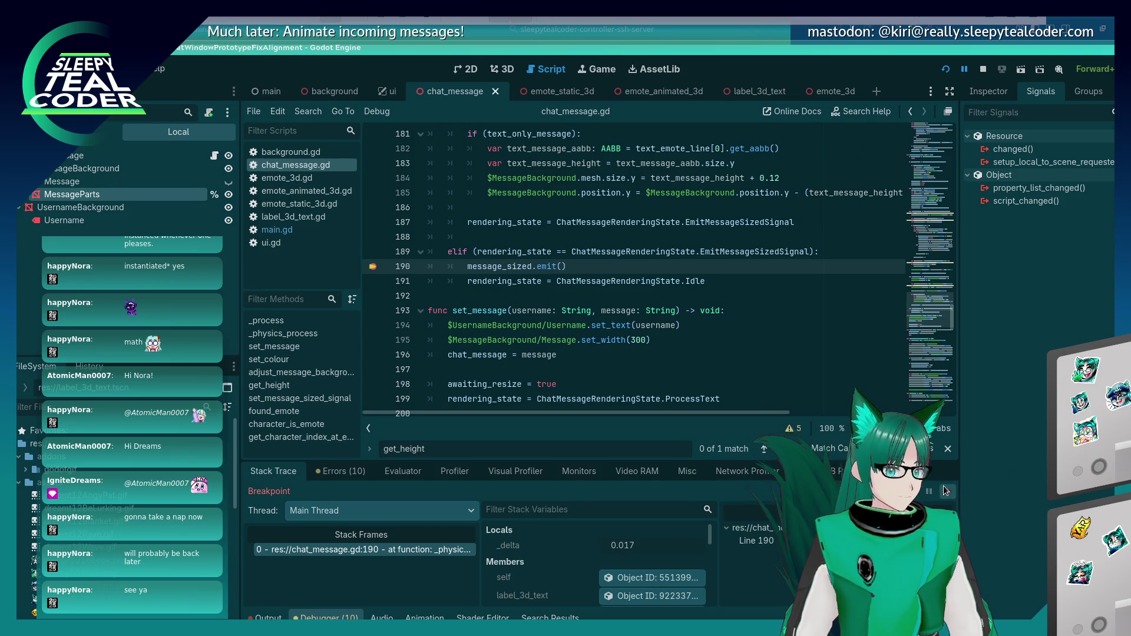
click(948, 491)
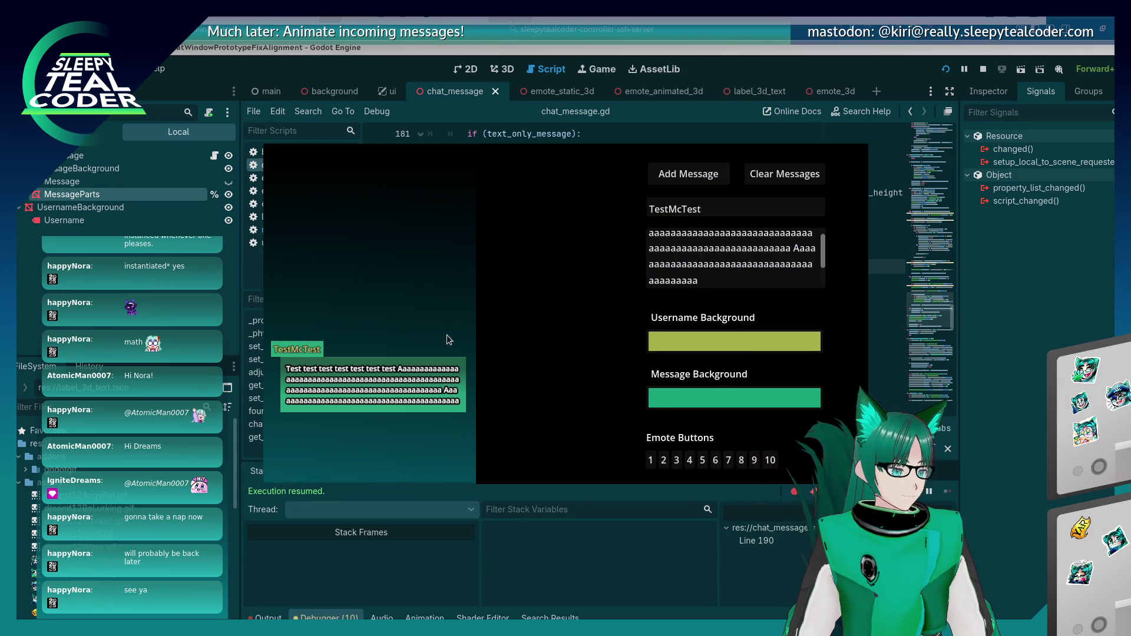
click(568, 80)
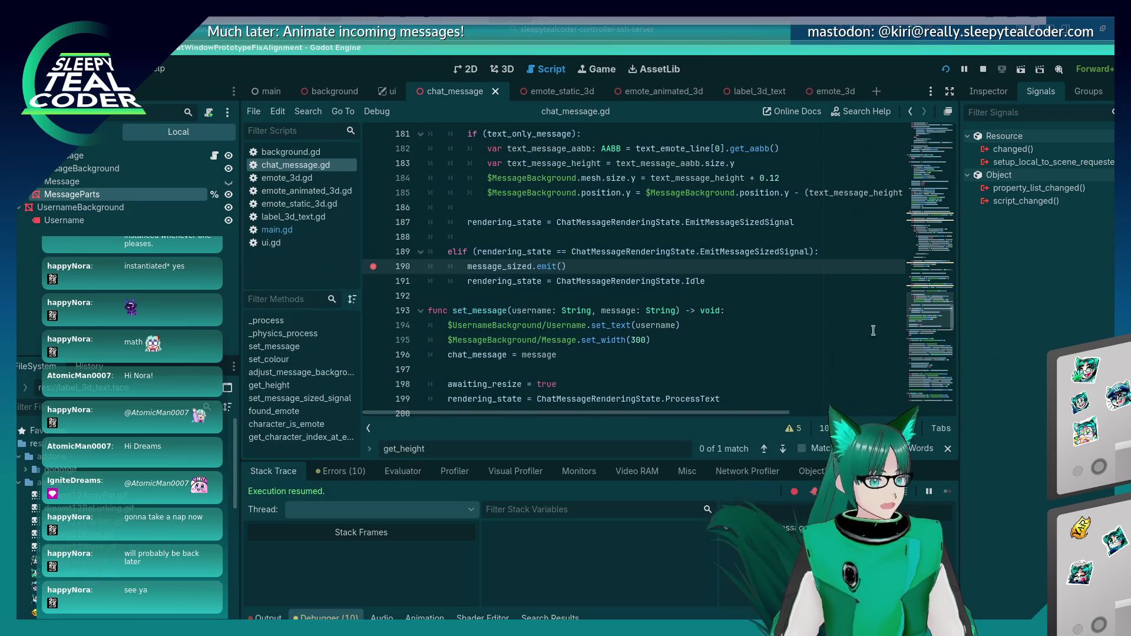
click(289, 229)
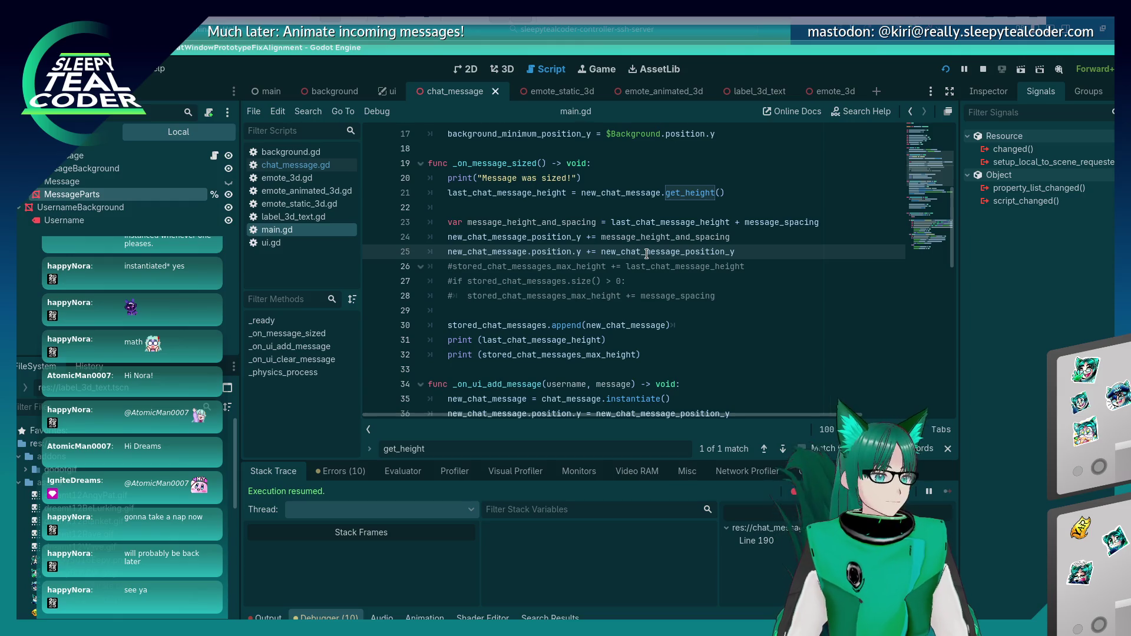
Step: Wrap line 25's term as (new_chat_message_position_y / 2) to add only half the offset
text(()
key(End)
text() / 2)
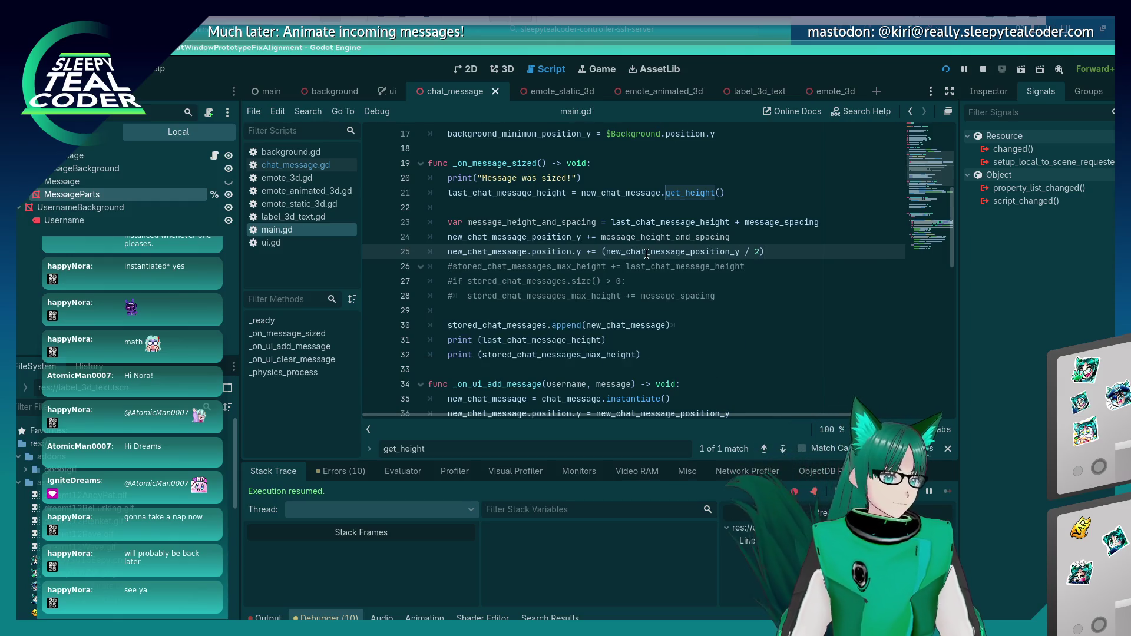
Step: Run the game, add two chat messages, and continue past the line-190 breakpoint
key(F5)
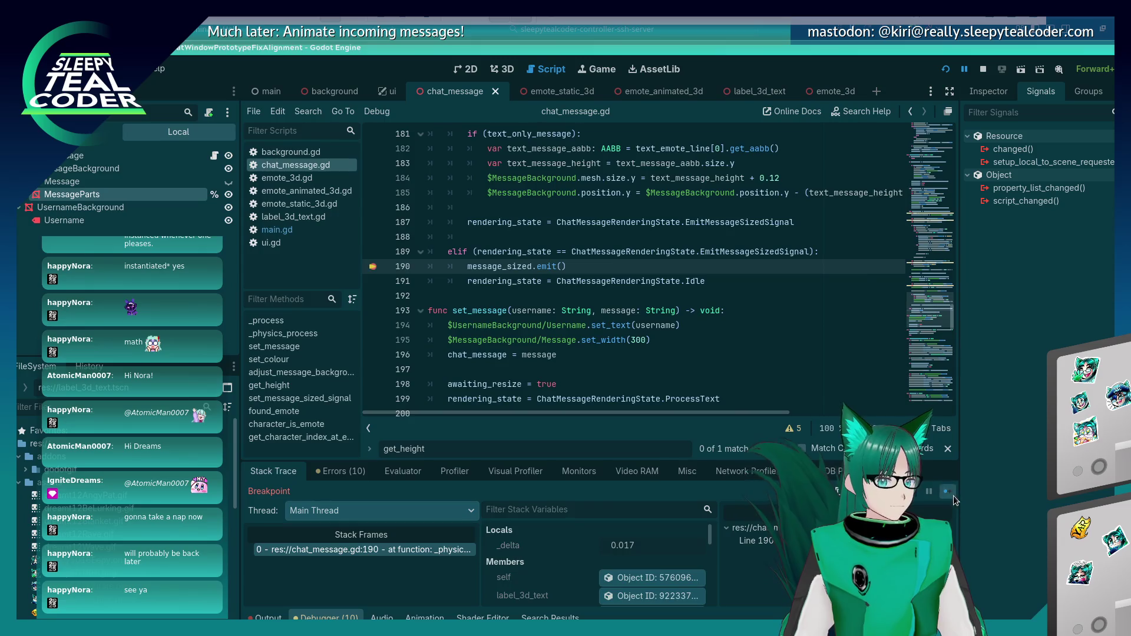
click(952, 494)
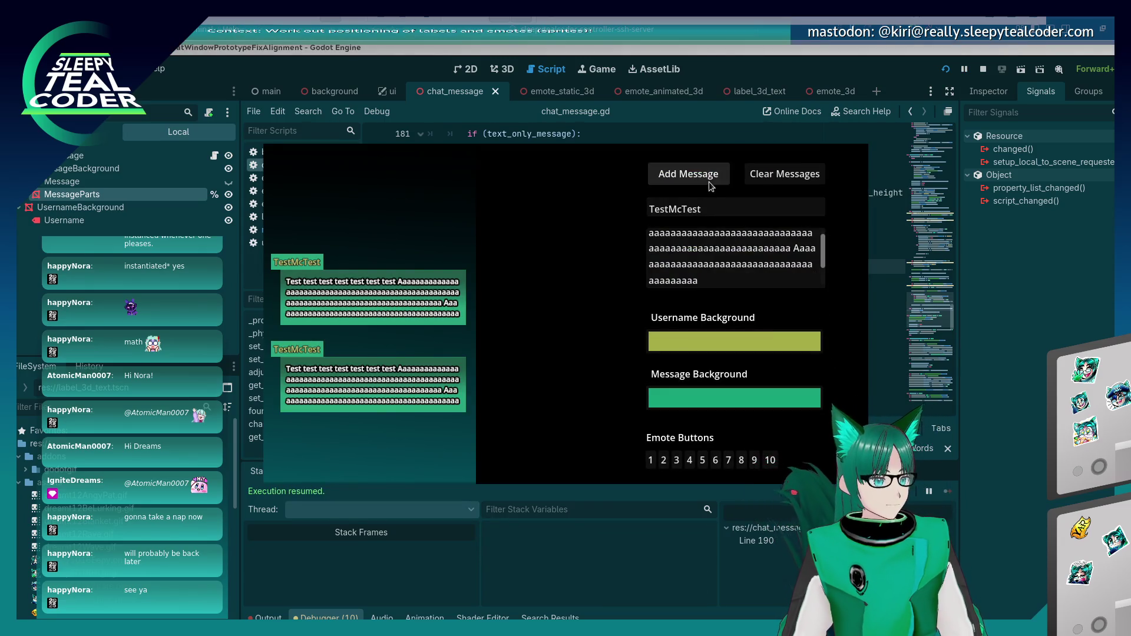
click(705, 177)
click(948, 491)
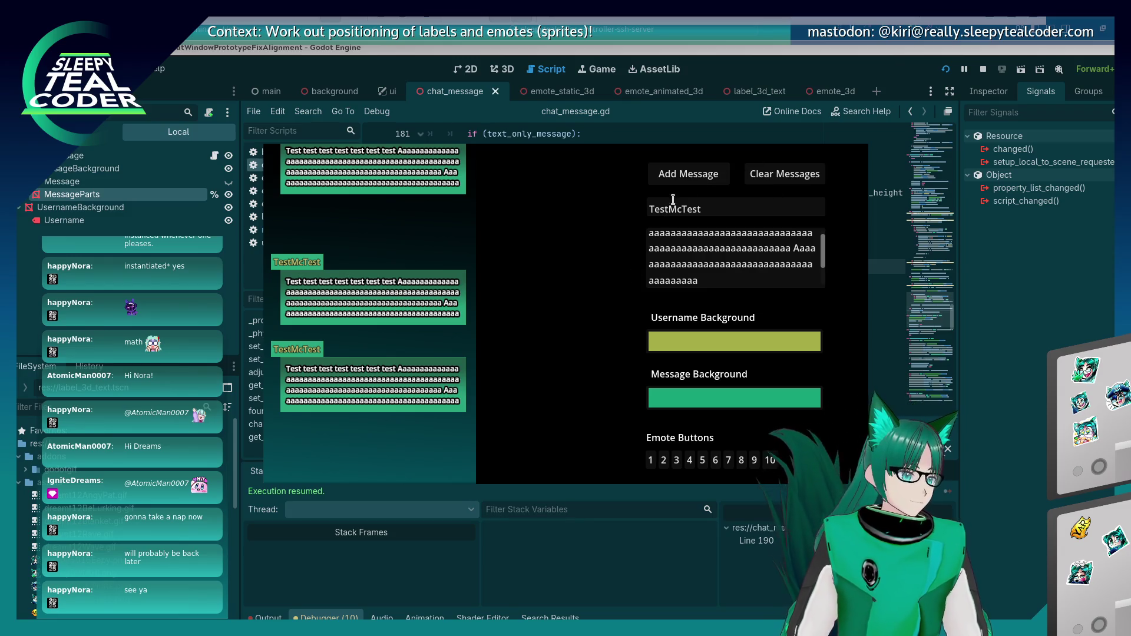
click(683, 175)
click(704, 353)
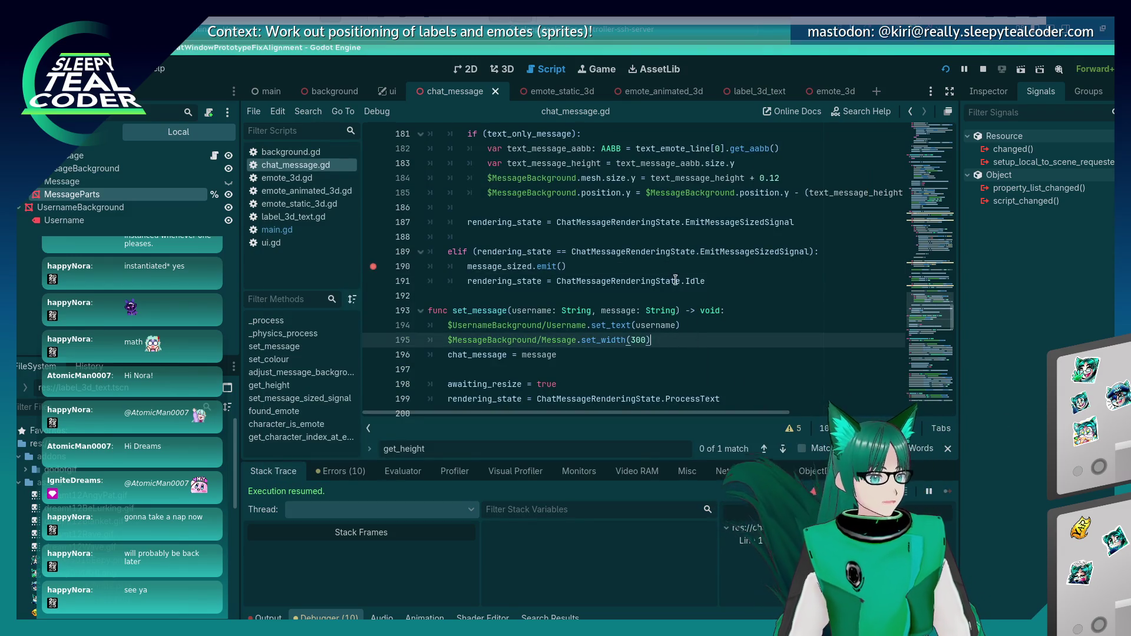
key(F10)
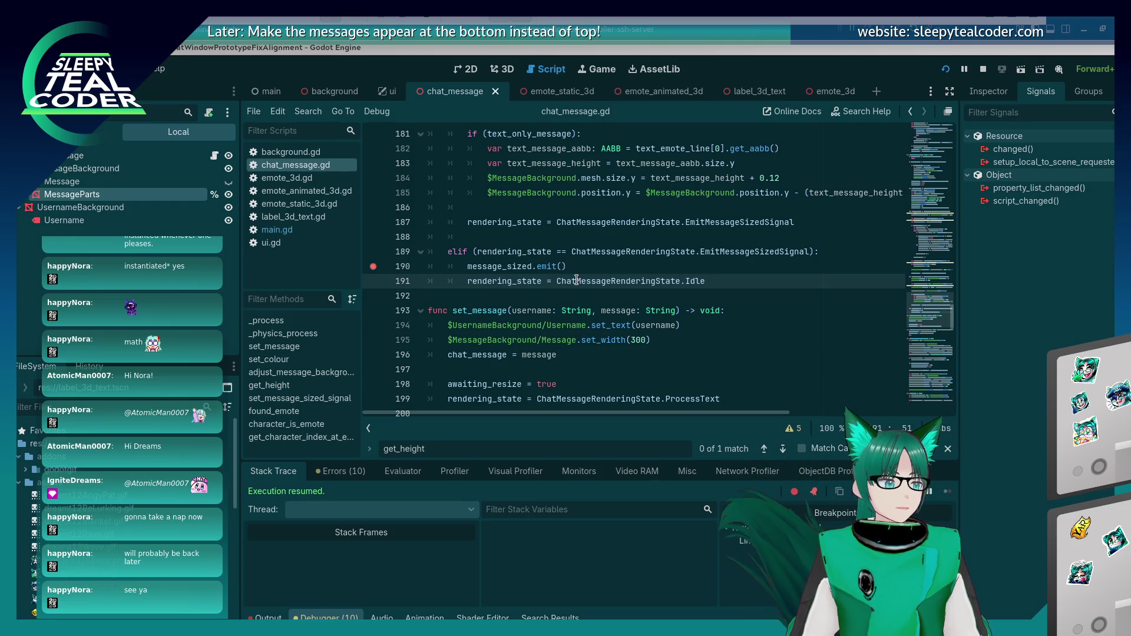
Step: Clear the chat messages in the running game and return to main.gd
click(295, 229)
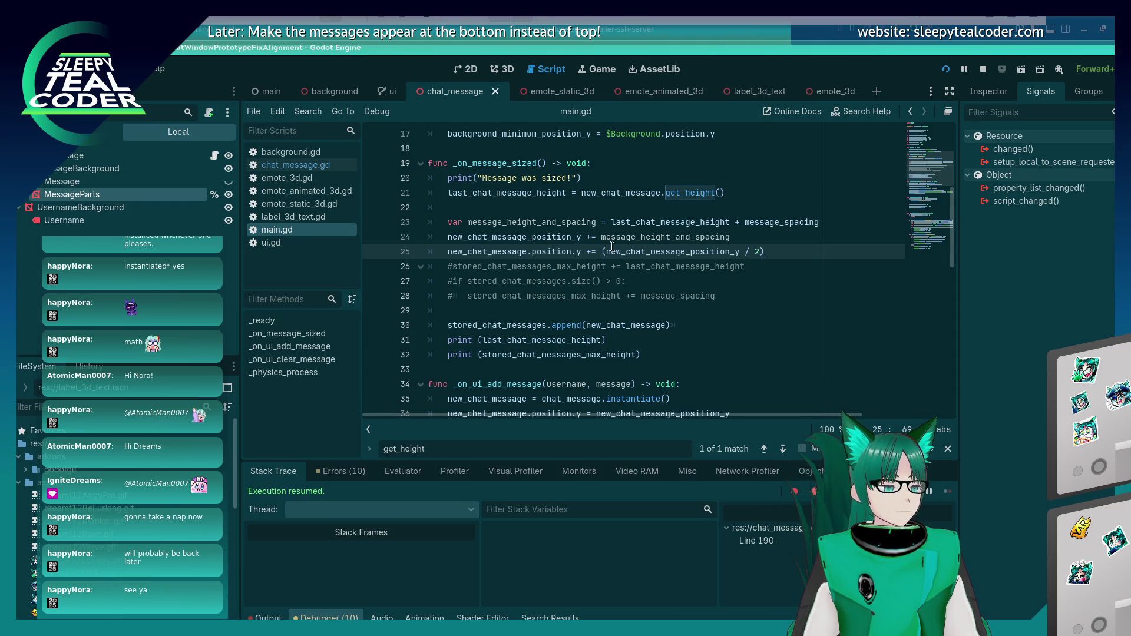
key(alt+Tab)
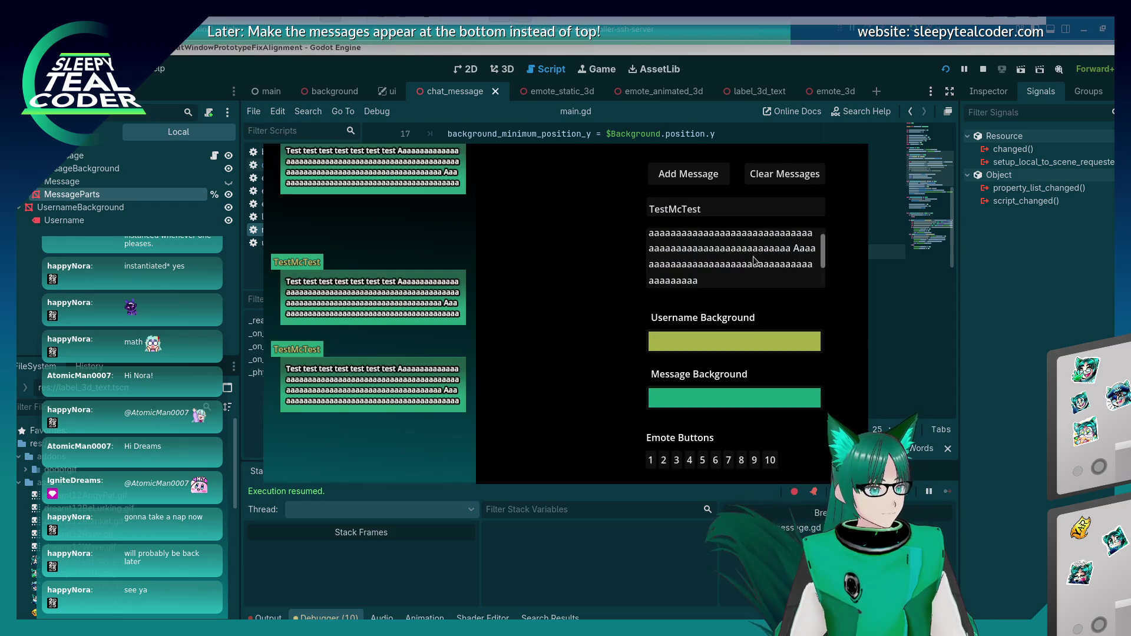
click(753, 177)
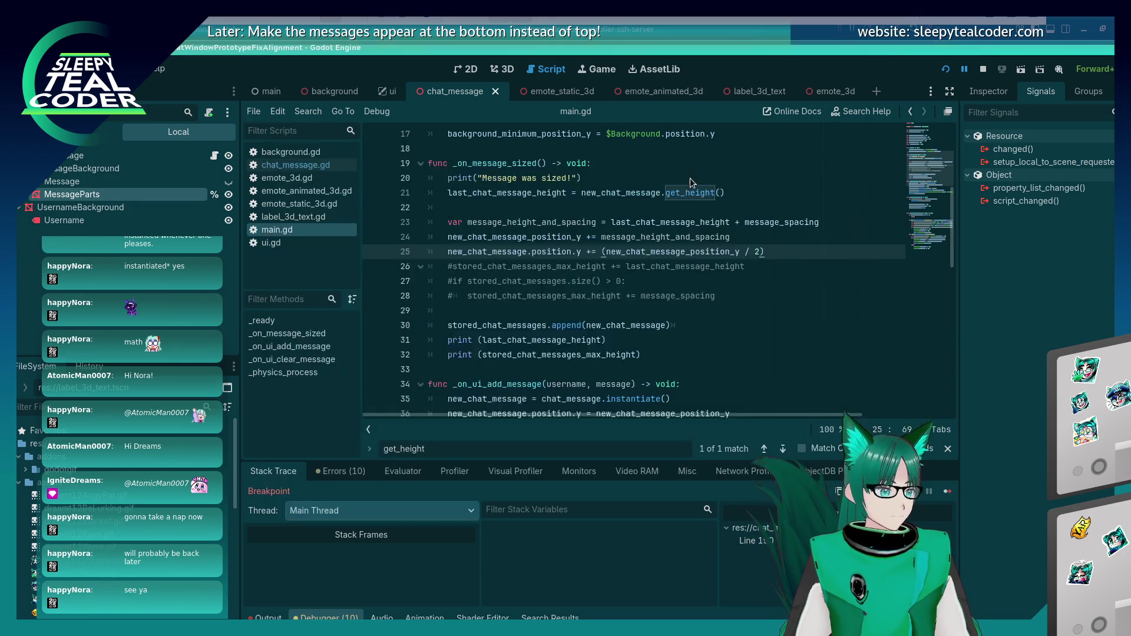
click(947, 491)
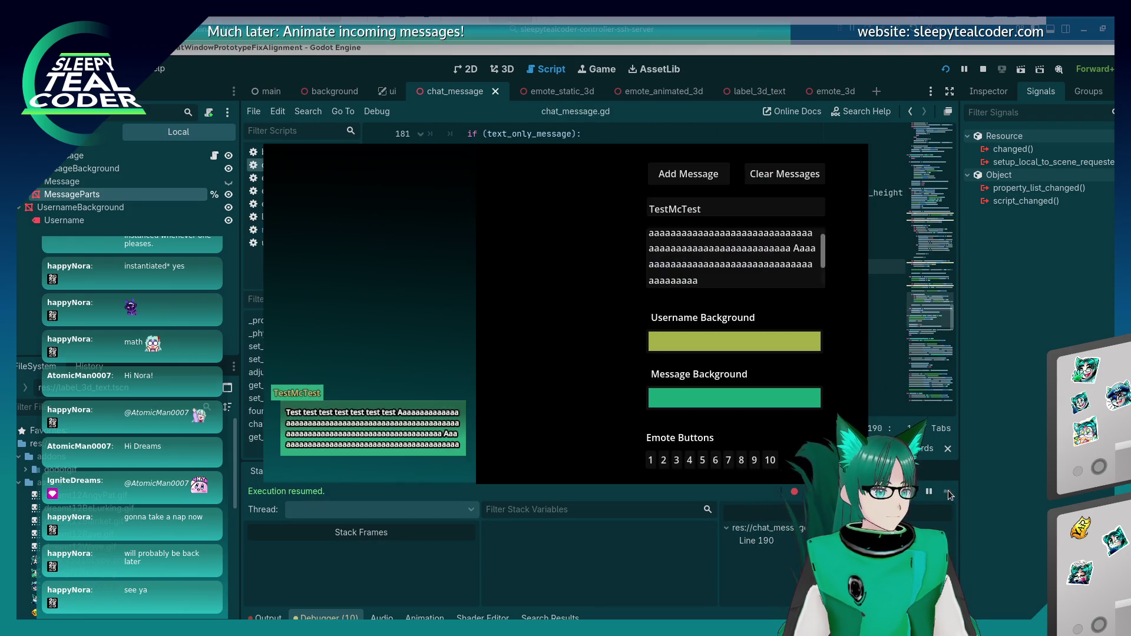
key(alt+Tab)
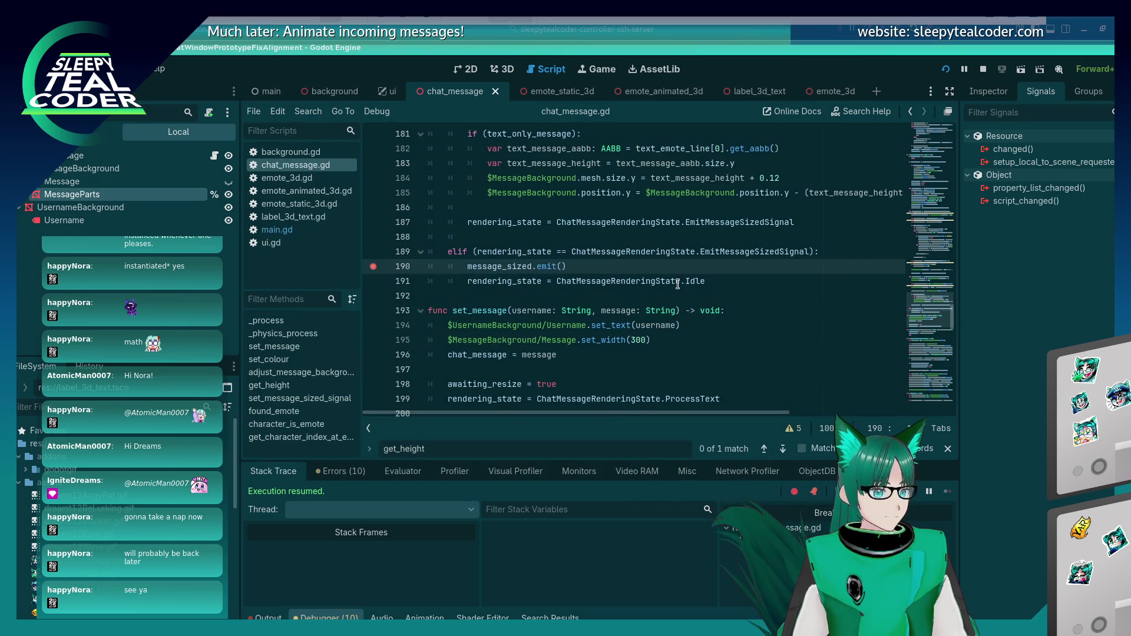
click(276, 230)
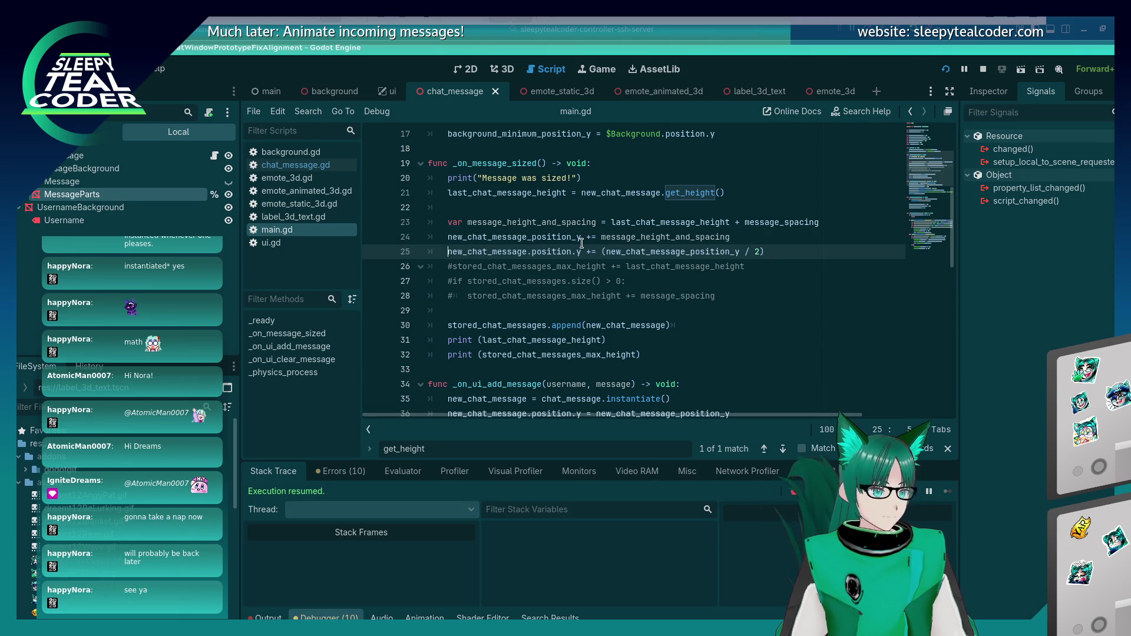
Step: Comment out line 25's half-offset, rerun, add four test messages, and close the game
key(ctrl+k)
key(ctrl+s)
click(657, 180)
click(658, 180)
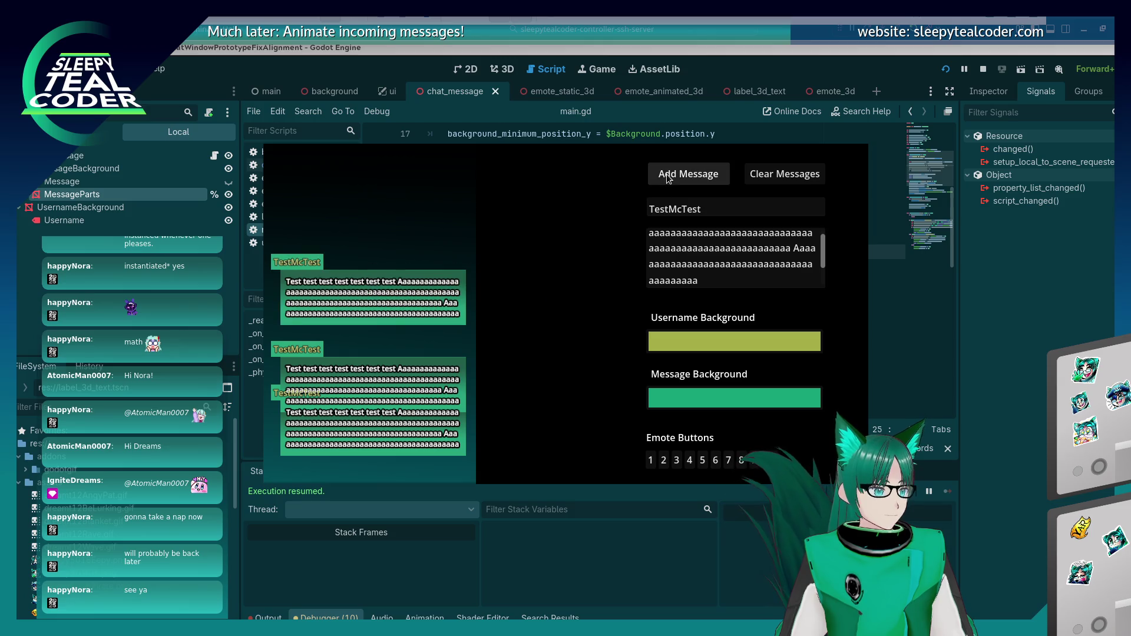
click(663, 179)
click(667, 179)
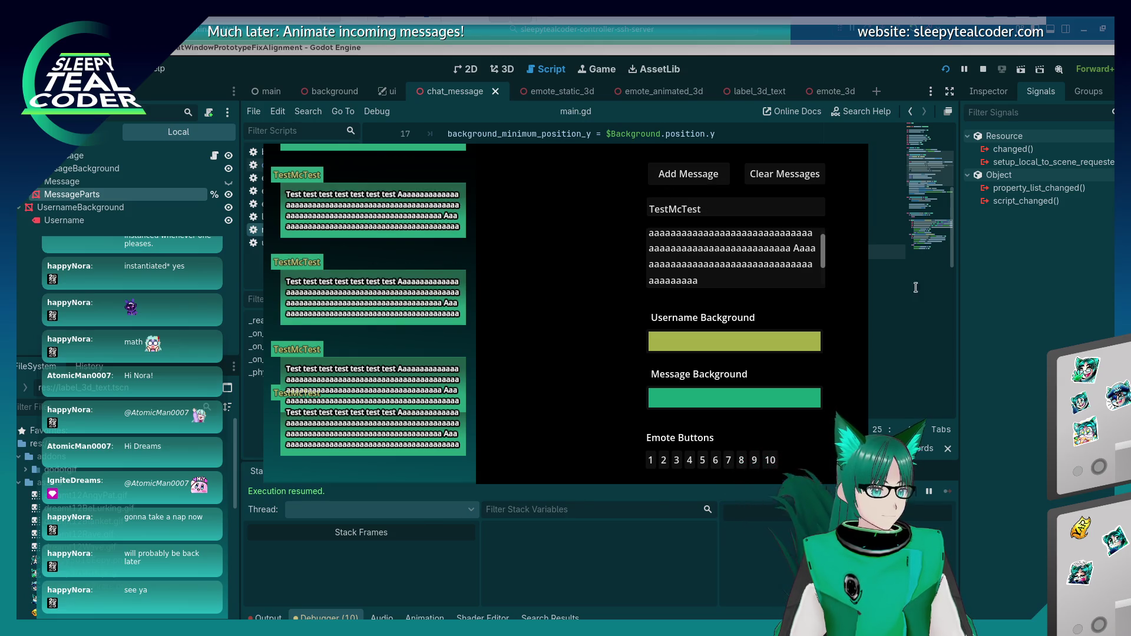
key(F8)
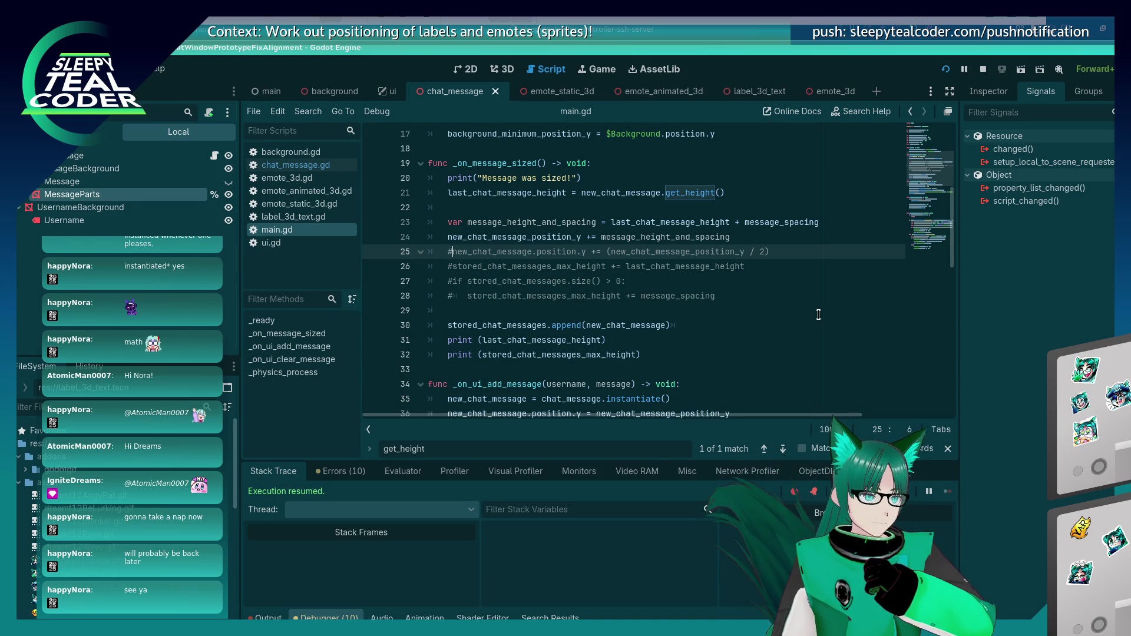
Step: Search main.gd for where new_chat_message gets assigned
double_click(647, 193)
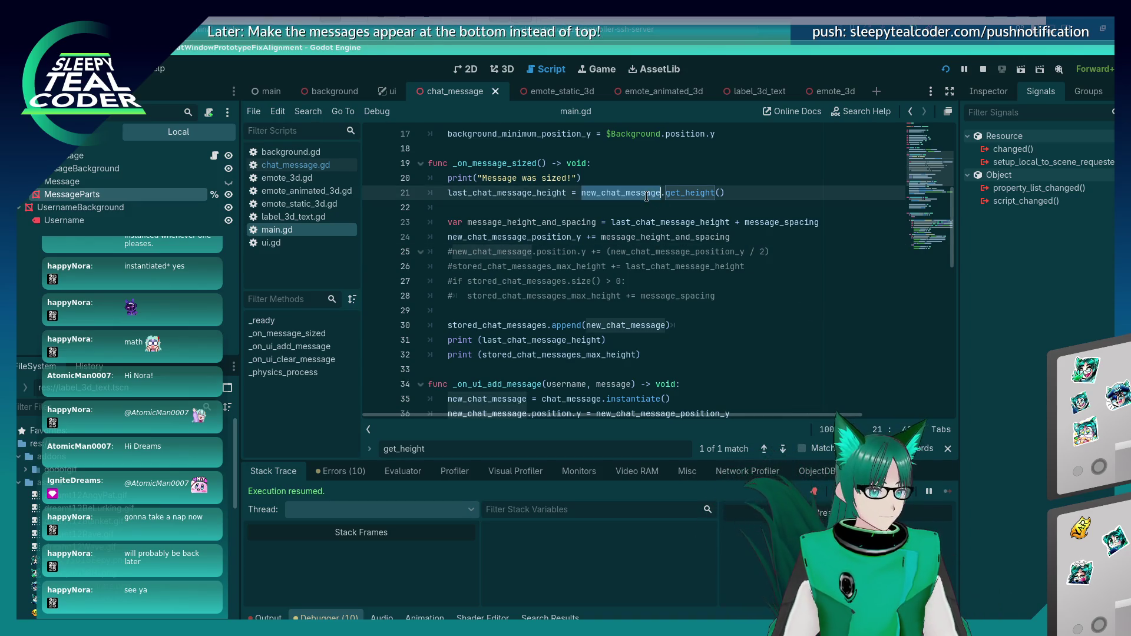
key(ctrl+f)
key(End)
text(=)
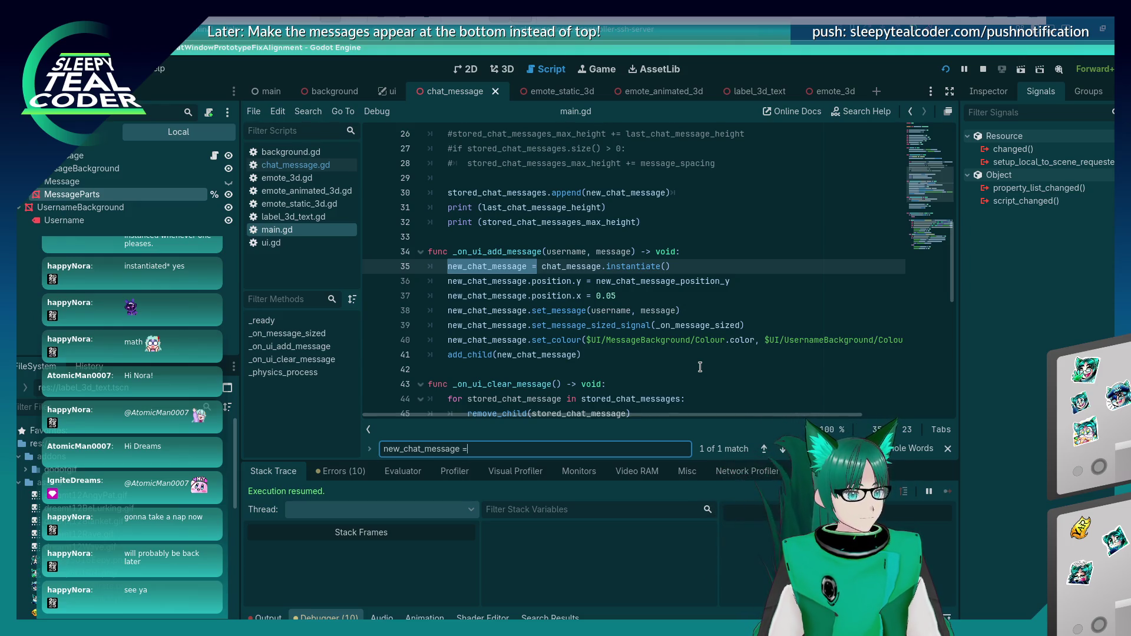
Step: Comment out line 24's new_chat_message_position_y increment, rerun, then clear and add one message
double_click(634, 281)
key(ctrl+f)
key(Return)
key(Return)
key(Return)
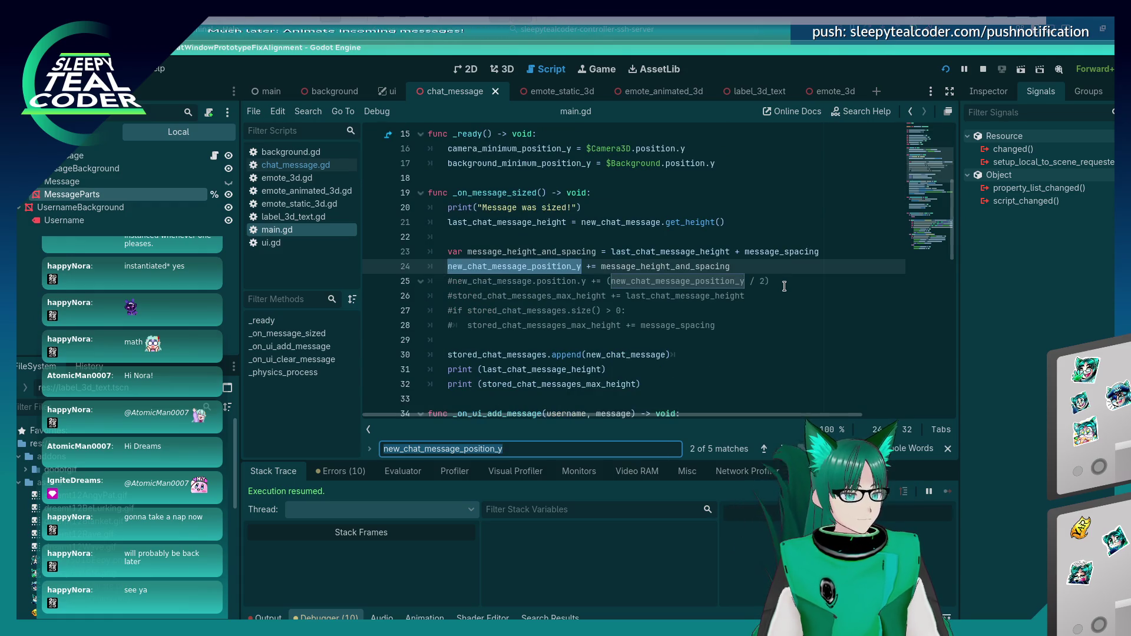
key(Escape)
key(ctrl+k)
key(ctrl+s)
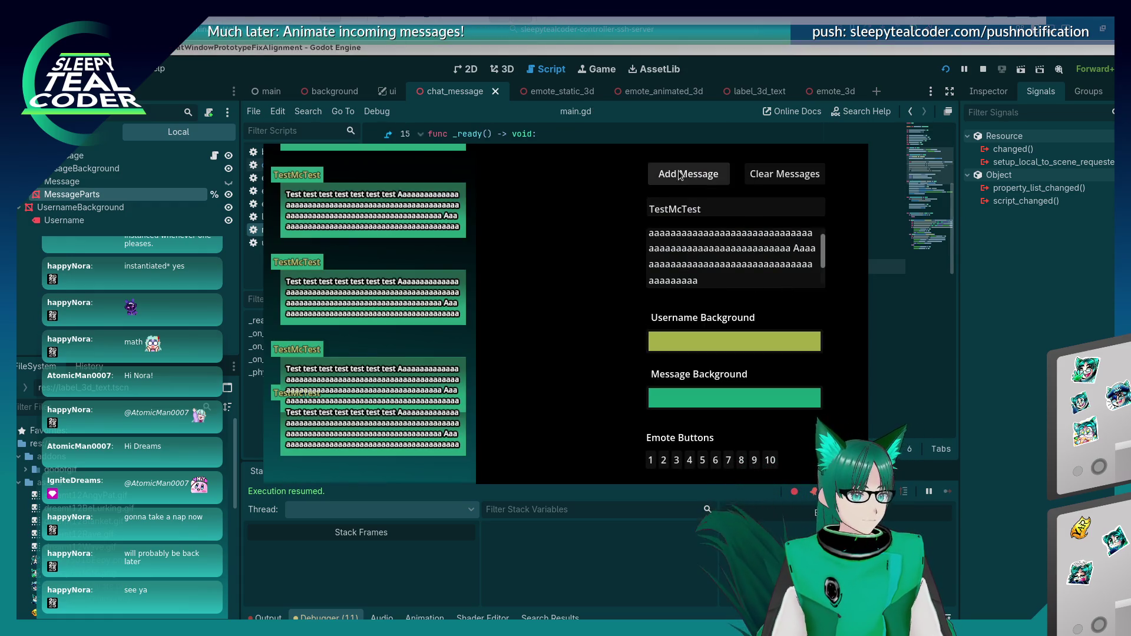
click(779, 174)
click(692, 173)
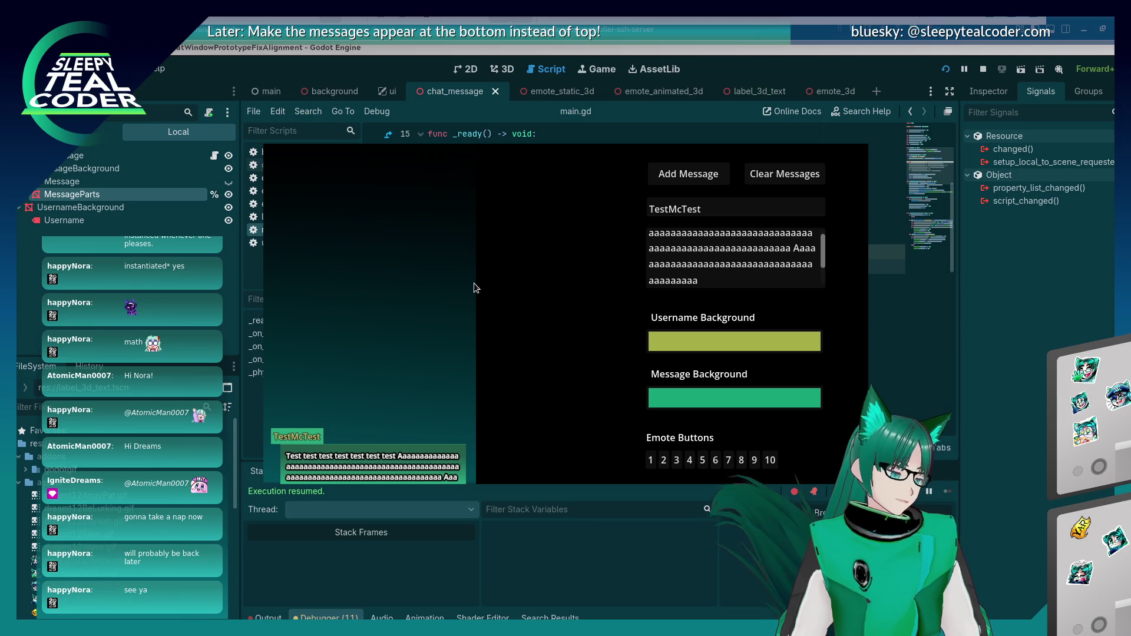
click(1006, 359)
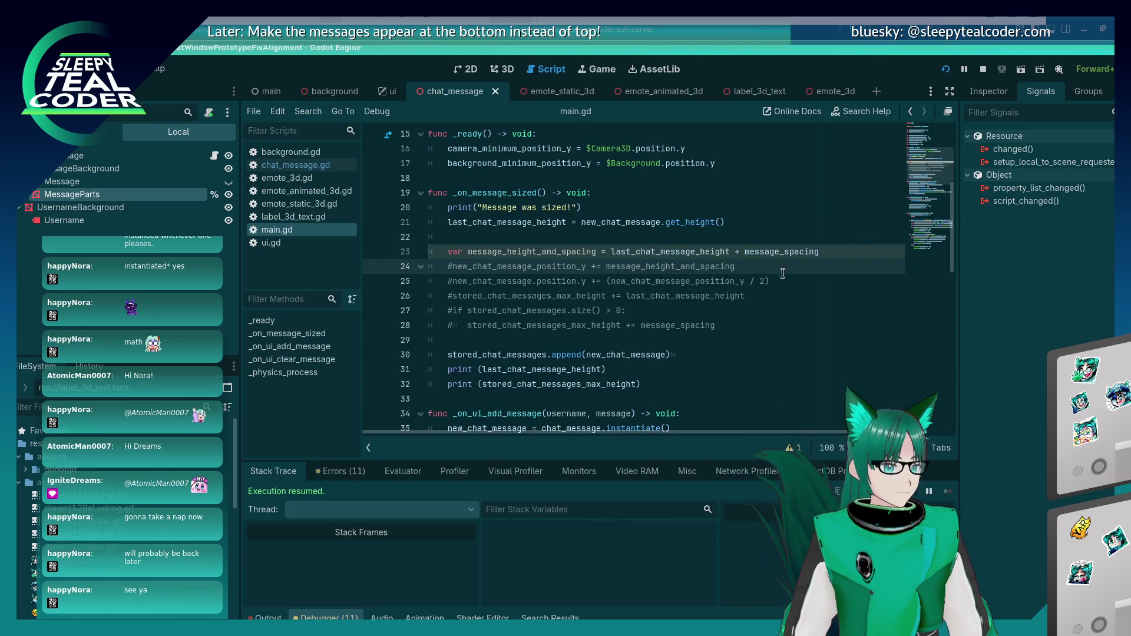
click(755, 253)
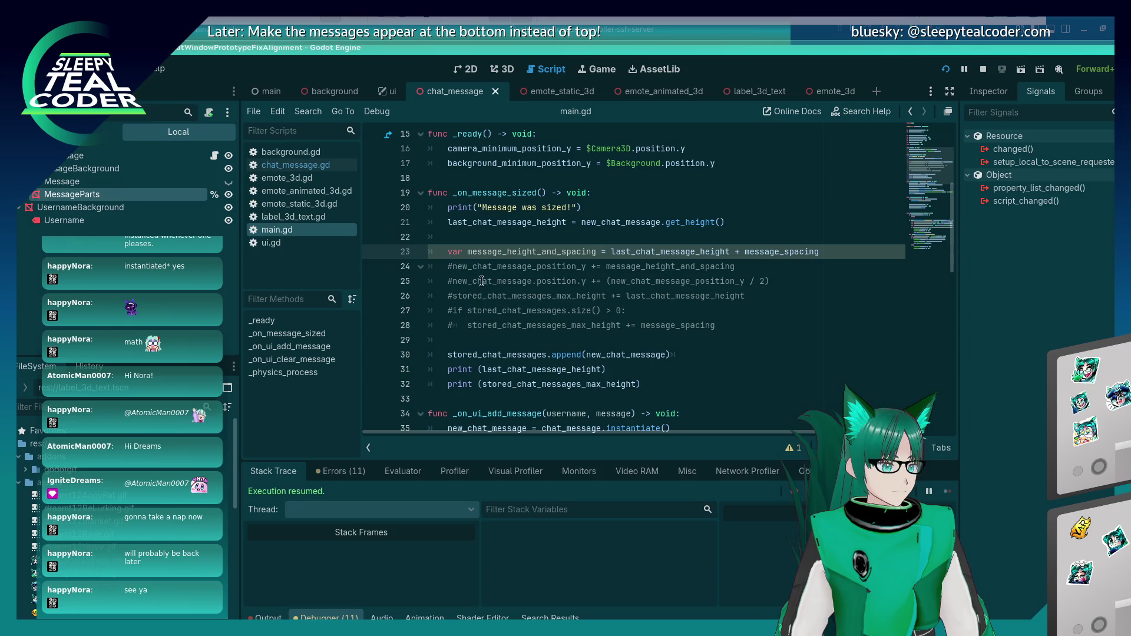
click(457, 268)
key(BackSpace)
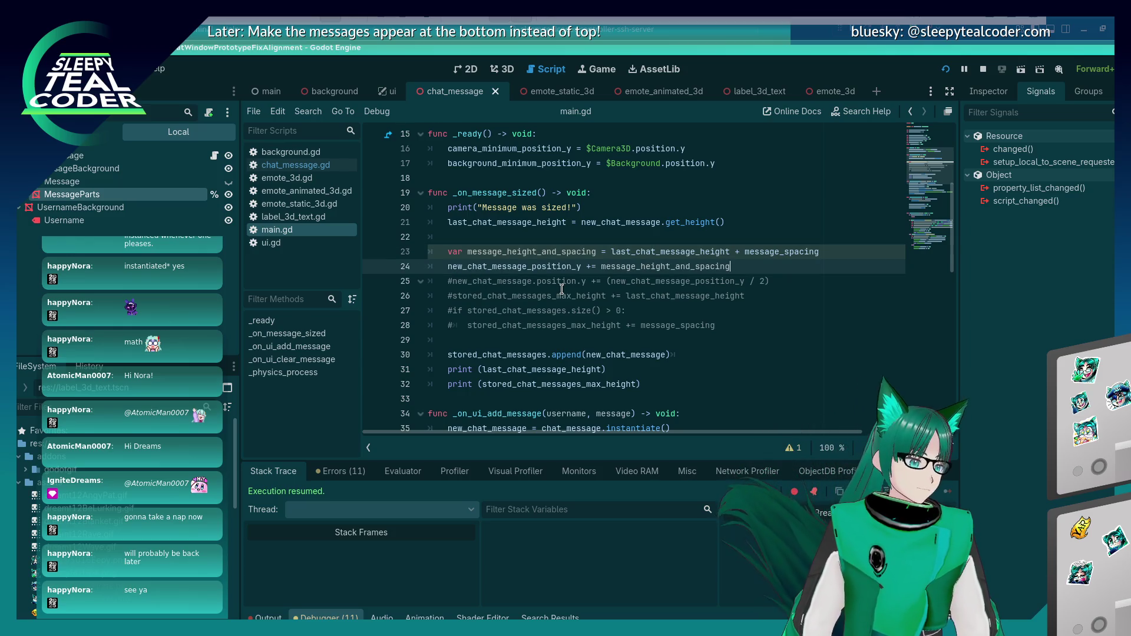
key(alt+Tab)
key(alt+Tab)
key(alt+Tab)
key(alt+Tab)
click(704, 179)
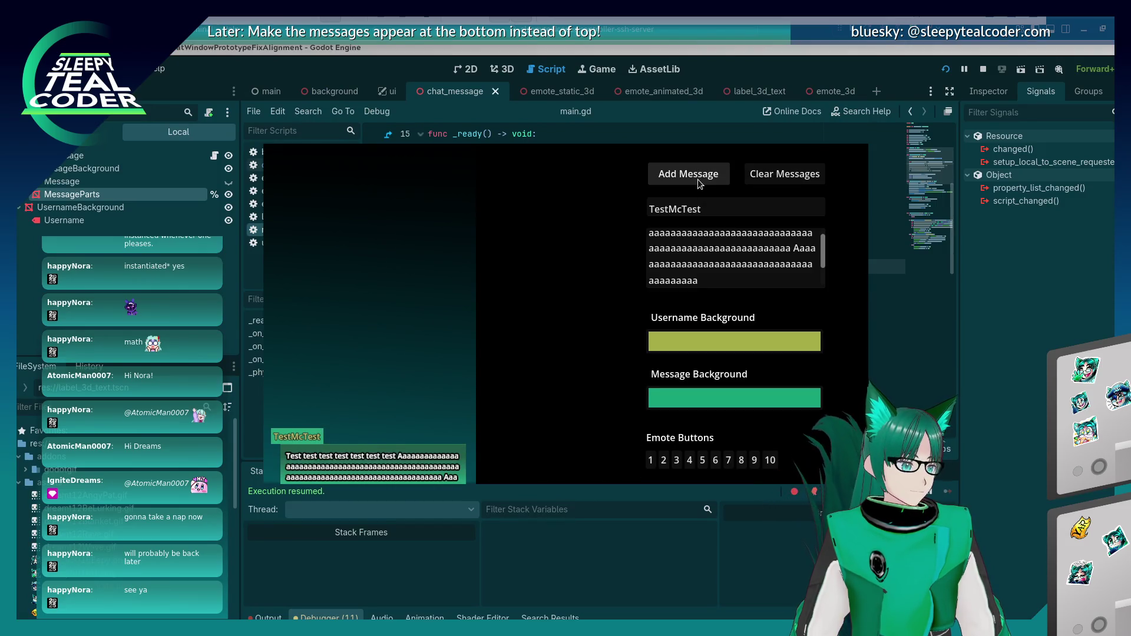
click(1029, 295)
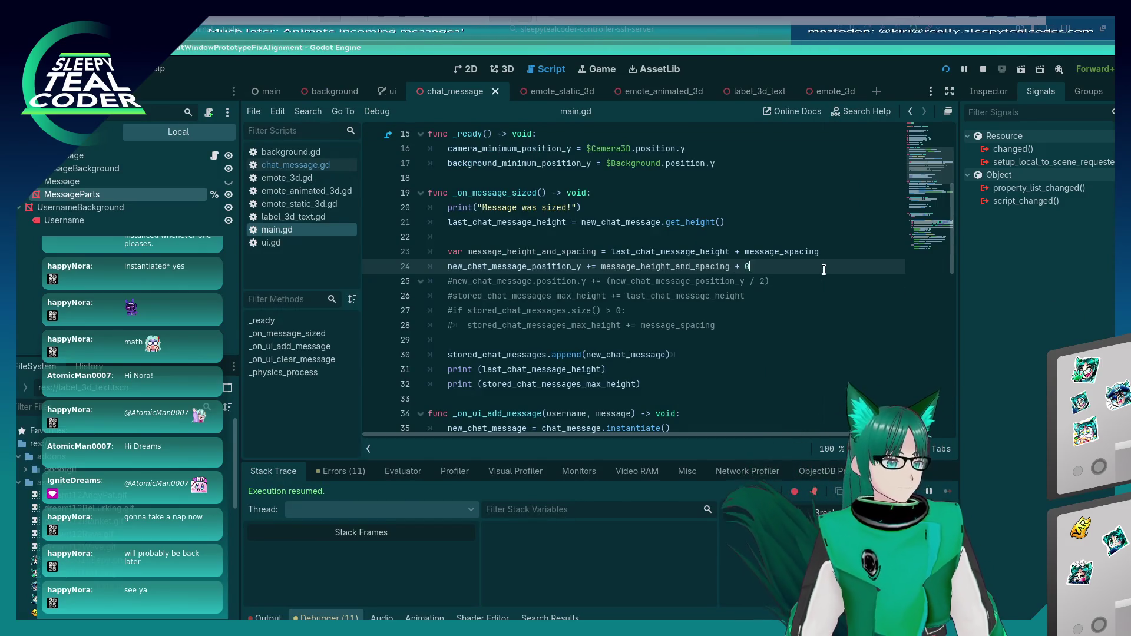
key(F5)
click(718, 179)
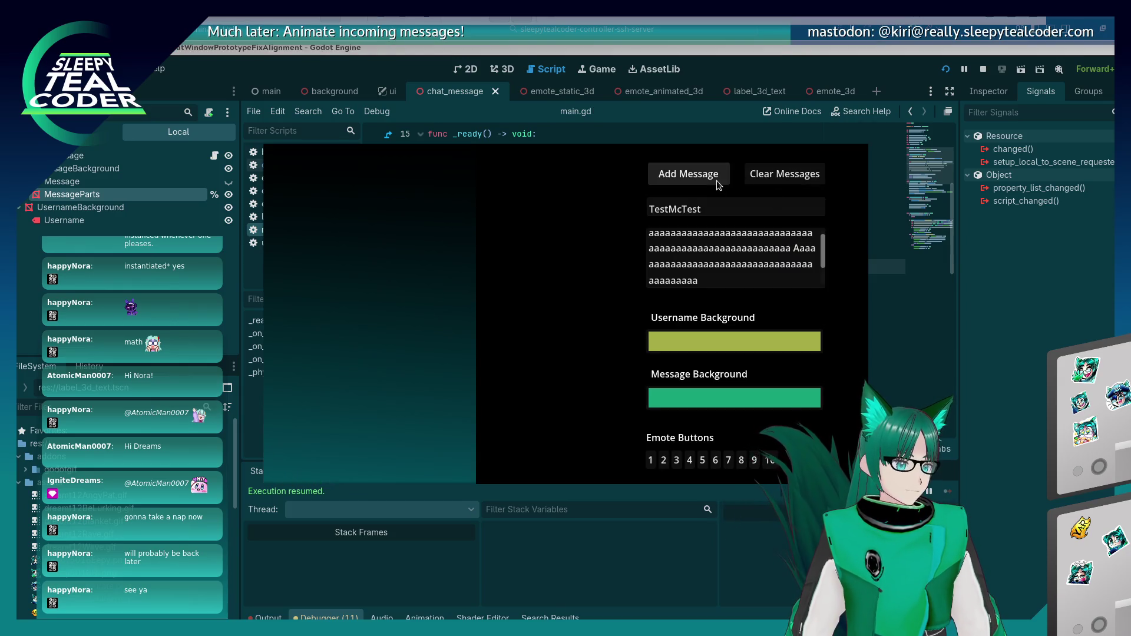
key(alt+Tab)
key(alt+Tab)
click(690, 177)
click(722, 179)
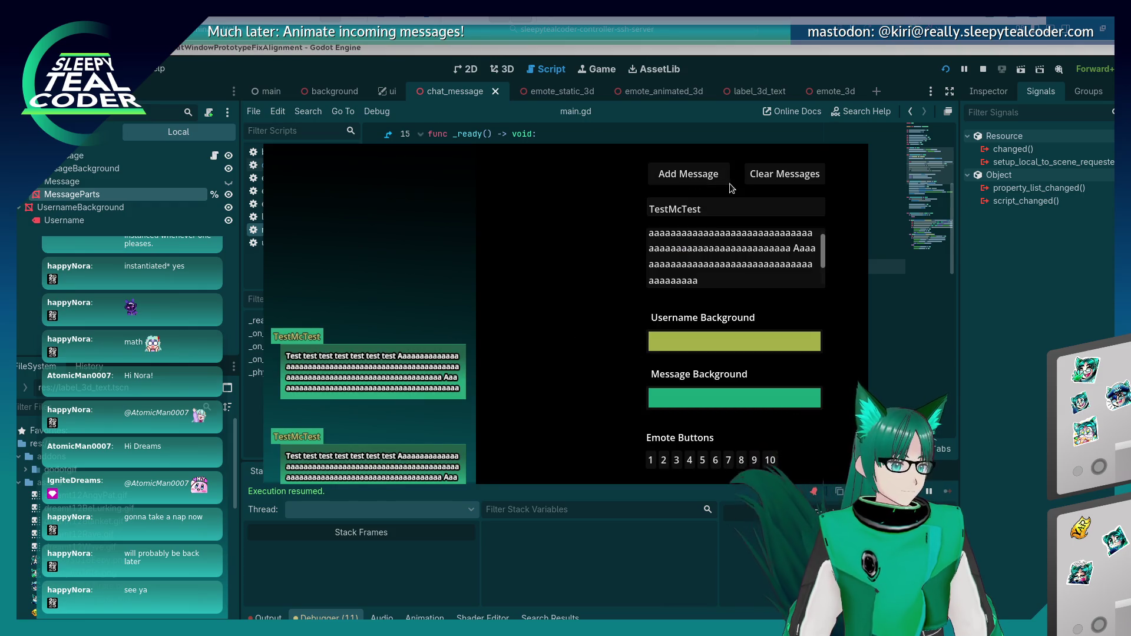
click(719, 177)
click(718, 176)
click(816, 174)
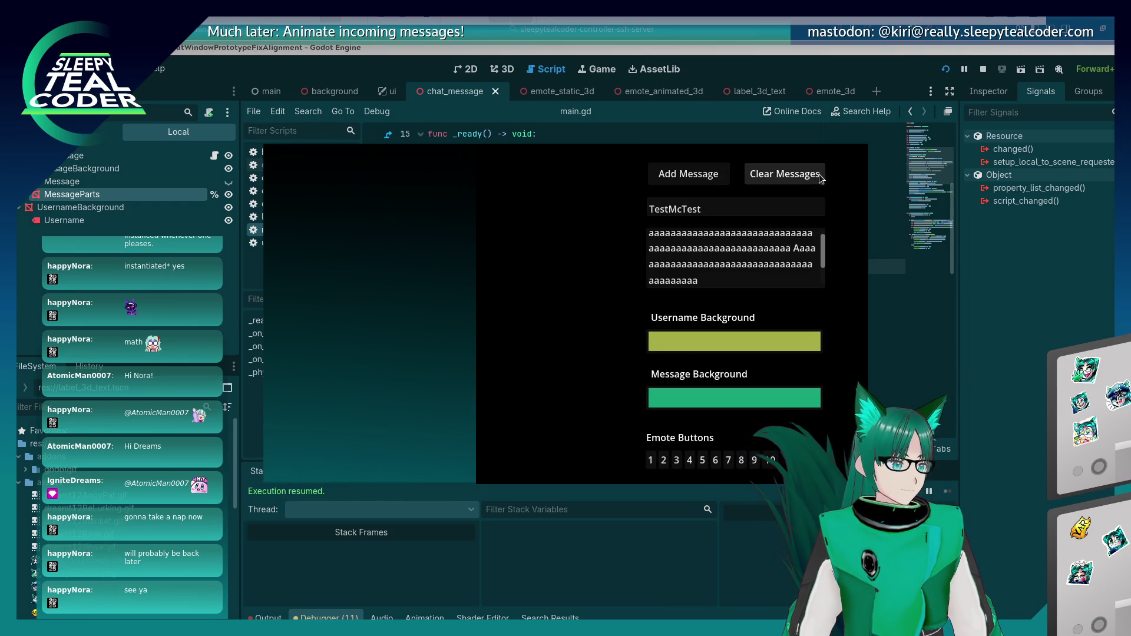
click(1027, 376)
drag(765, 266, 729, 257)
key(BackSpace)
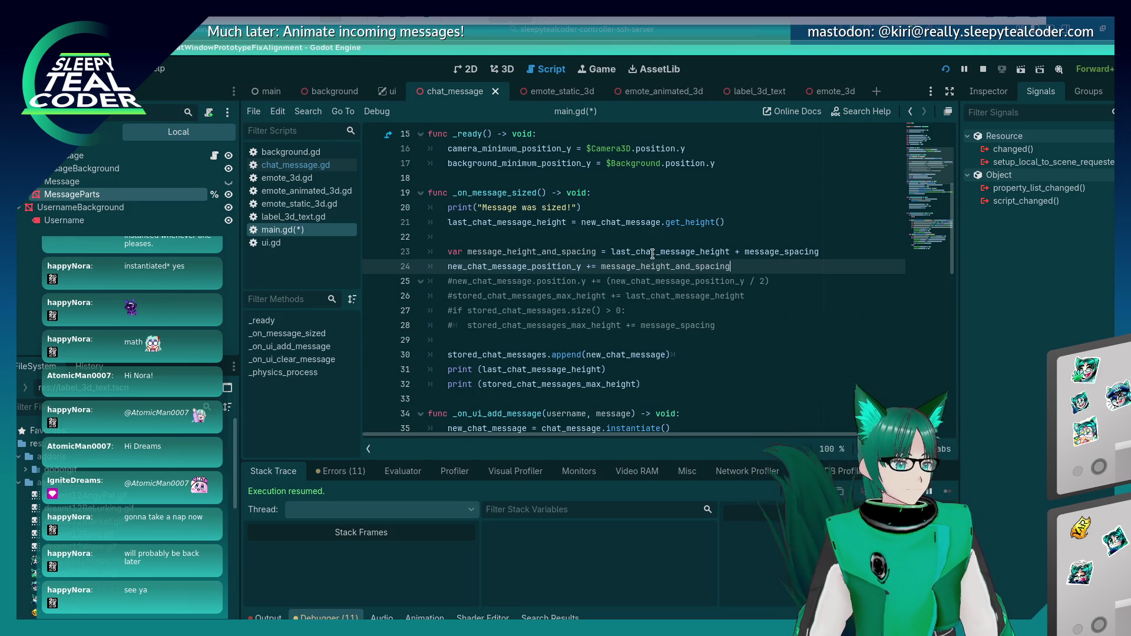
scroll(652, 253, down, 2)
scroll(652, 253, down, 10)
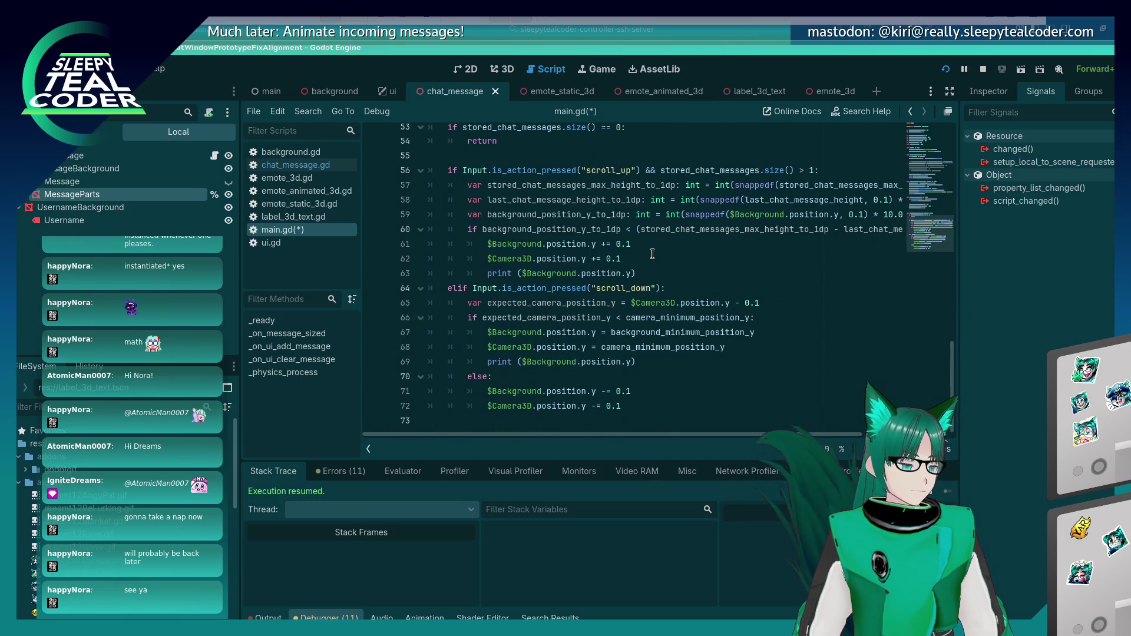
scroll(652, 254, up, 10)
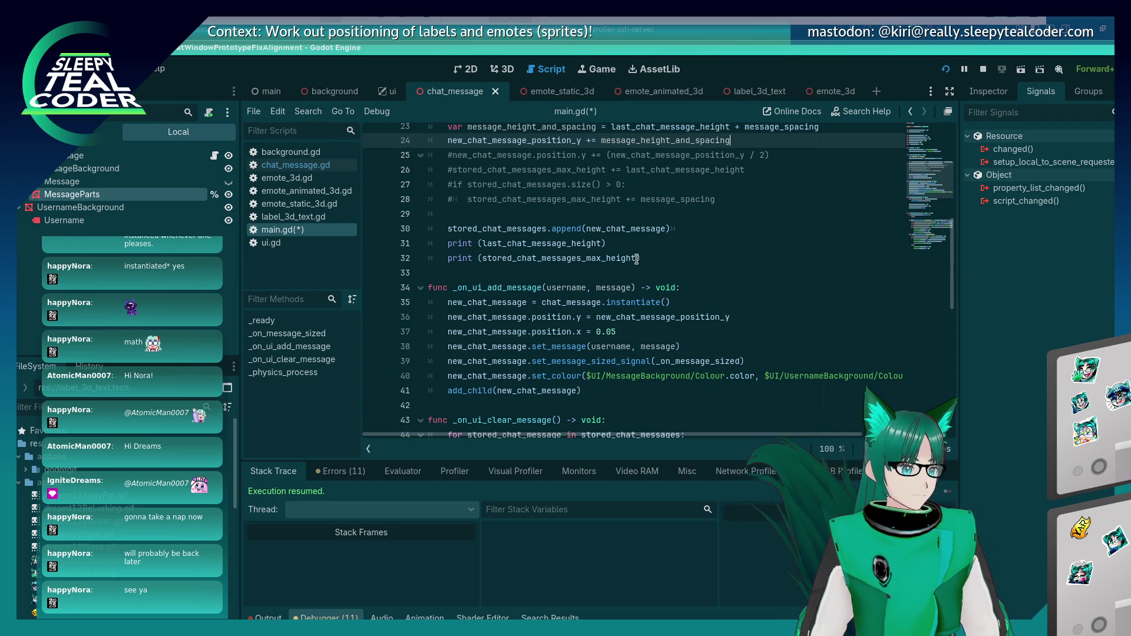
mouse_move(636, 266)
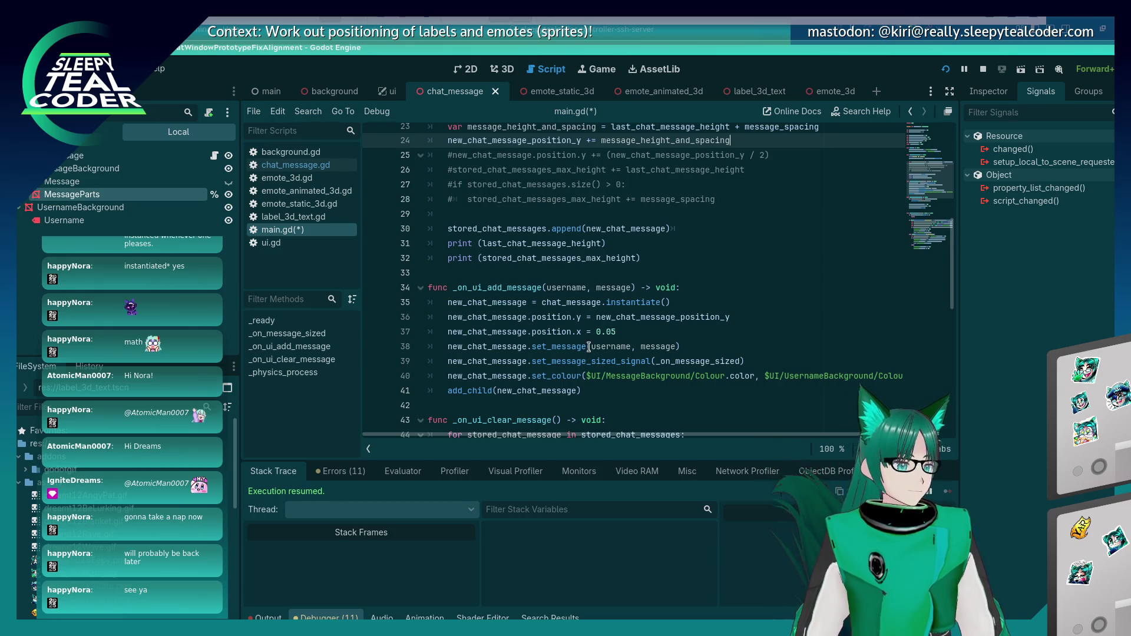
scroll(586, 346, up, 2)
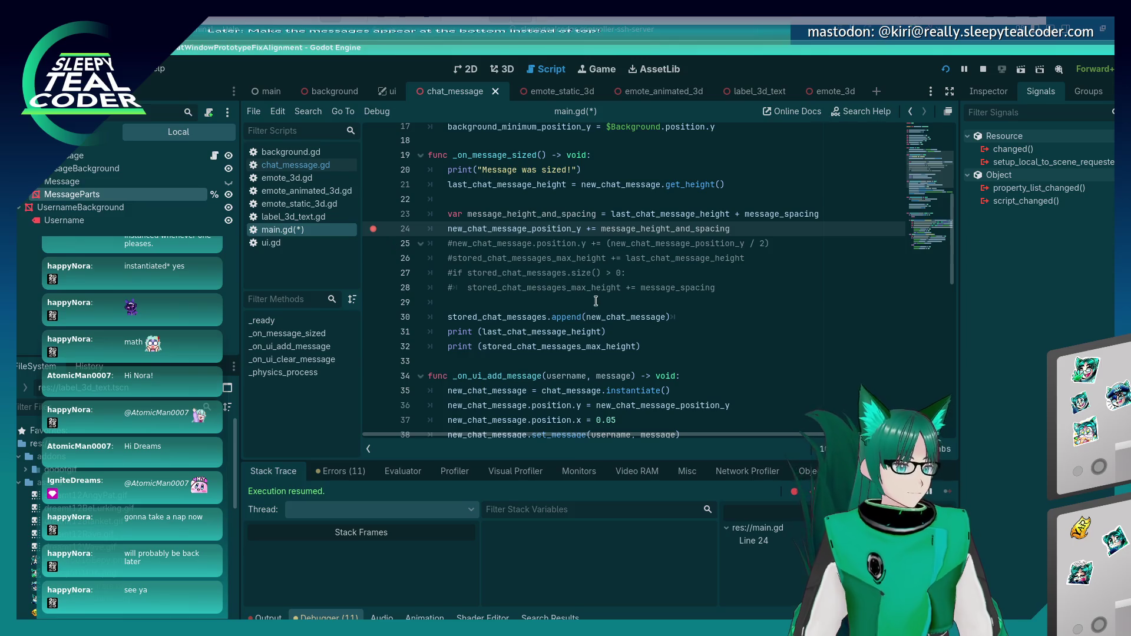
Step: Pause at line 24 on a new message, verify 0.82 in KCalc, resume, and remove that breakpoint
click(670, 178)
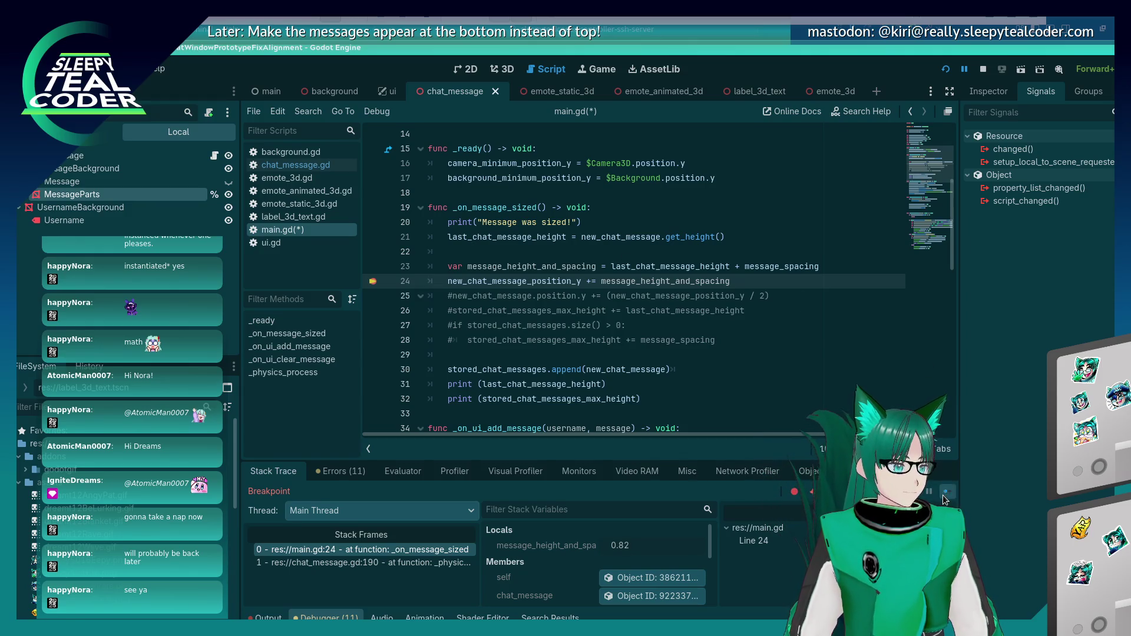
key(F12)
key(alt+Tab)
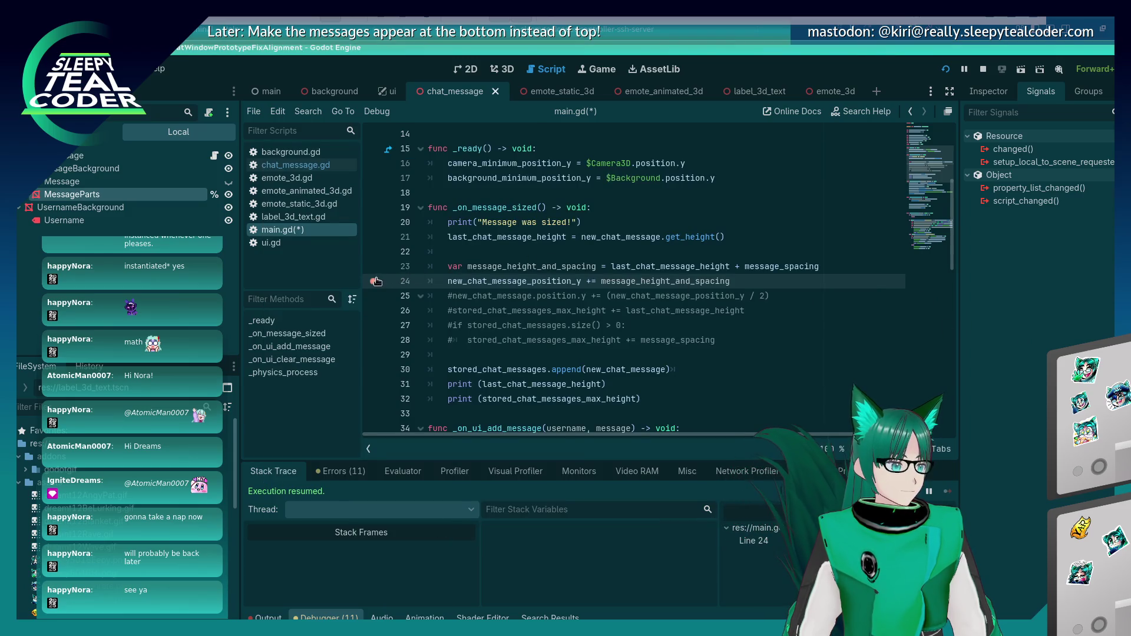
click(374, 281)
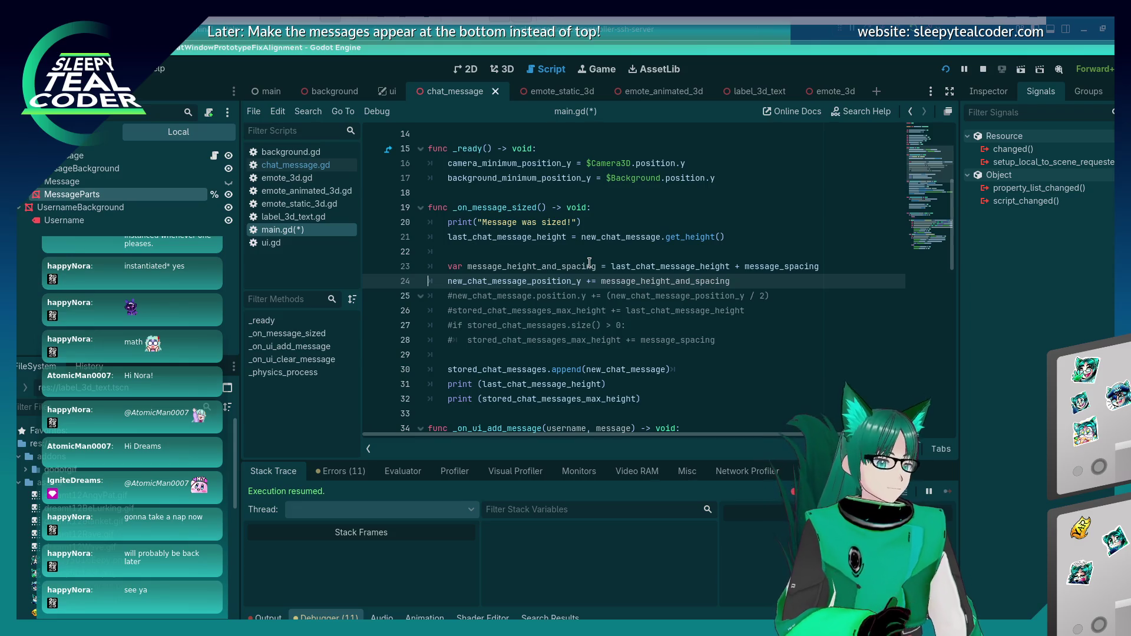
Step: Insert an empty line 24 below the message_height_and_spacing calculation in main.gd
scroll(587, 215, down, 2)
scroll(570, 296, up, 2)
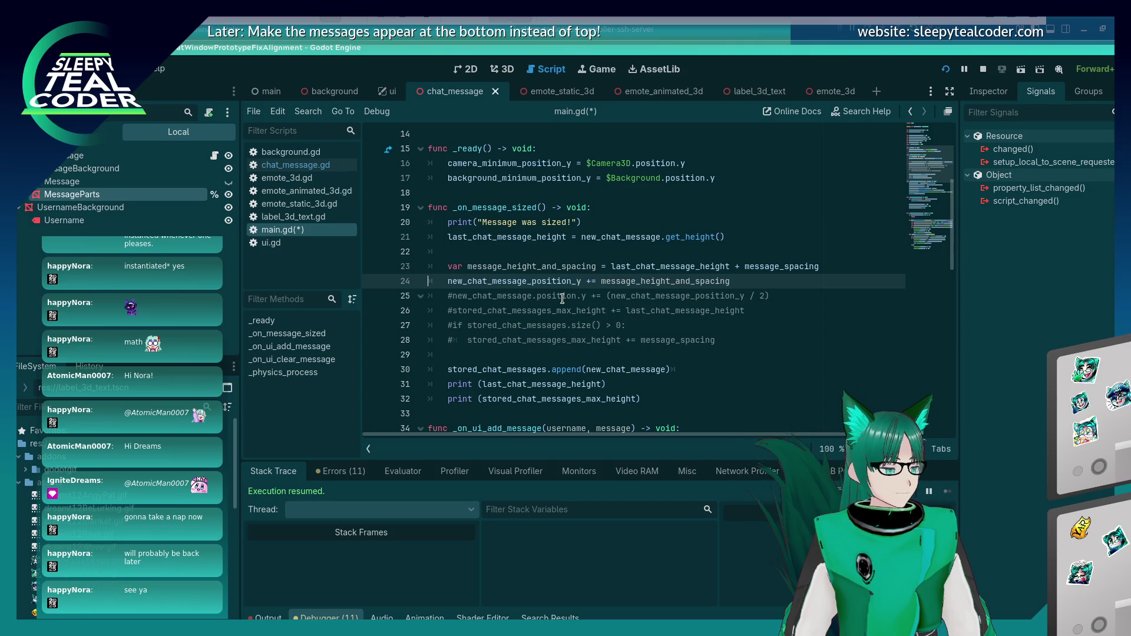
click(838, 267)
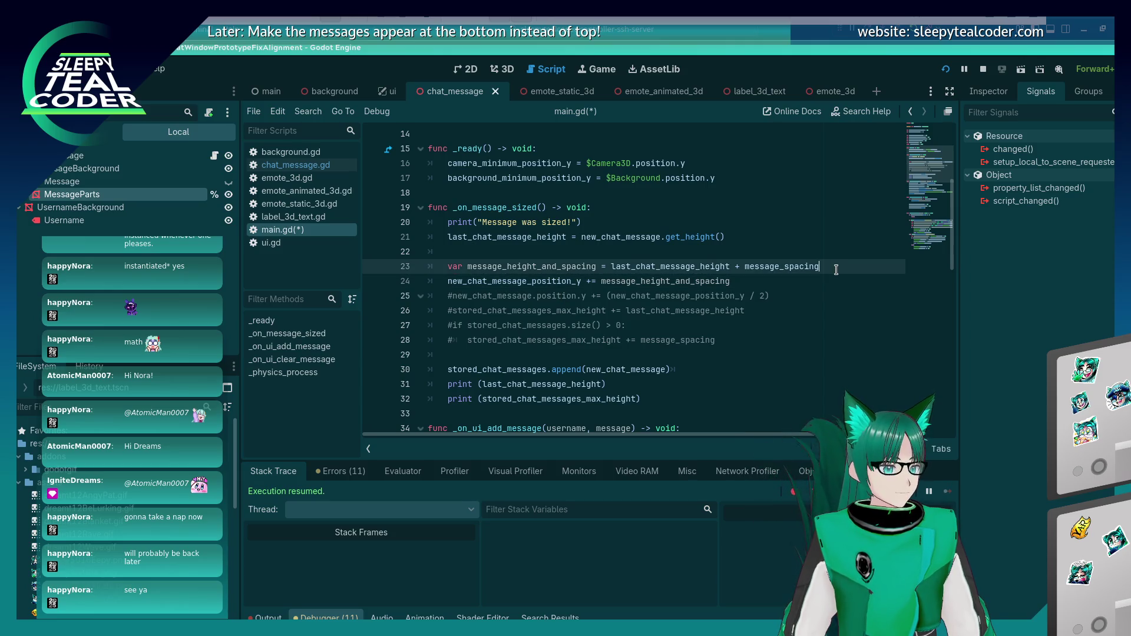
key(Return)
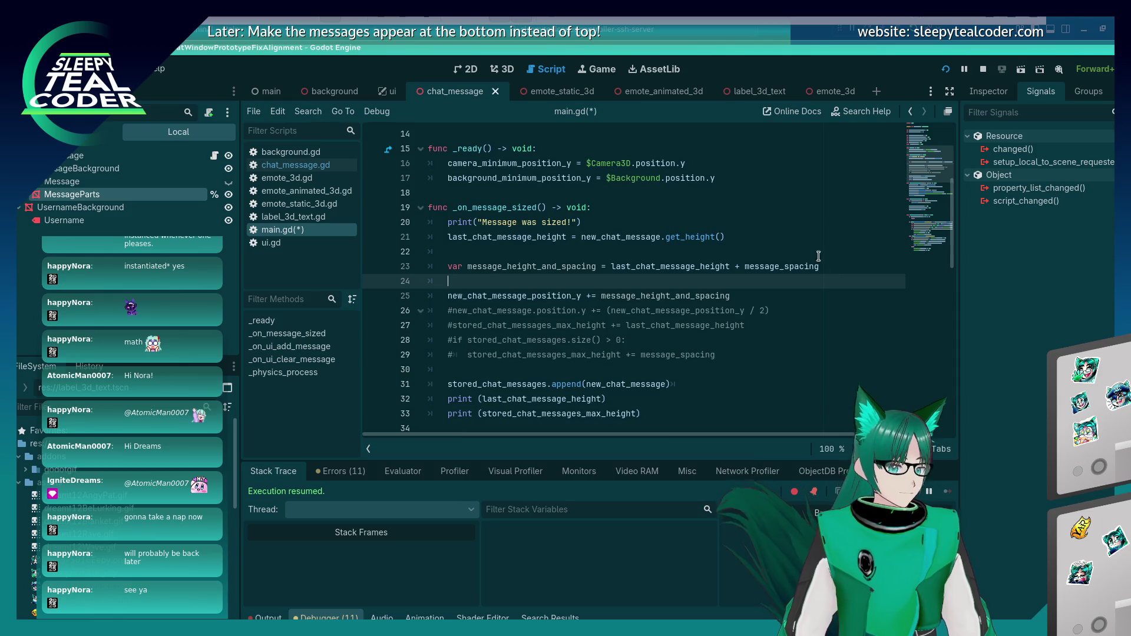
scroll(831, 258, down, 7)
scroll(776, 296, up, 2)
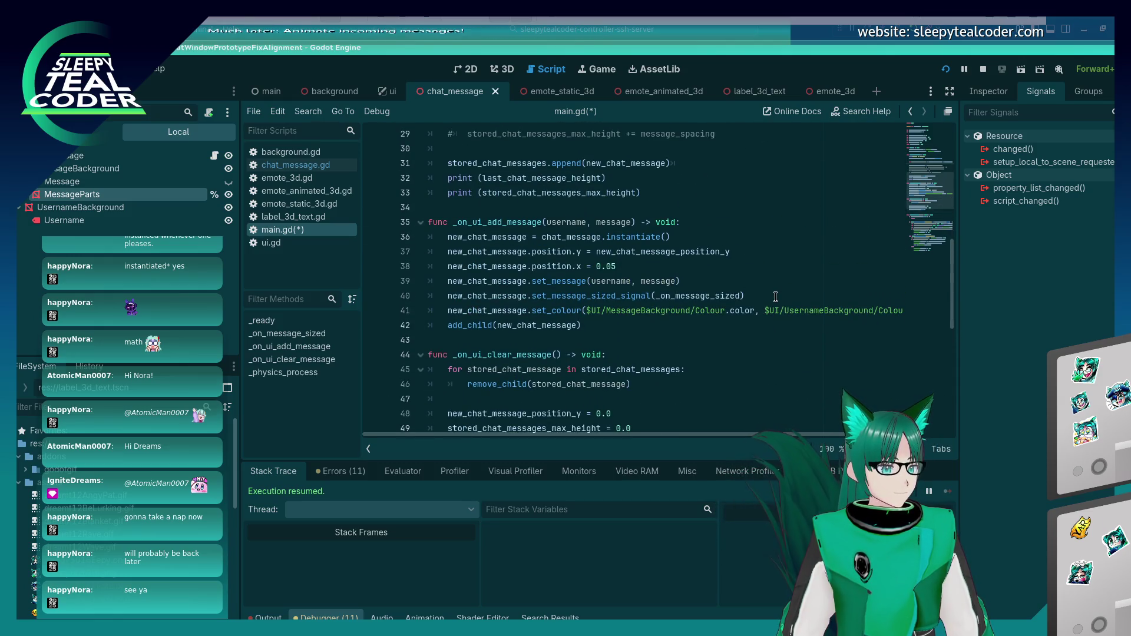
scroll(775, 296, up, 1)
scroll(775, 296, up, 8)
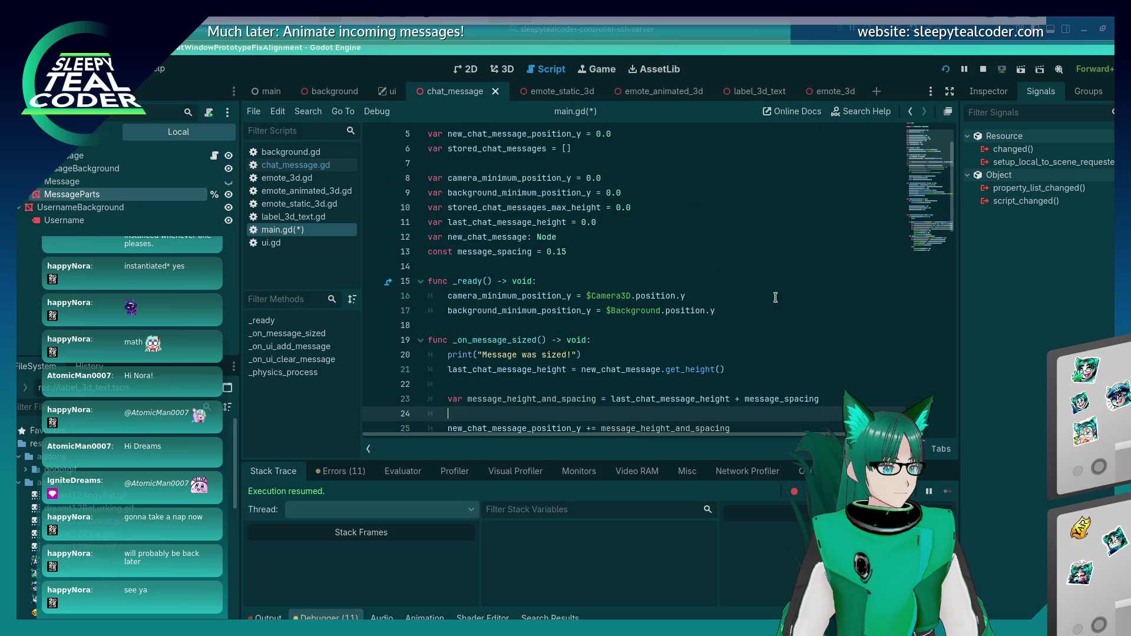
click(625, 285)
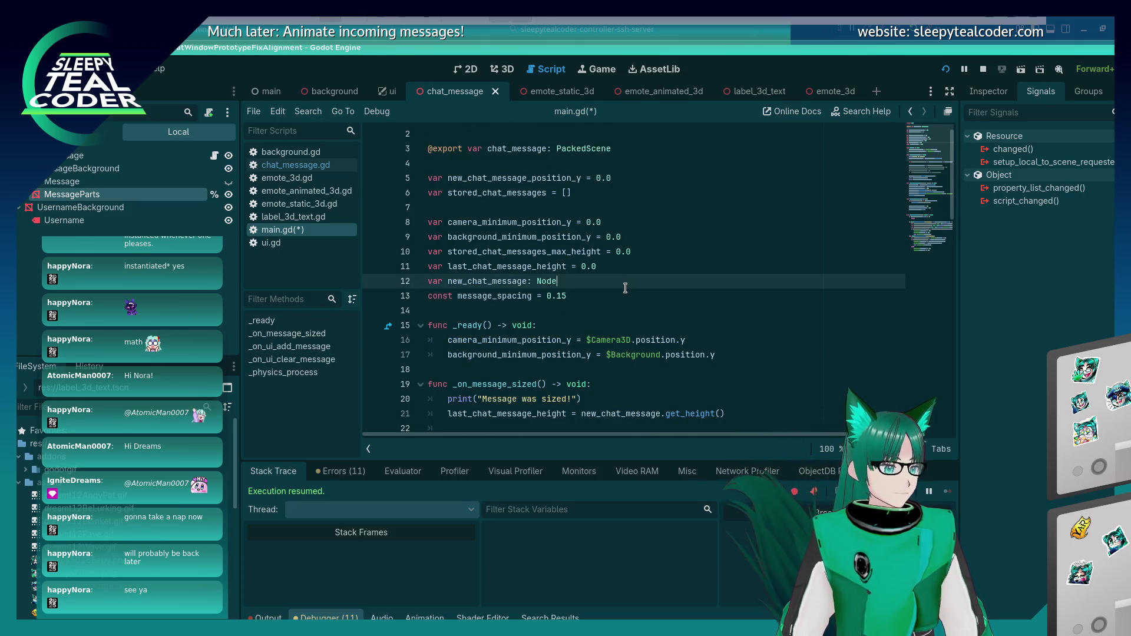
Step: Declare 'var first_chat_message = true', reset it in _on_ui_clear_message, and save
key(Return)
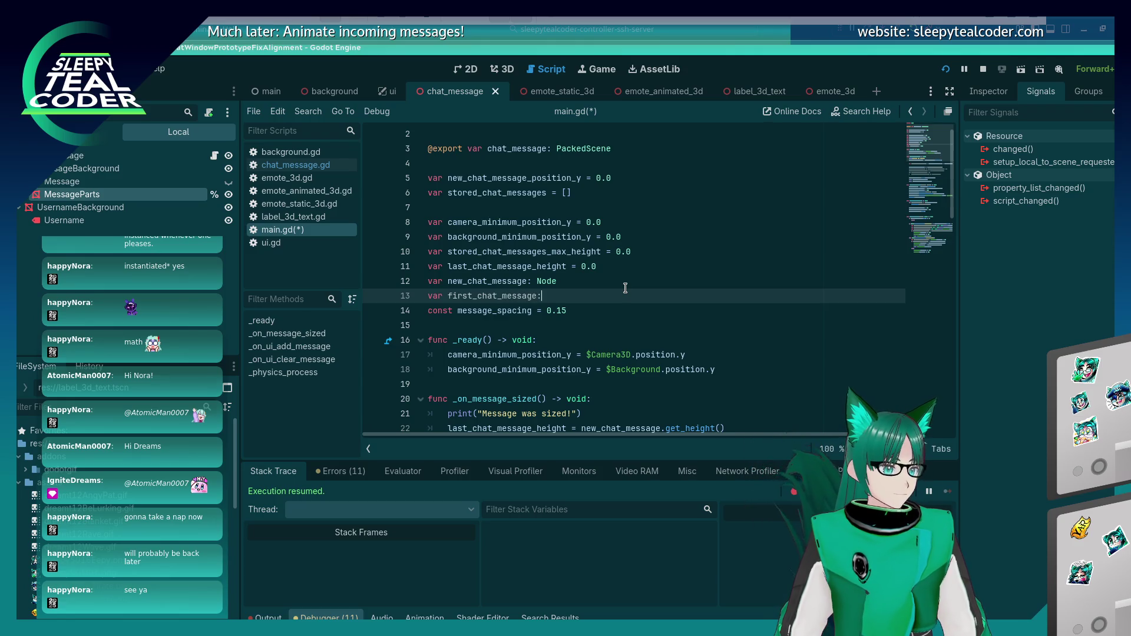
double_click(492, 293)
key(ctrl+c)
scroll(575, 346, down, 12)
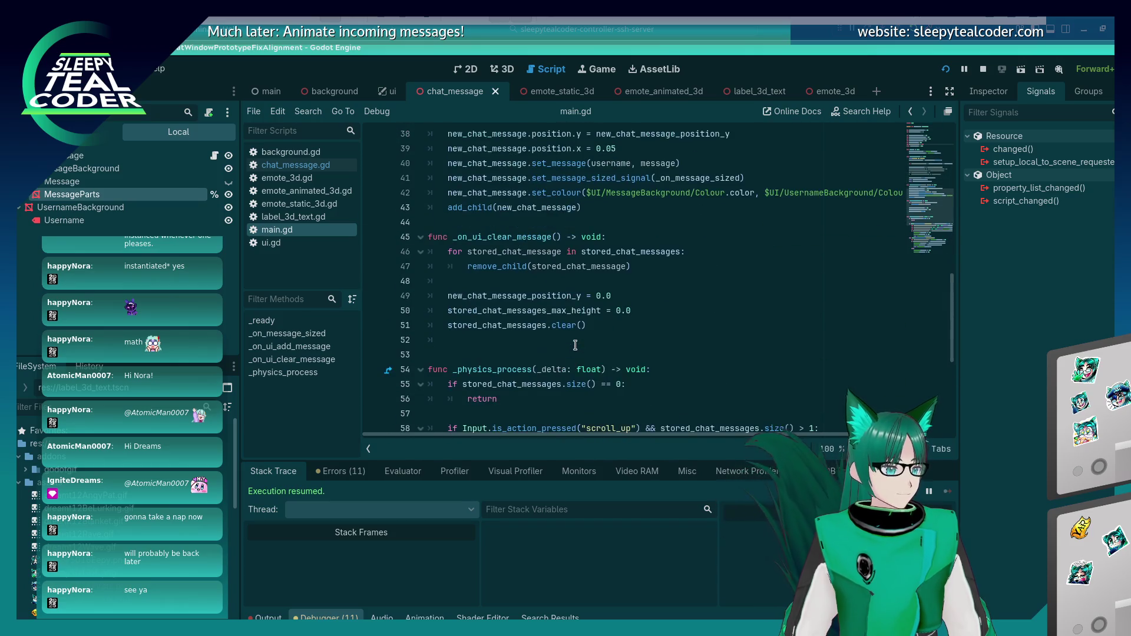
click(630, 323)
key(Return)
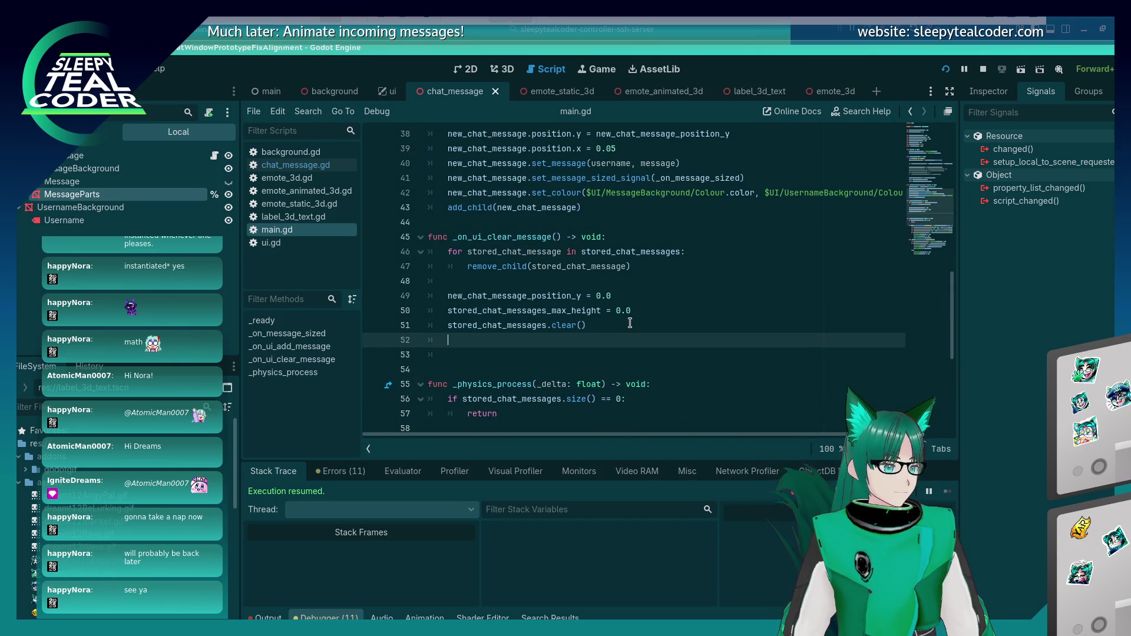
key(ctrl+v)
text(ue)
key(ctrl+s)
Step: Delete the first_chat_message reset line and its declaration again
scroll(515, 315, up, 4)
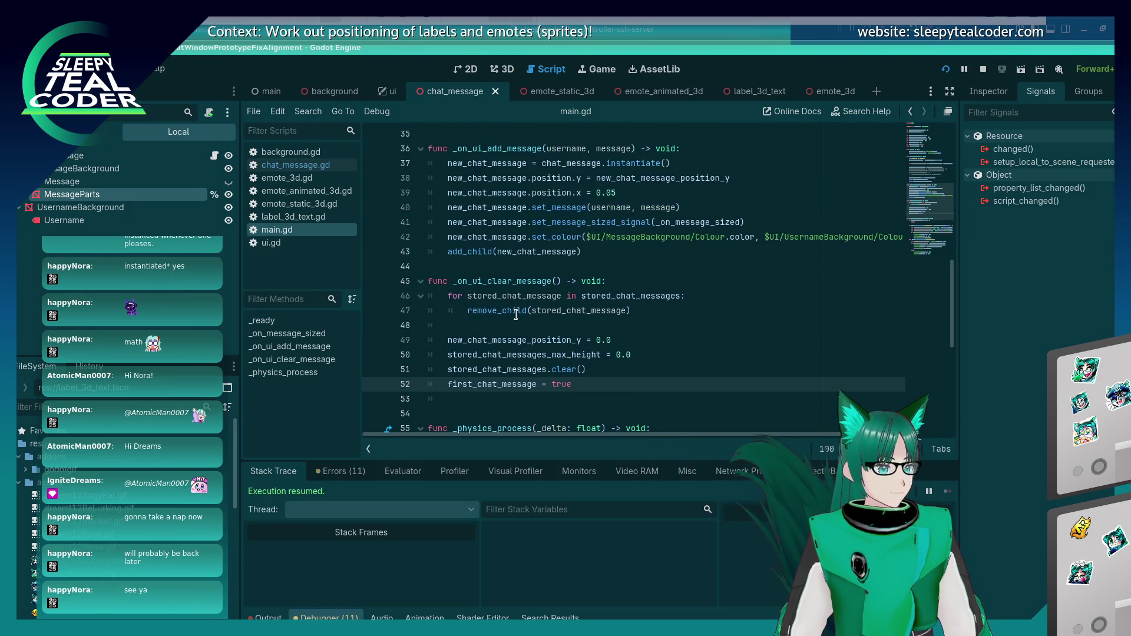
scroll(516, 315, down, 4)
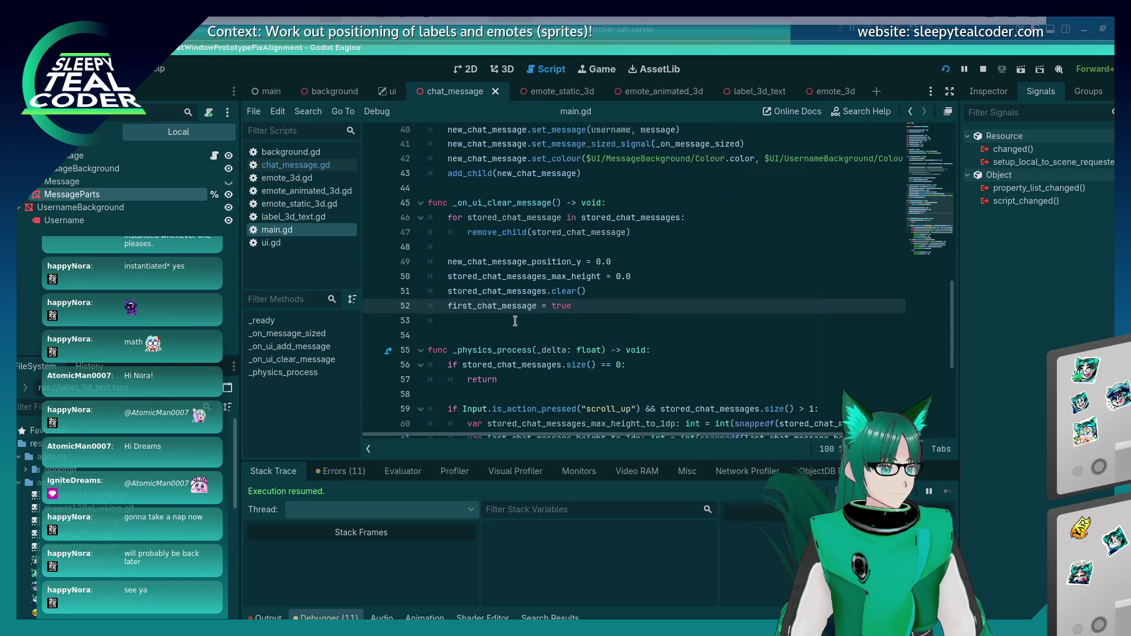
double_click(498, 281)
click(595, 296)
key(shift+Home)
key(shift+Home)
key(BackSpace)
key(BackSpace)
scroll(546, 315, up, 9)
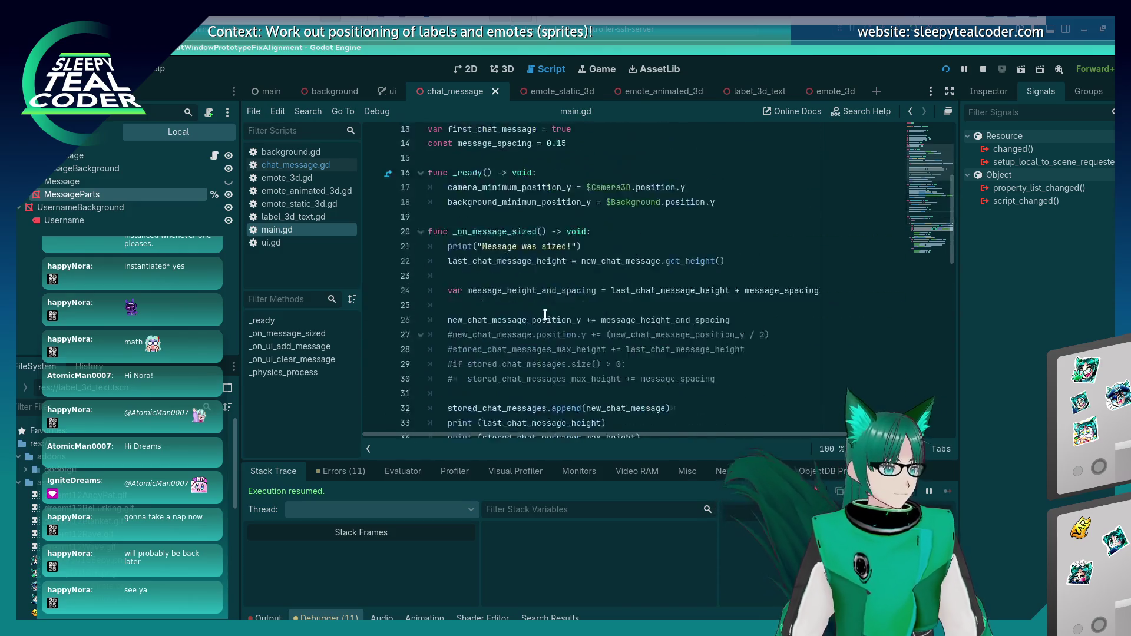
scroll(546, 315, up, 5)
click(608, 310)
key(shift+Home)
key(BackSpace)
key(BackSpace)
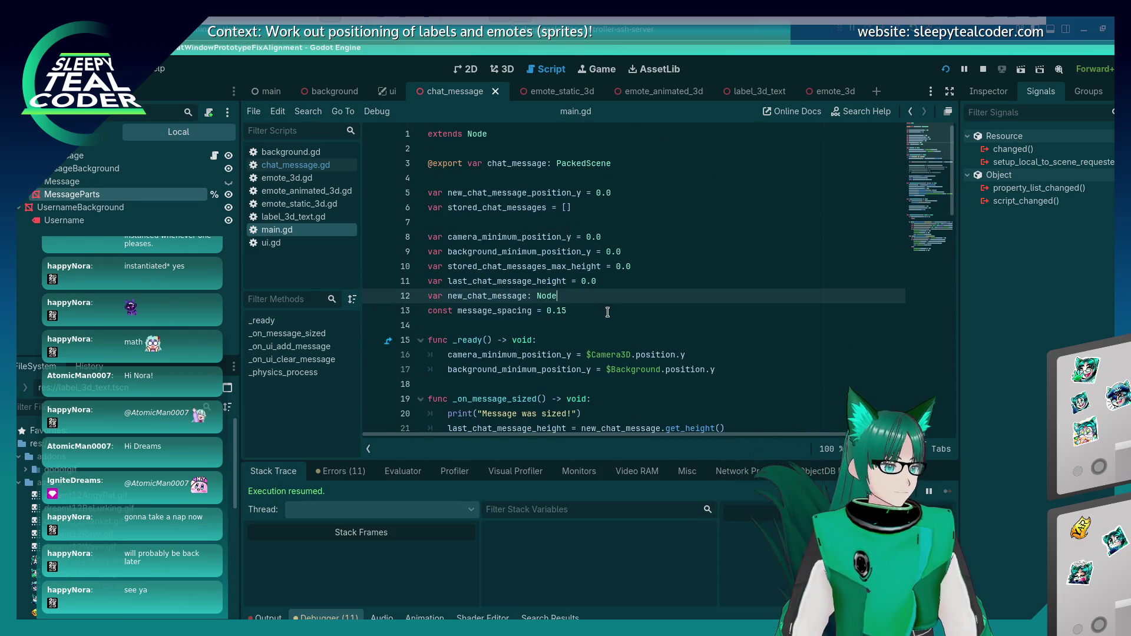
scroll(582, 278, down, 4)
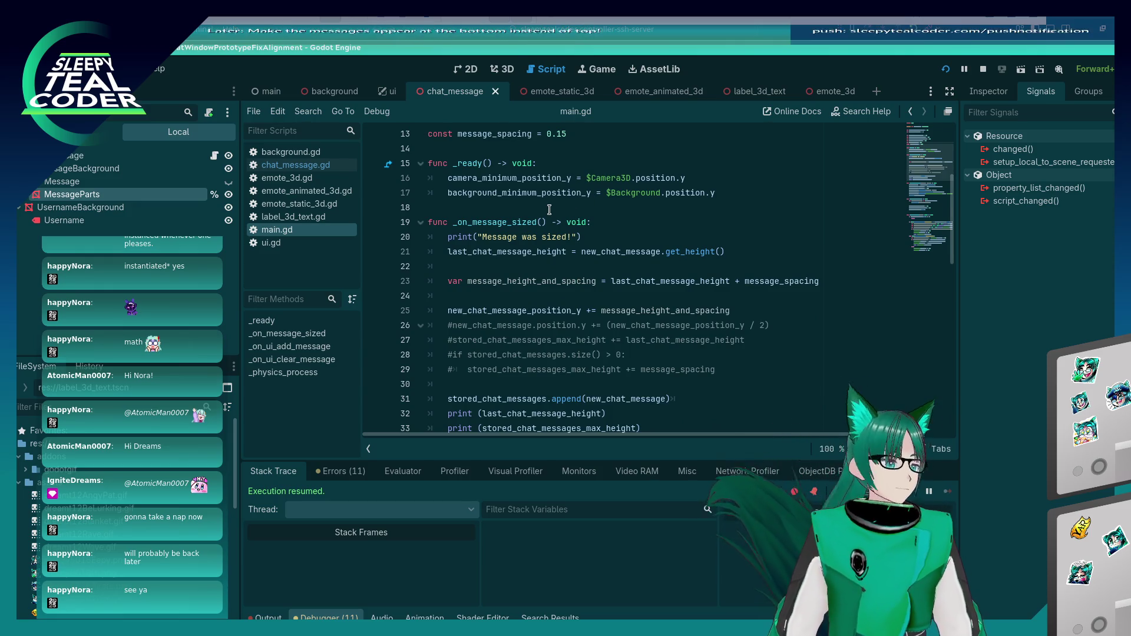
Step: On line 24 write 'if (stored_chat_messages.count() == 0):' with an indented body line
scroll(561, 238, down, 2)
scroll(562, 238, up, 2)
scroll(565, 241, down, 6)
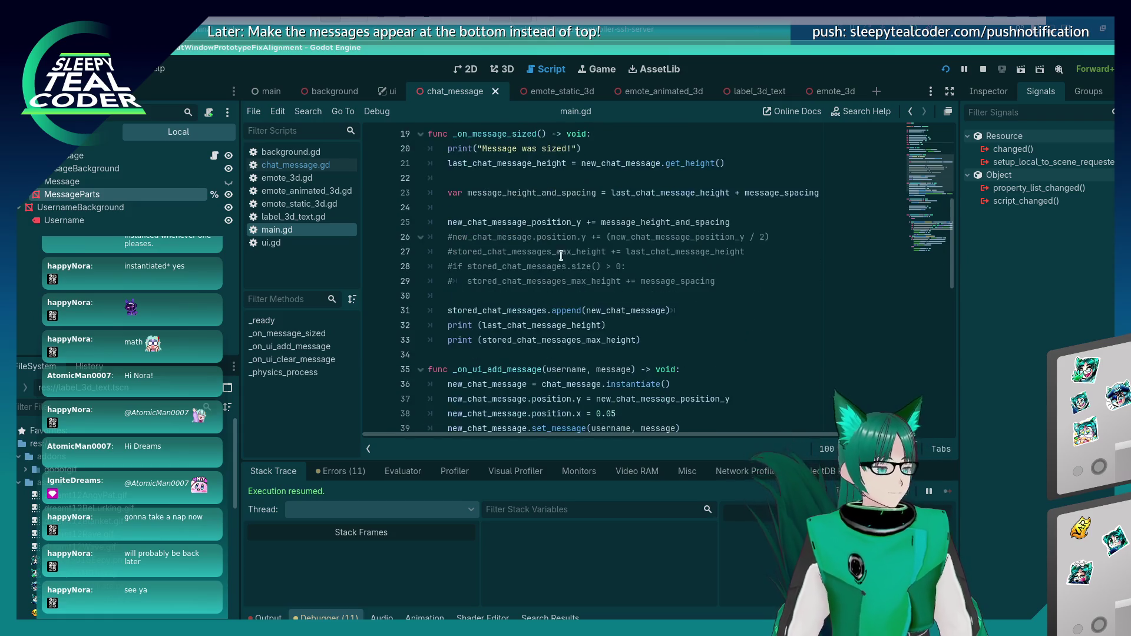
scroll(569, 244, up, 8)
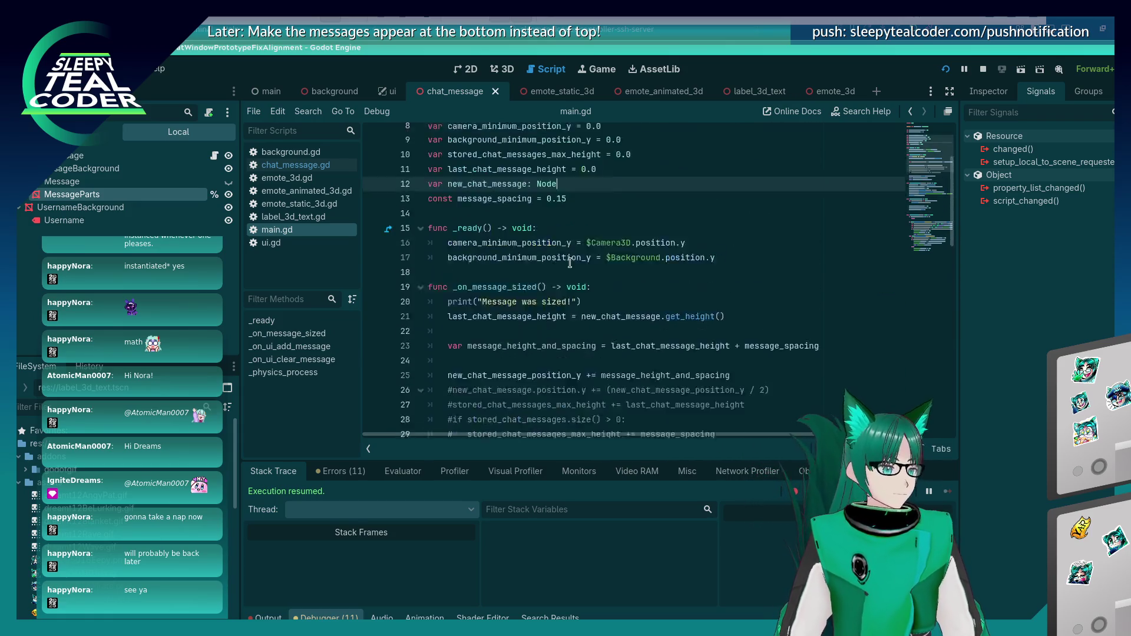
scroll(569, 264, down, 8)
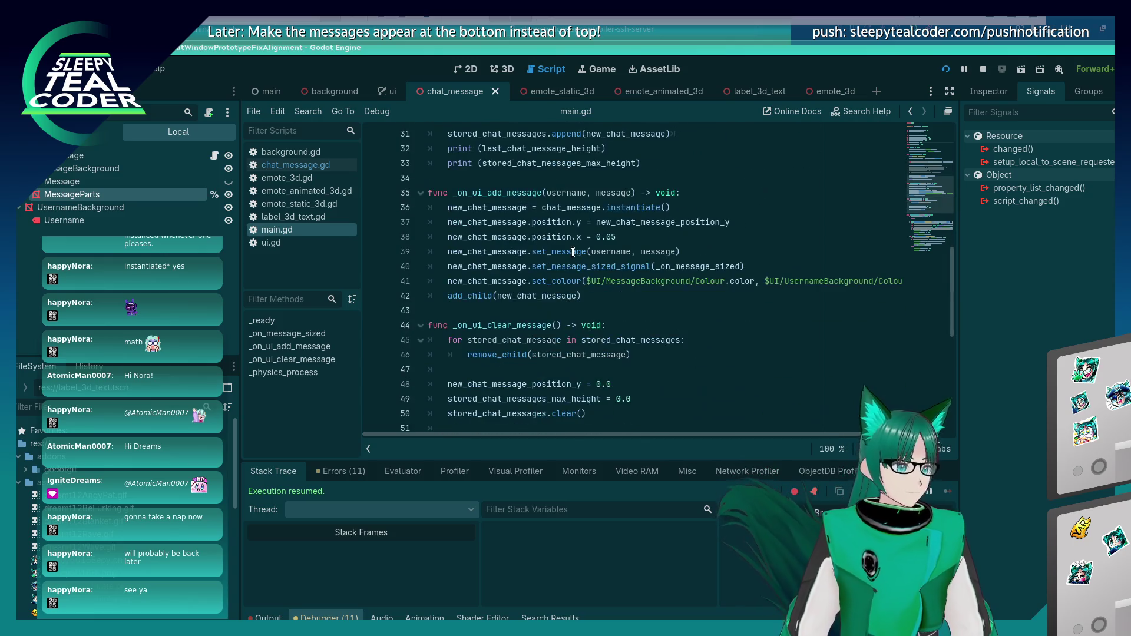
scroll(604, 252, up, 6)
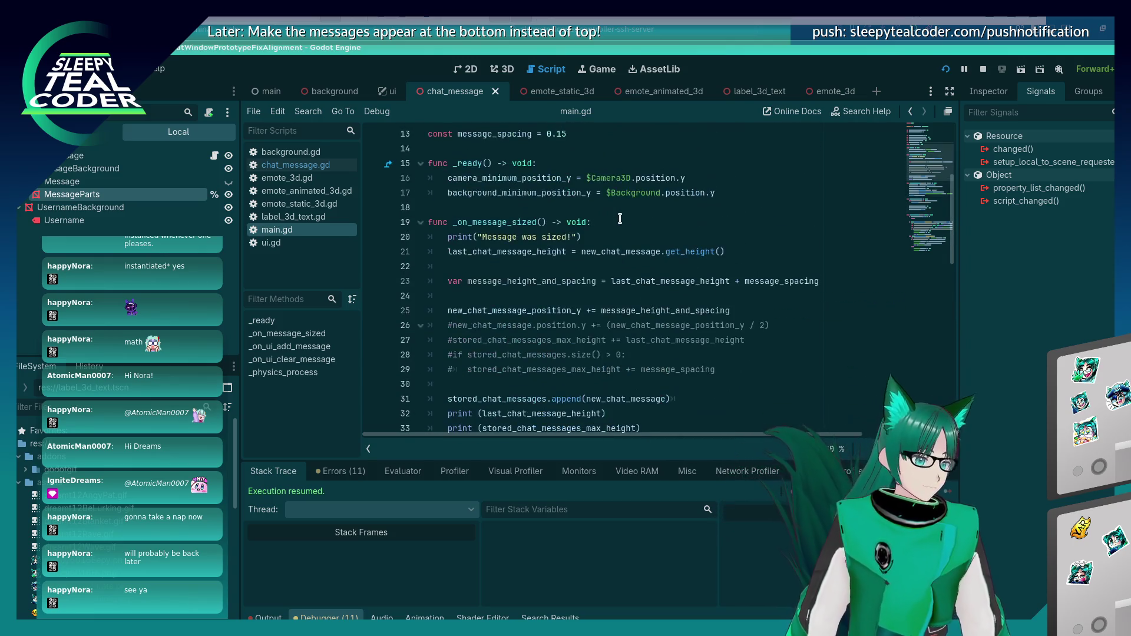
click(756, 315)
click(748, 302)
text((stored_chat_messages.count)
key(Return)
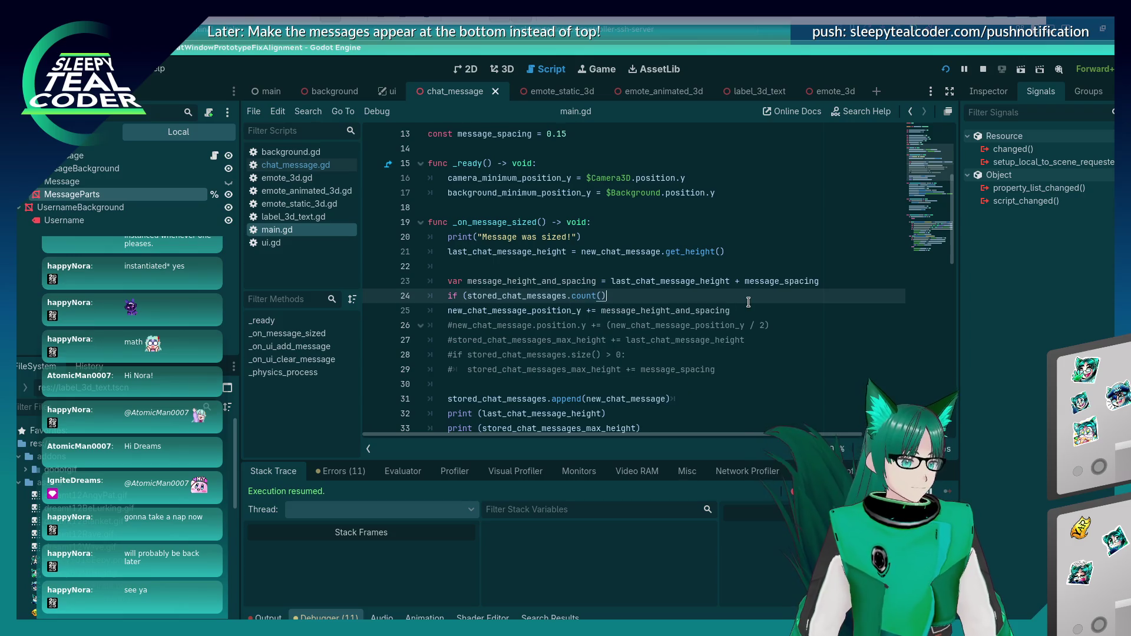
text( == 0)
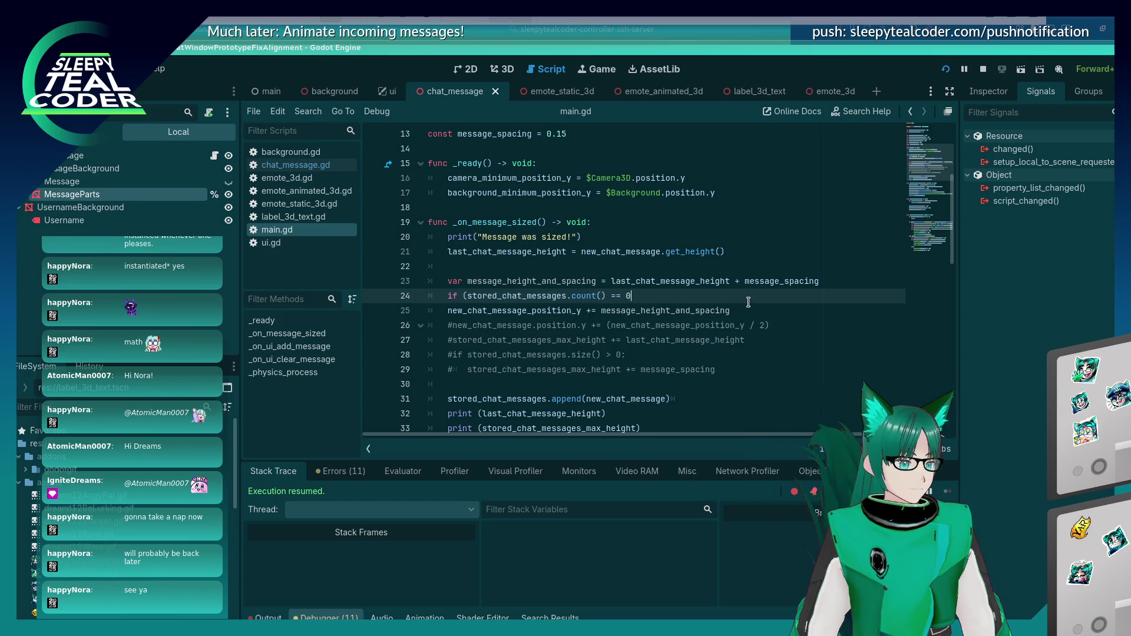
text():)
key(Return)
Step: Change the condition to is_empty() and begin the body with 'new_chat_message.position.y = 2.5'
key(Up)
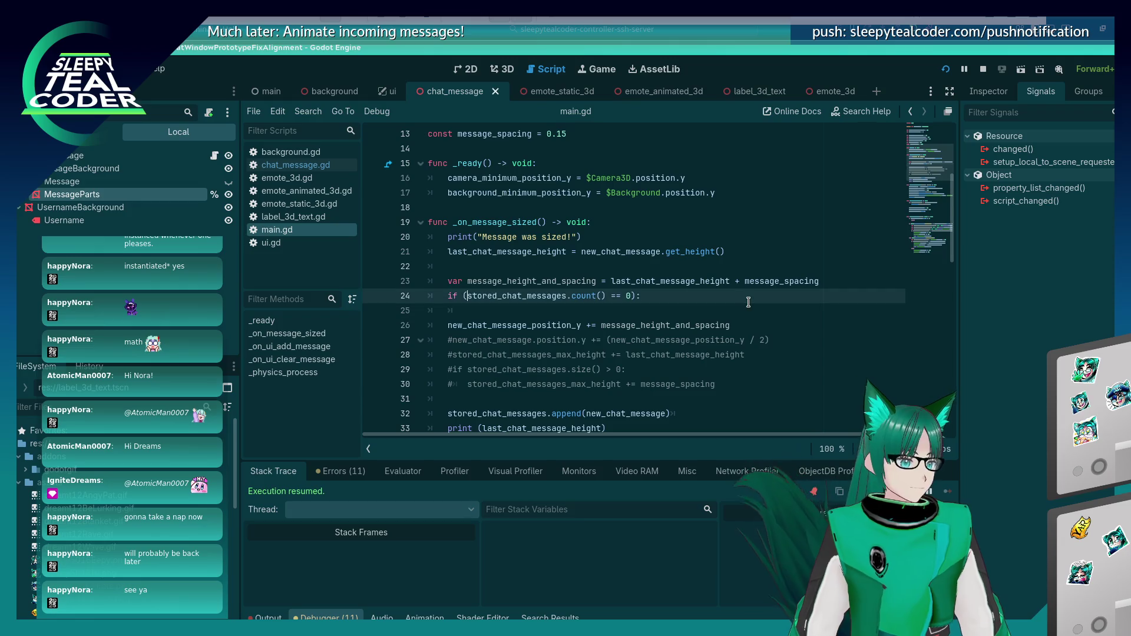
key(Left)
key(Left)
key(Left)
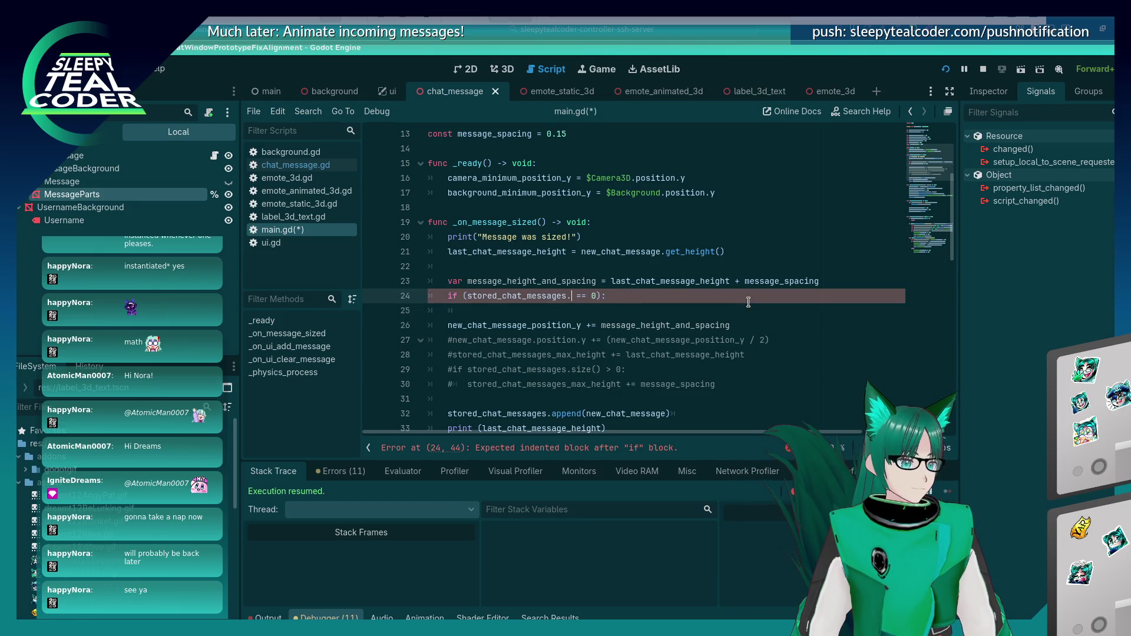
text(is_empty)
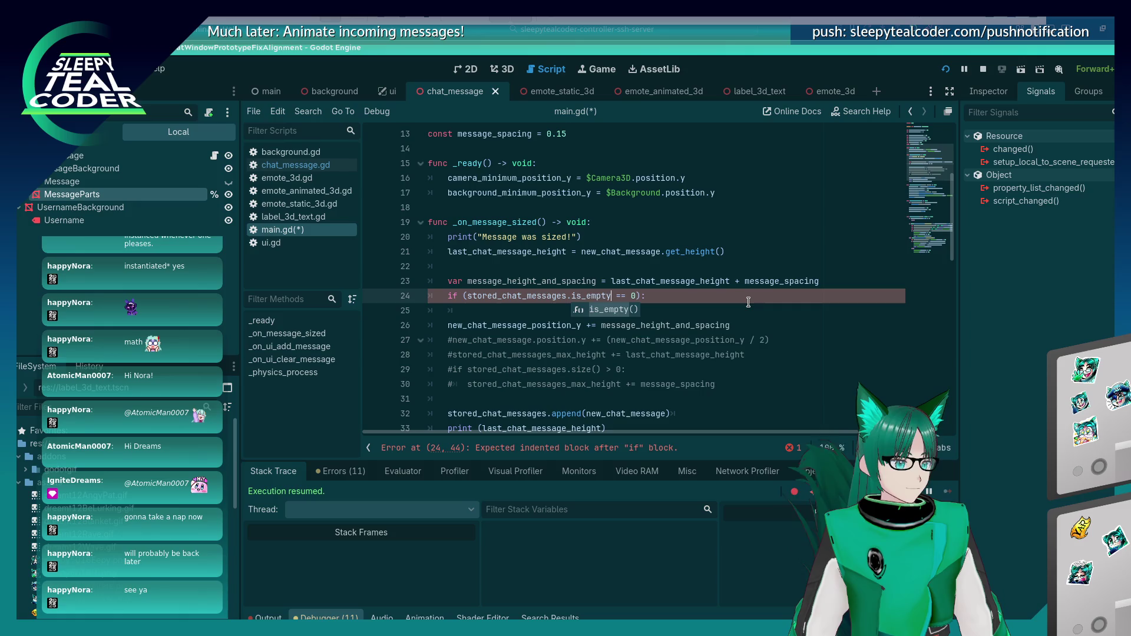
key(Return)
key(Down)
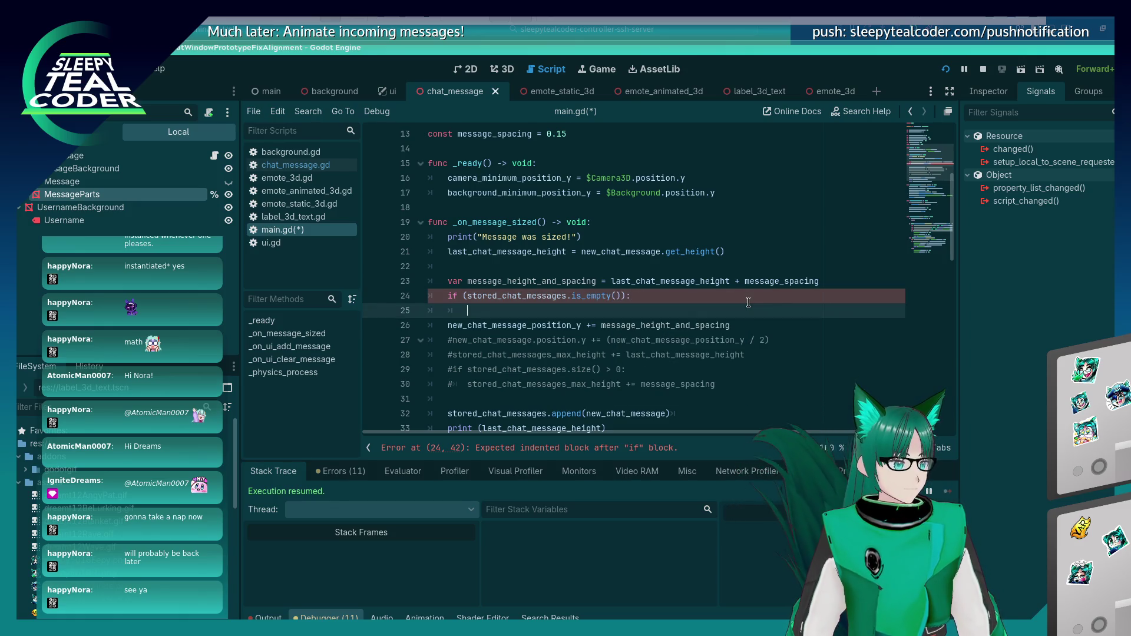
scroll(748, 302, down, 2)
click(666, 325)
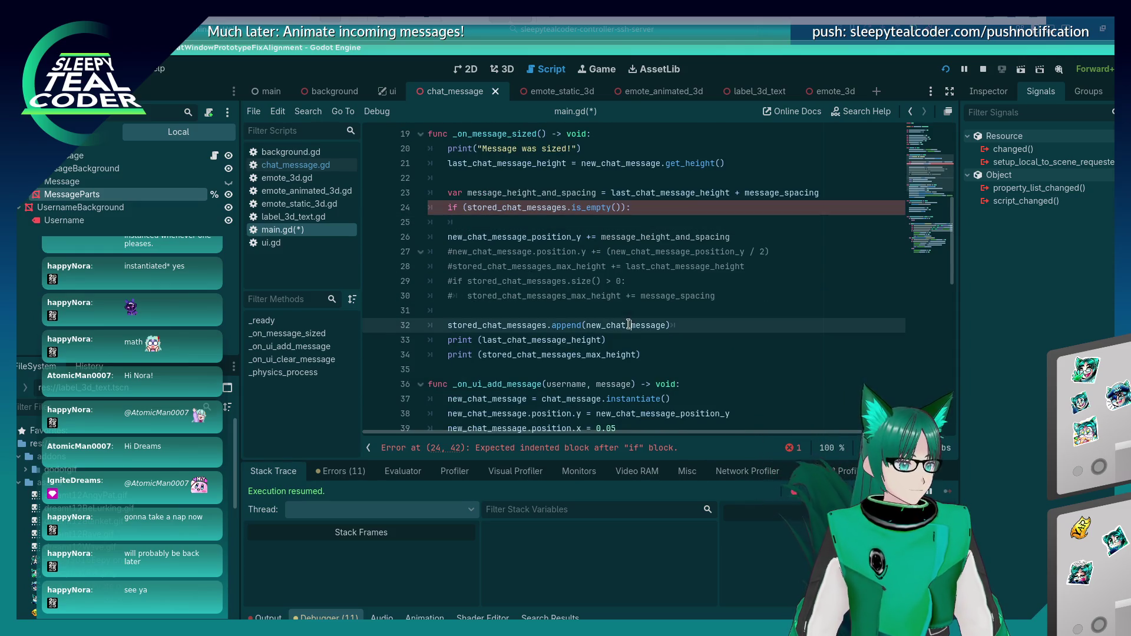
click(530, 226)
text(new_chat_message.)
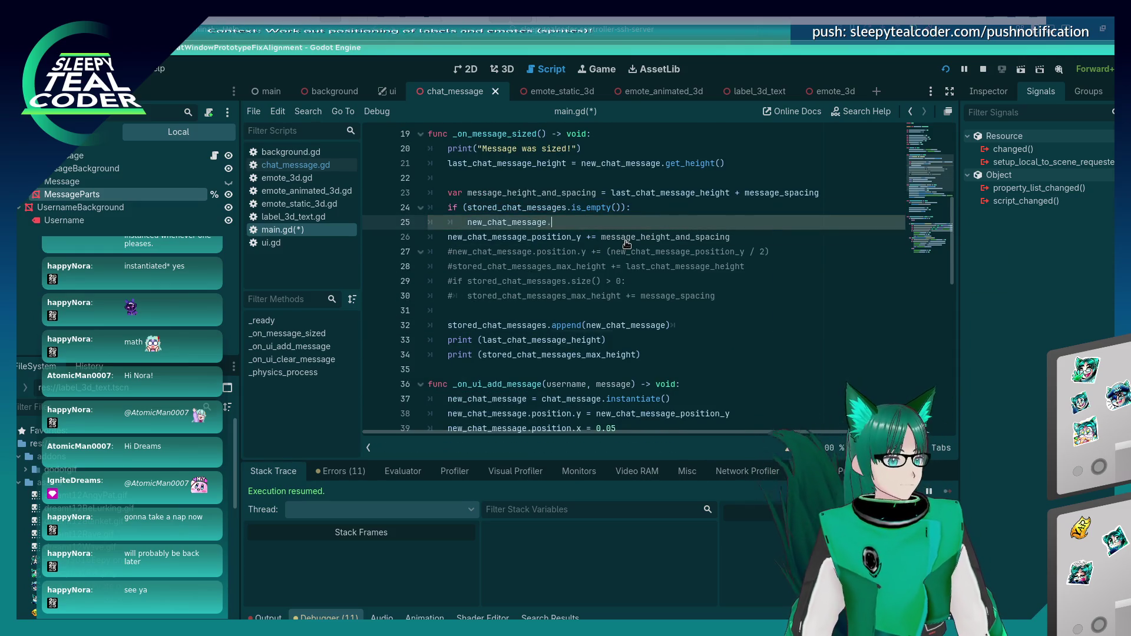
text(position.y = )
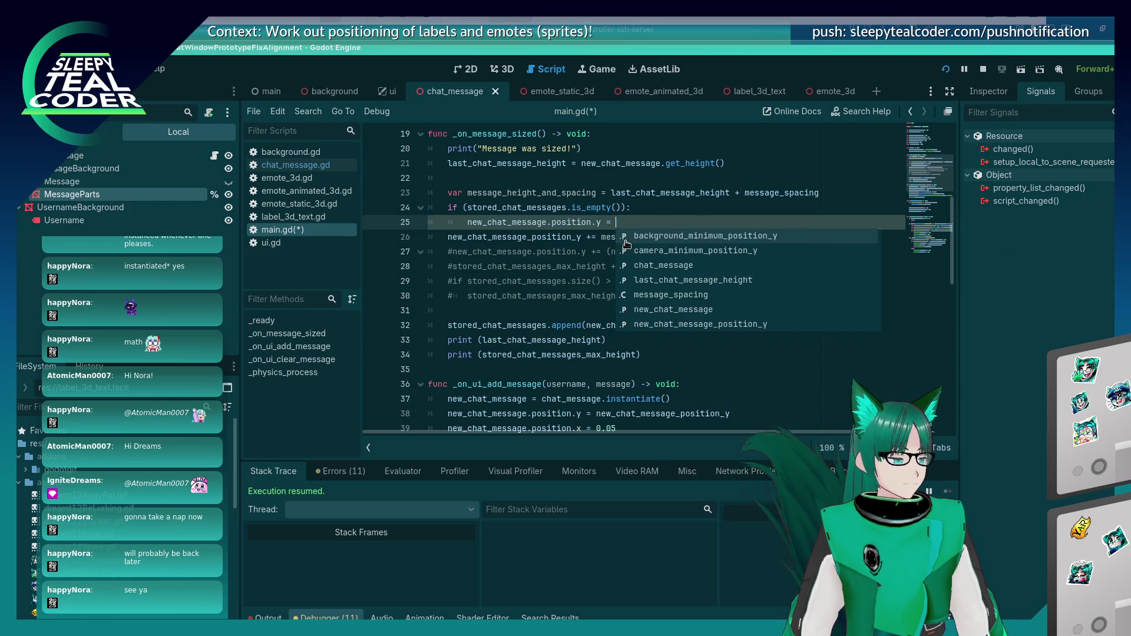
text(2.5)
Step: Set the first message's start y to 0.1 and the later increment on line 26 to 0.05
key(ctrl+s)
key(alt+Tab)
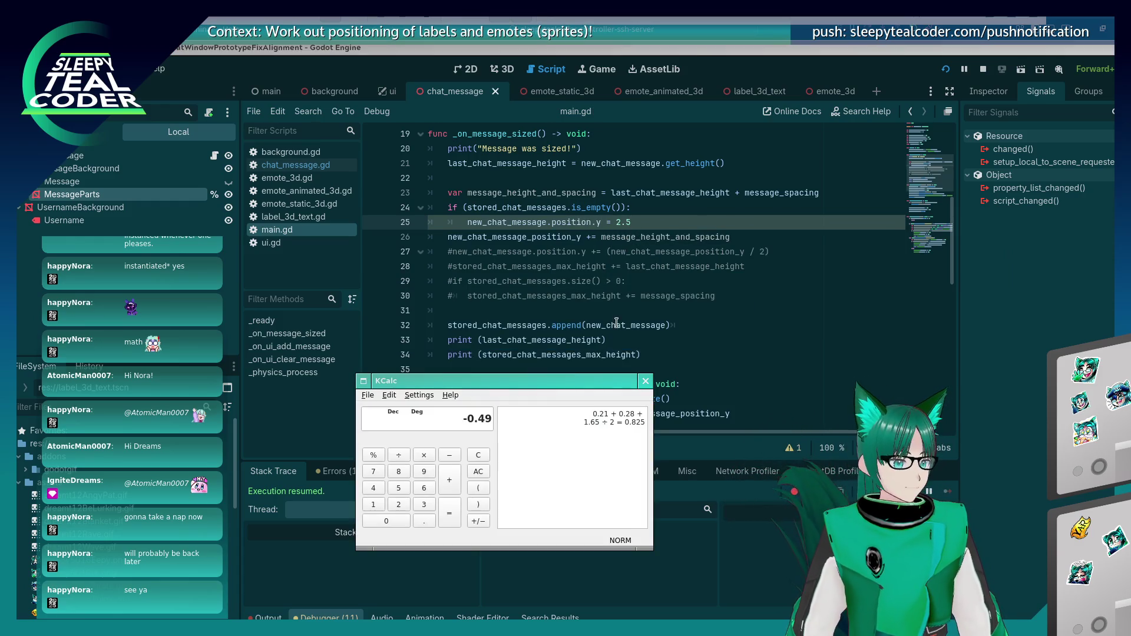
click(604, 242)
text(0.#)
key(Left)
text(05)
key(Up)
key(End)
key(BackSpace)
key(BackSpace)
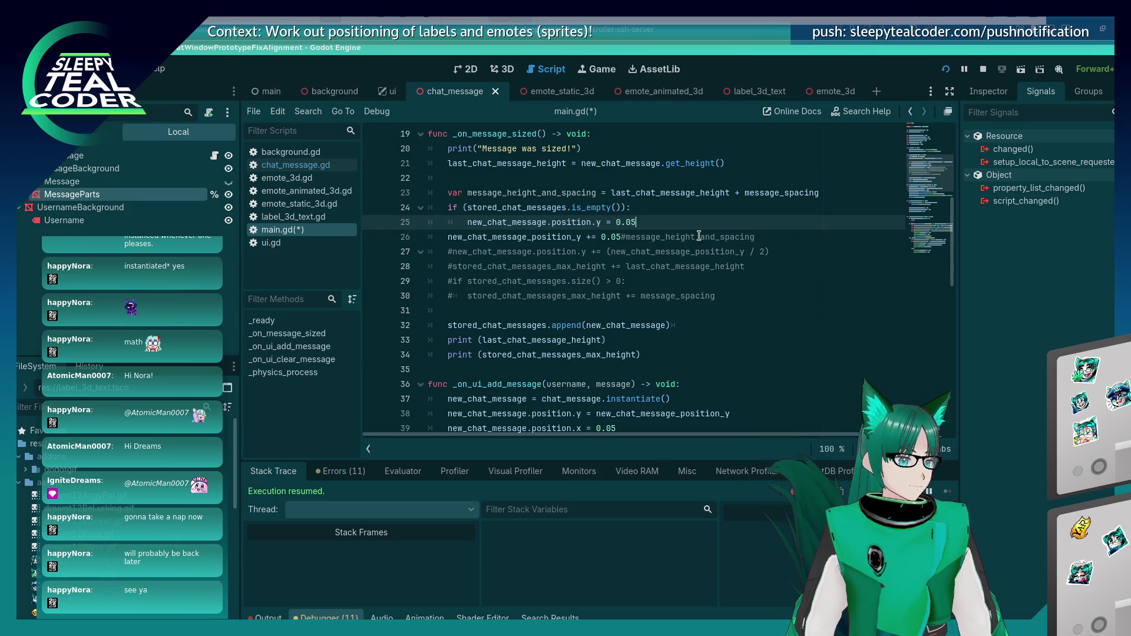
Step: In the running chat, add a message, clear, and add another to check placement
key(alt+Tab)
key(alt+Tab)
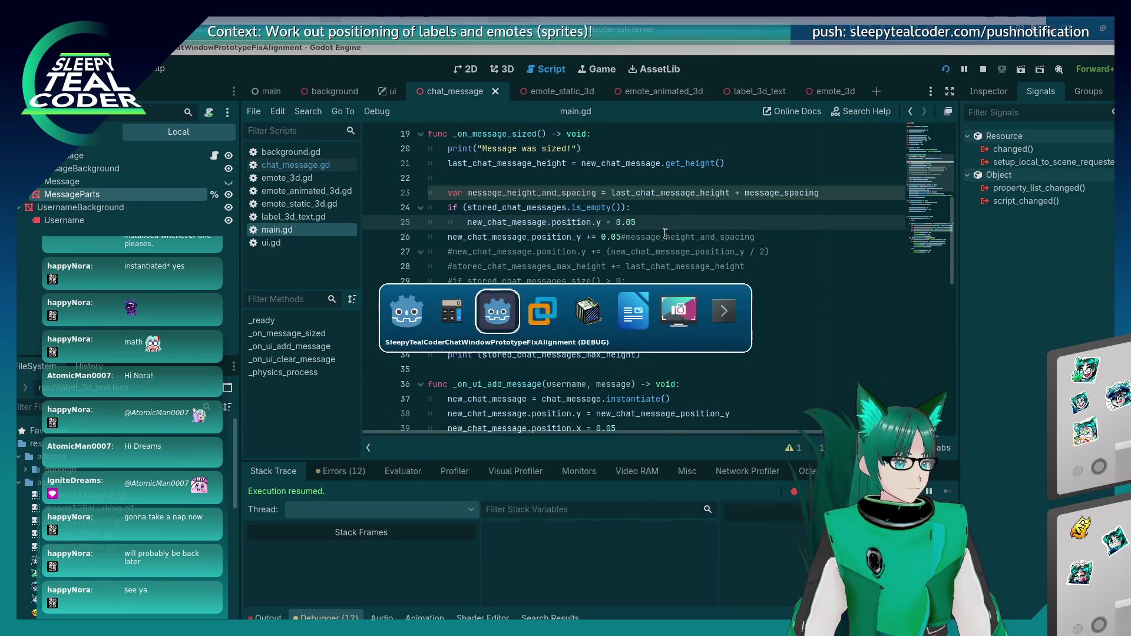
click(695, 176)
click(809, 175)
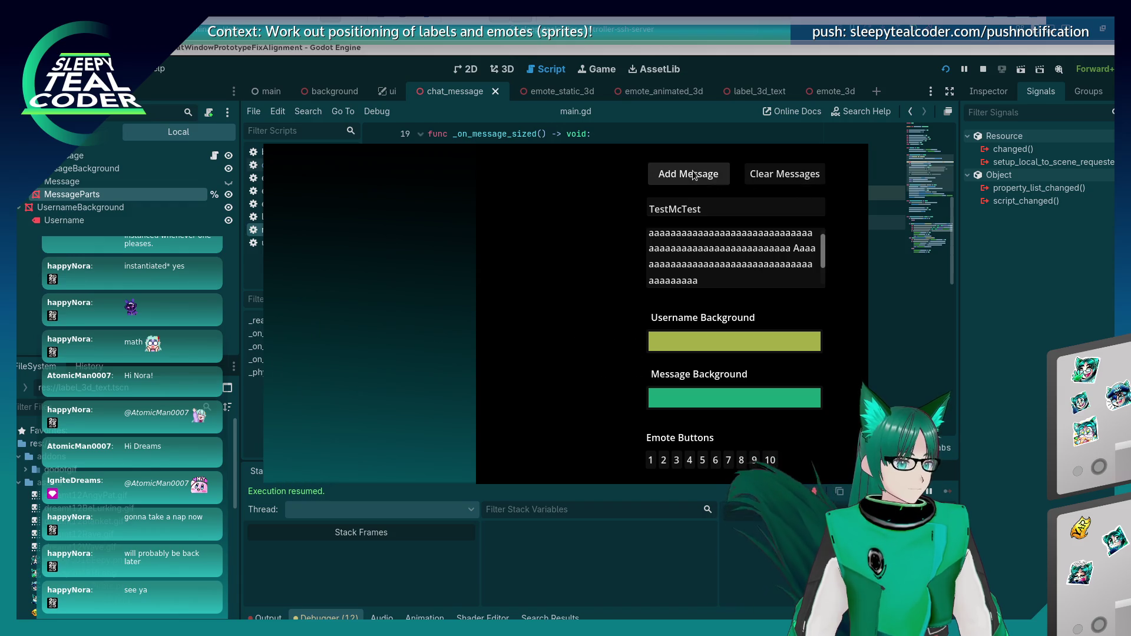
click(694, 175)
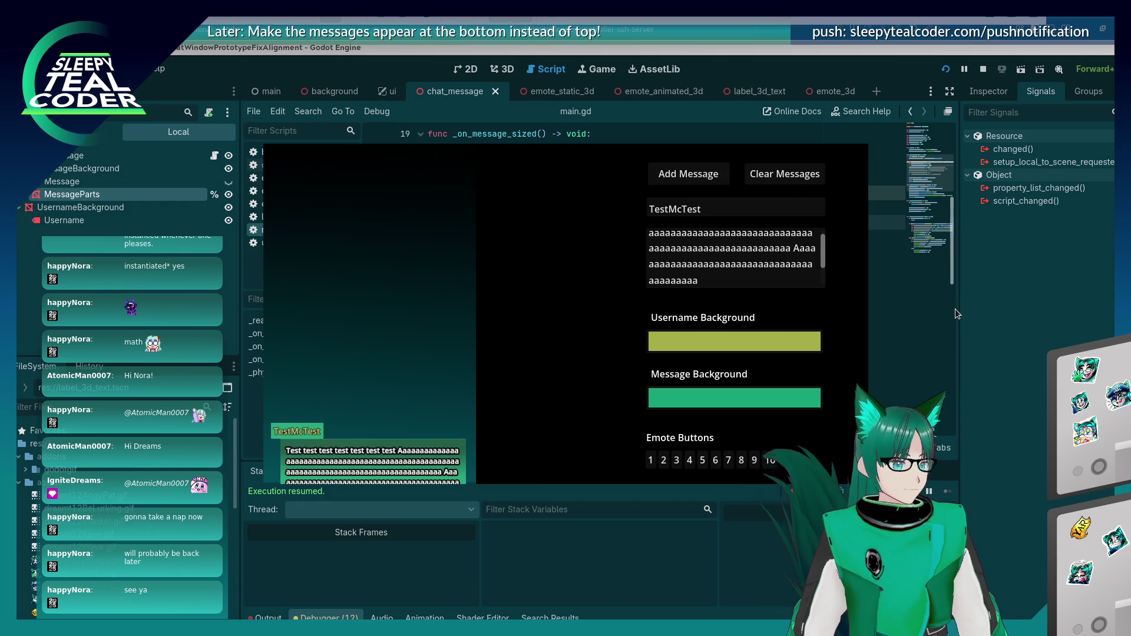
click(956, 287)
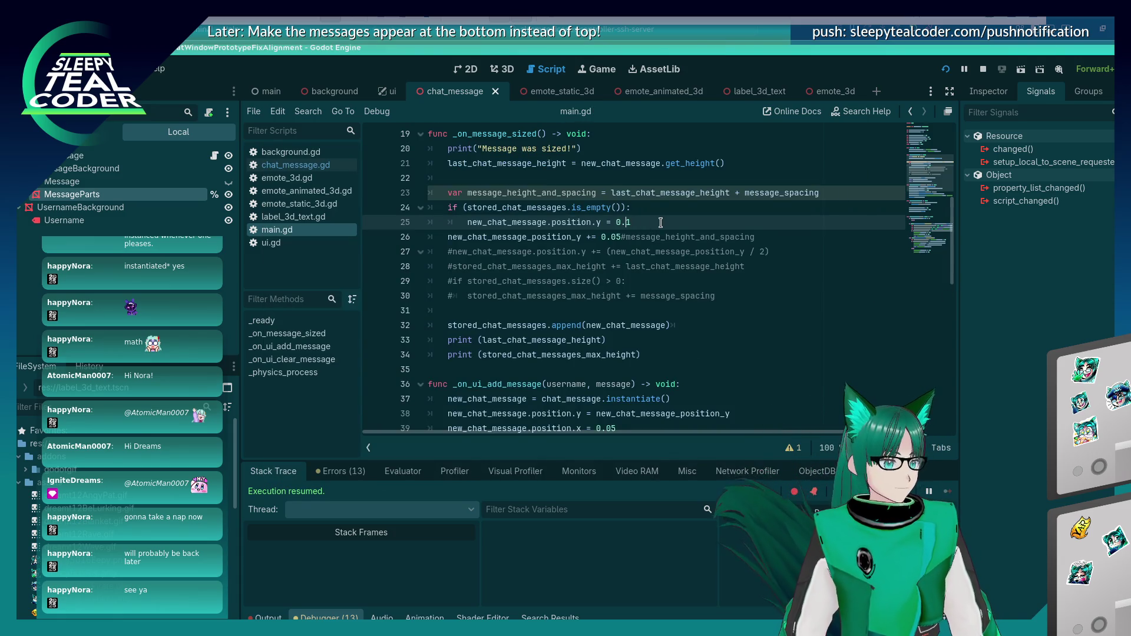
Step: Tweak line 26's increment value and run the game to test adding a message
key(Down)
key(BackSpace)
key(F5)
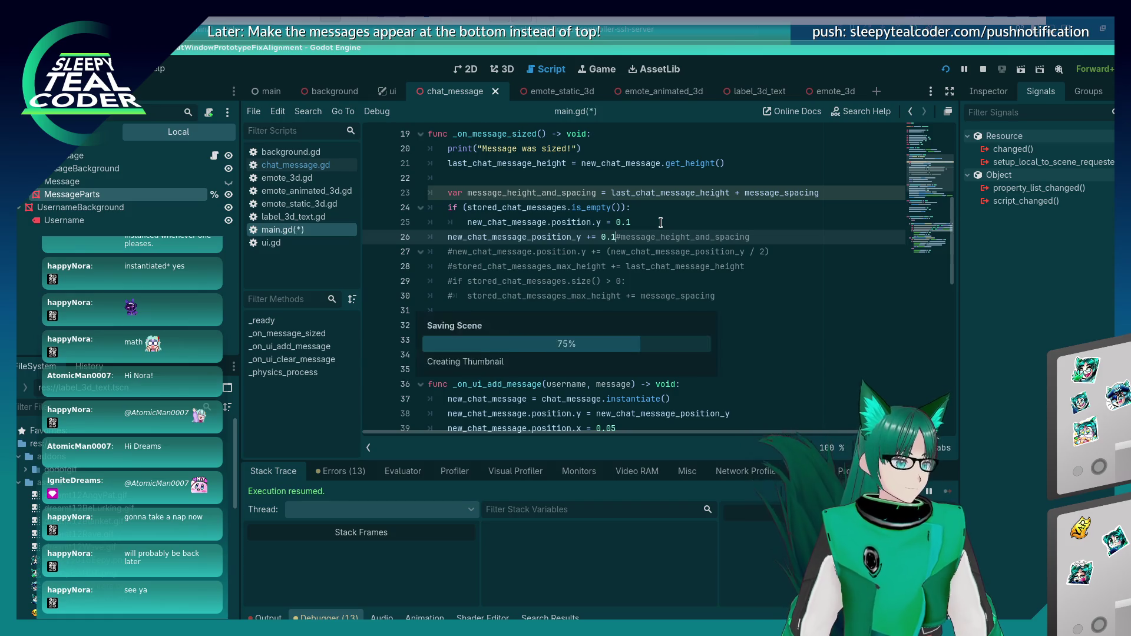
click(686, 175)
click(784, 176)
click(679, 181)
Step: Compare the running chat window with the script, clearing and re-adding a test message
key(alt+Tab)
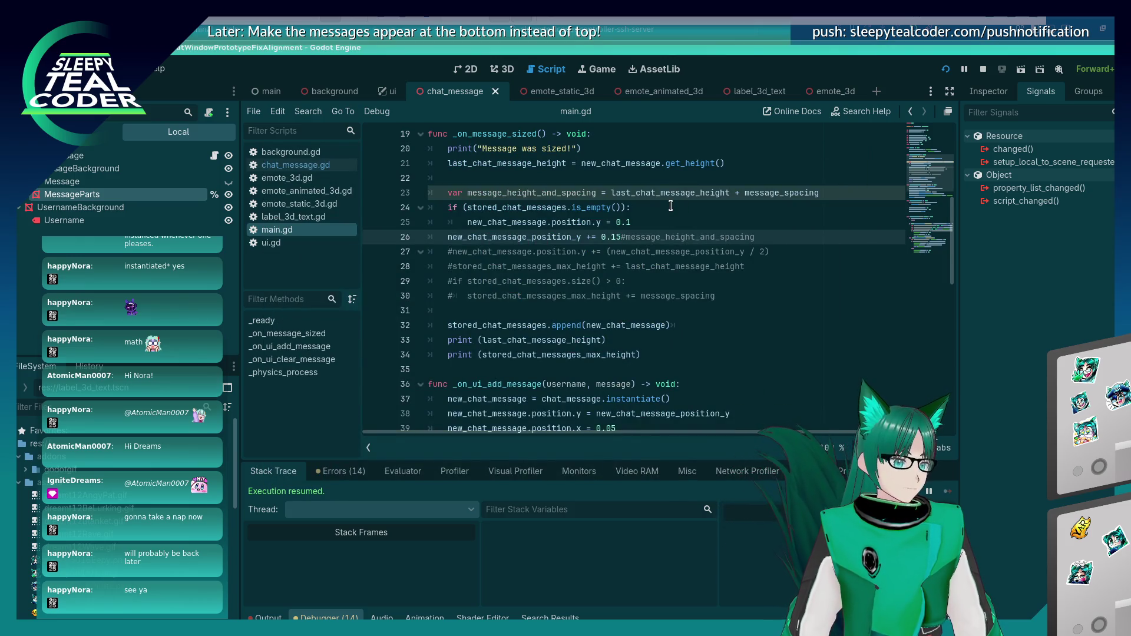
key(alt+Tab)
click(772, 178)
click(684, 177)
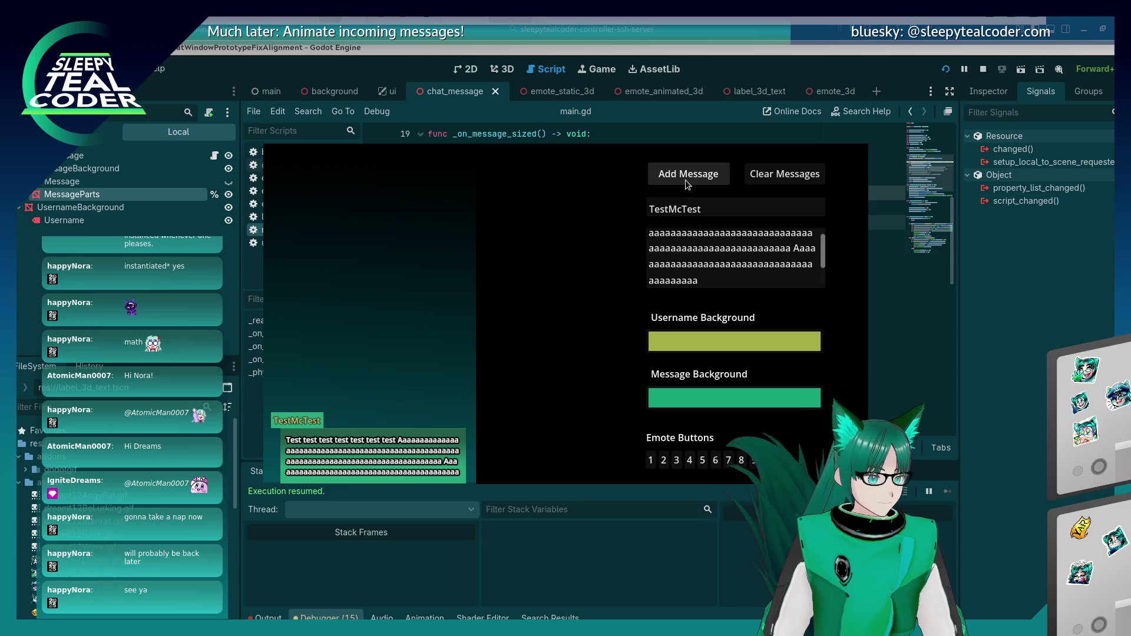
key(alt+Tab)
click(602, 333)
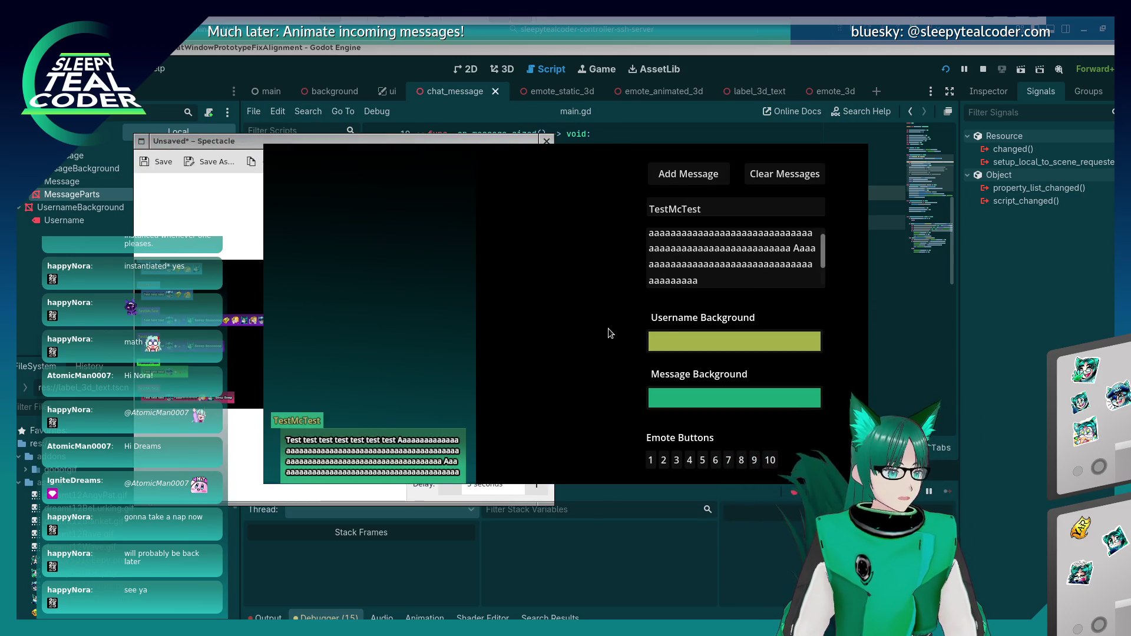
click(1023, 377)
text(new_chat_message.position.y = message_spacing)
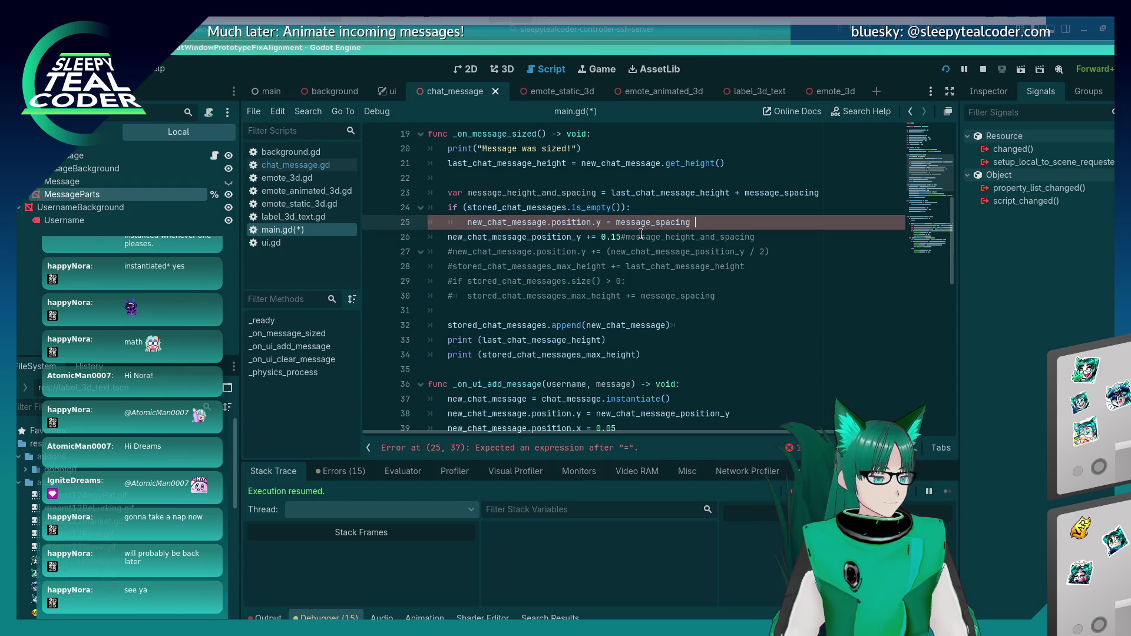
Step: Change line 25 to 'position.y += message_spacing' and line 26's 0.15 increment to message_spacing, then run
key(BackSpace)
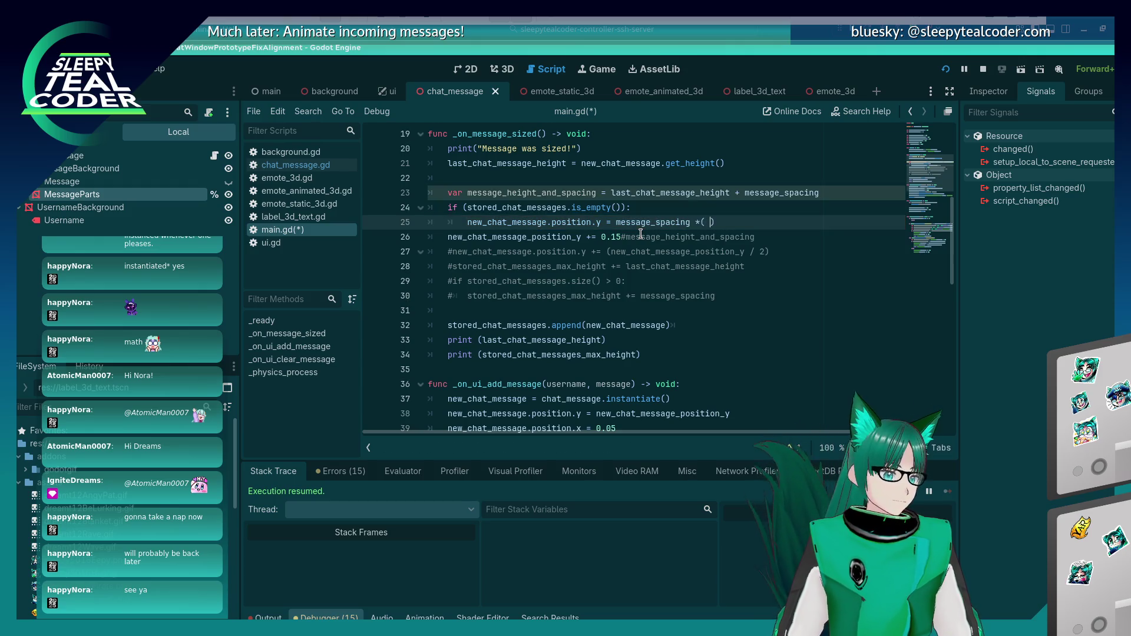
key(Left)
key(Left)
key(Left)
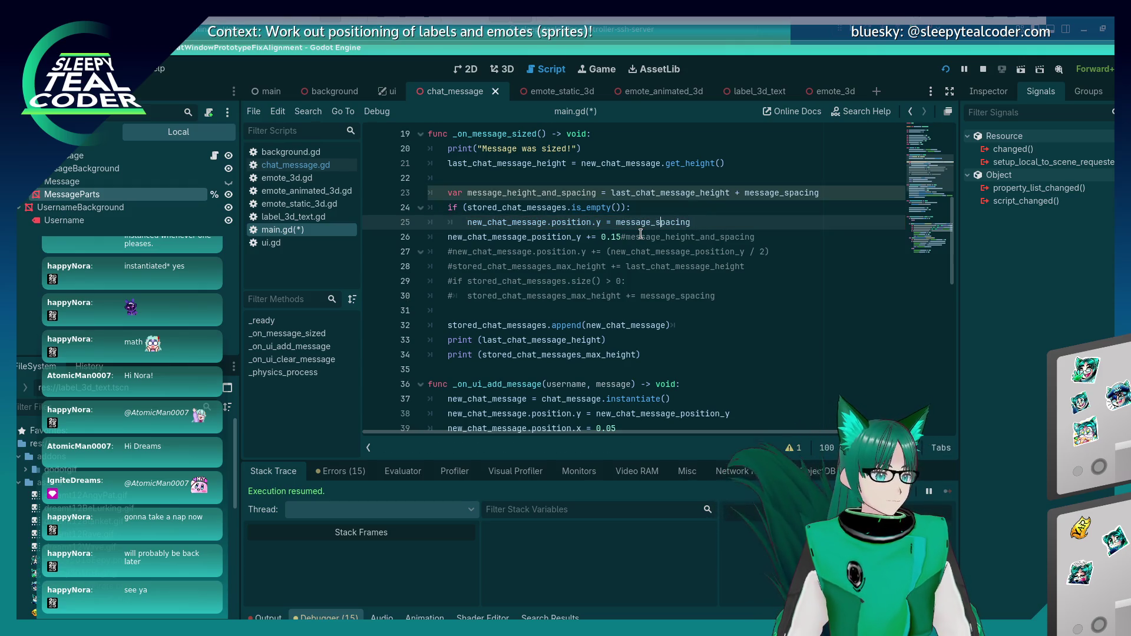
key(Left)
key(Left)
text(+)
double_click(627, 223)
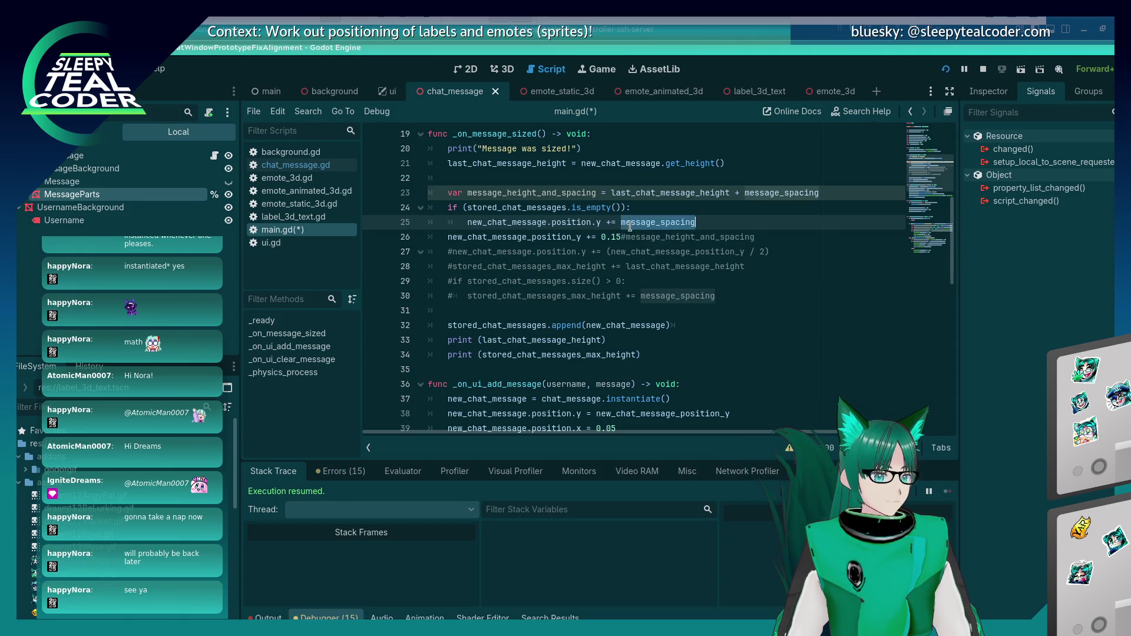
double_click(608, 239)
text(message_spacing)
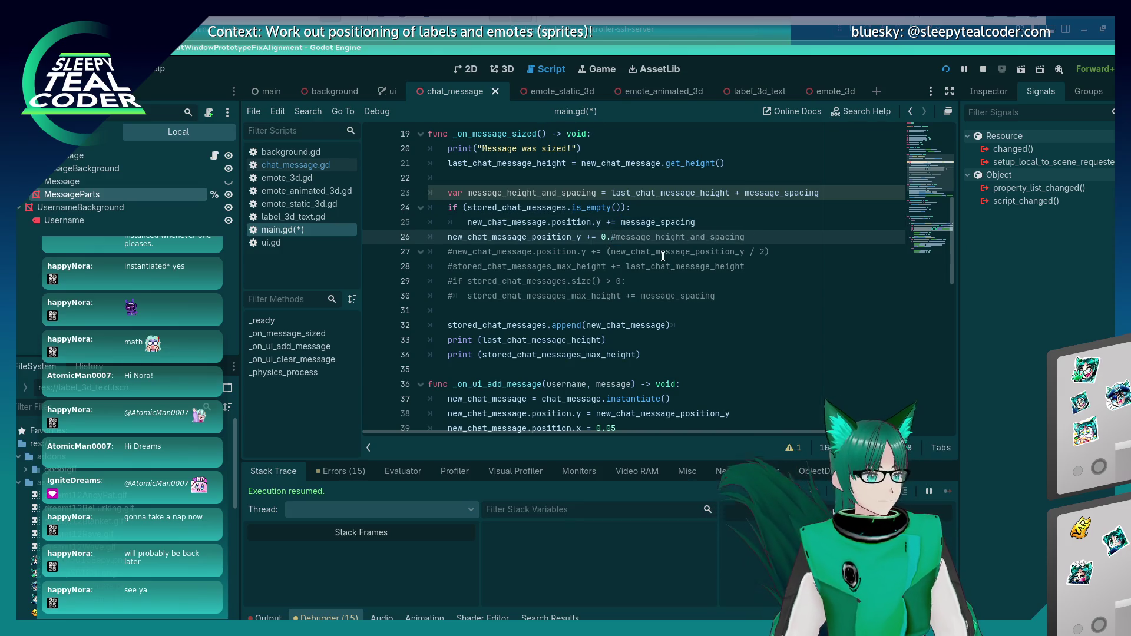
key(F5)
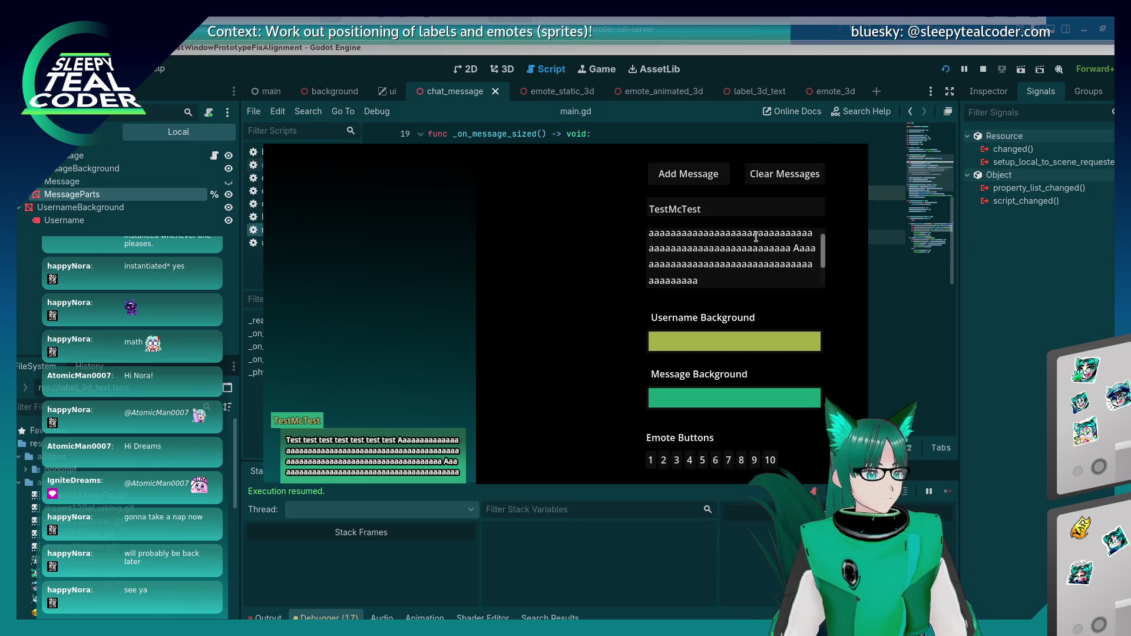
Step: Test the chat by clearing and re-adding messages, including one with edited text
click(757, 178)
click(689, 174)
click(762, 177)
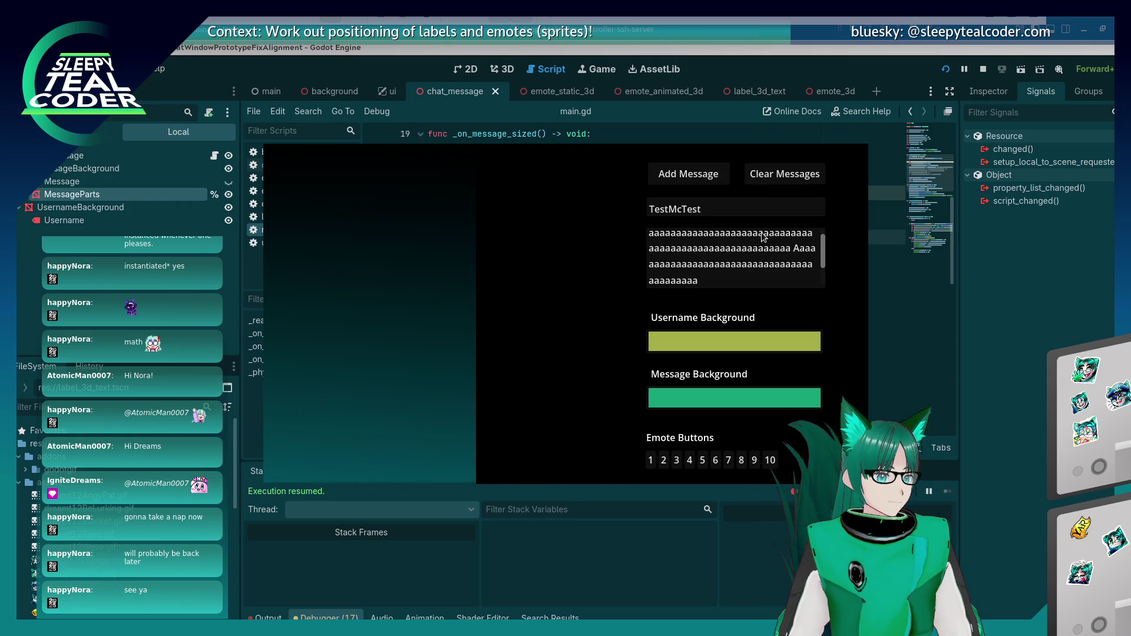
click(750, 278)
click(707, 183)
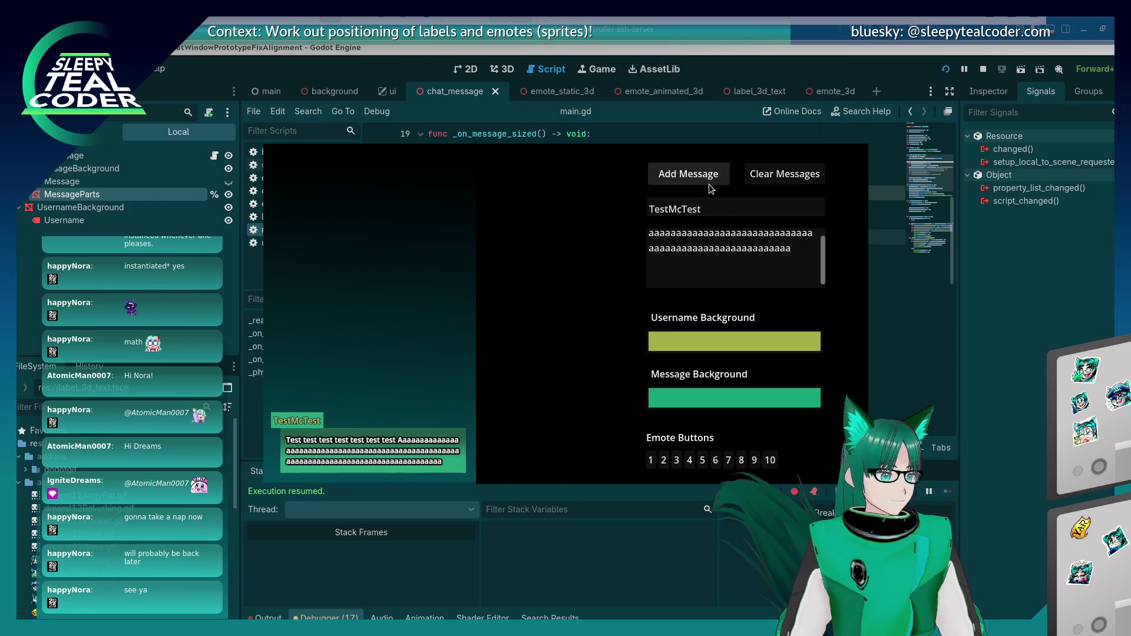
click(784, 174)
double_click(813, 251)
click(687, 180)
key(alt+Tab)
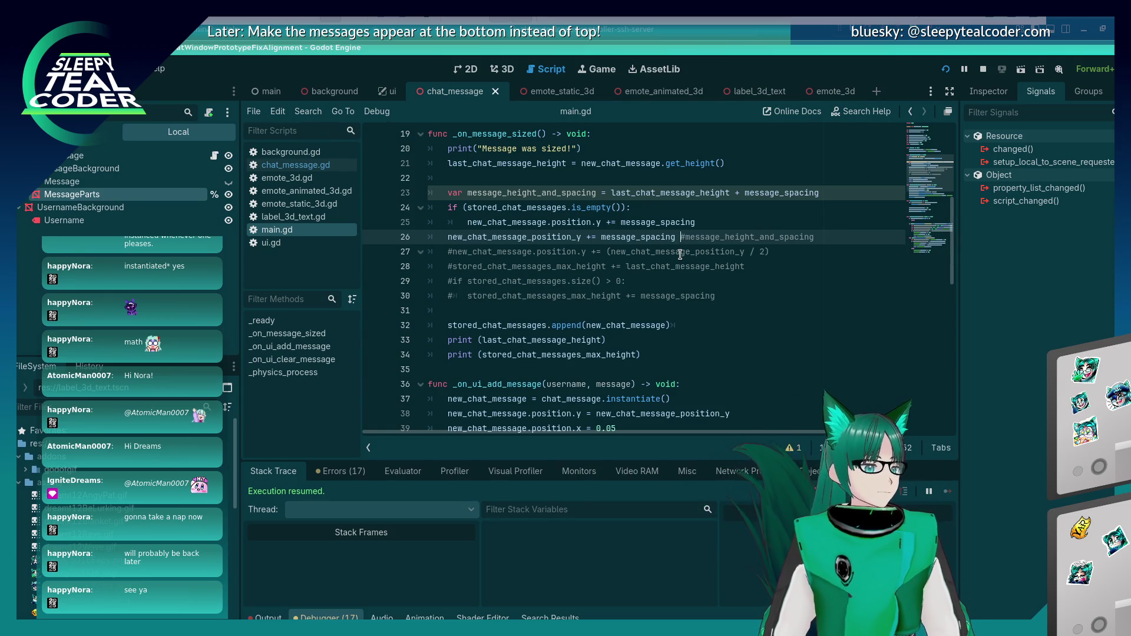
Step: Review the position updates on lines 25–26 and rerun the project
key(Up)
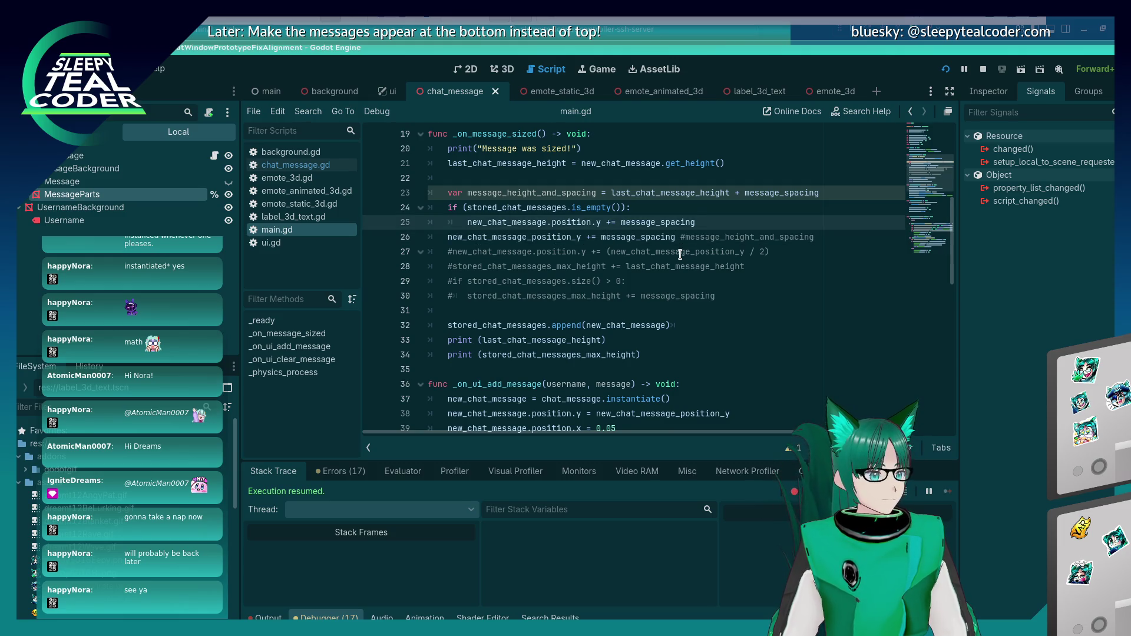
key(Down)
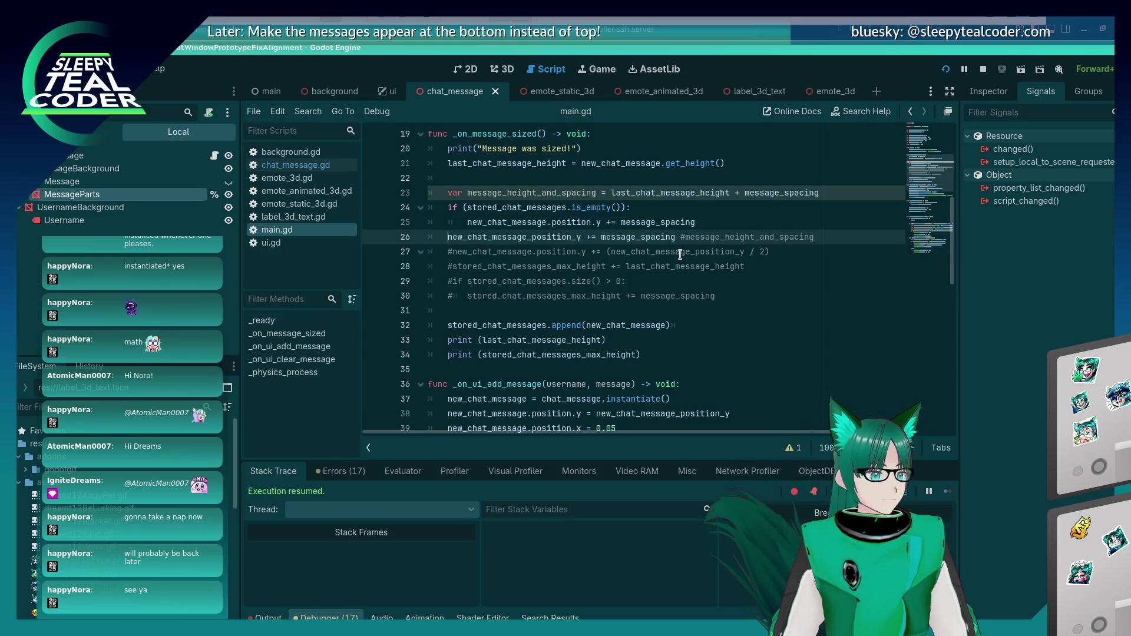
key(shift+Right)
key(shift+Right)
key(shift+Right)
key(Right)
key(F5)
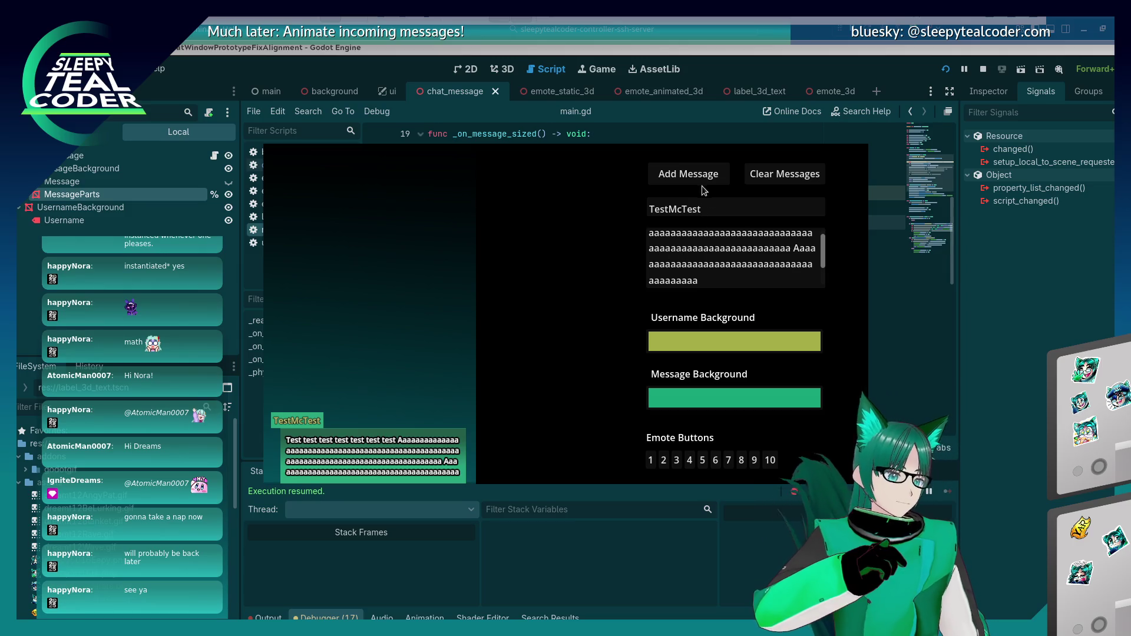
Step: Replace message_spacing on line 26 with message_height_and_spacing copied from line 23
click(772, 175)
key(alt+Tab)
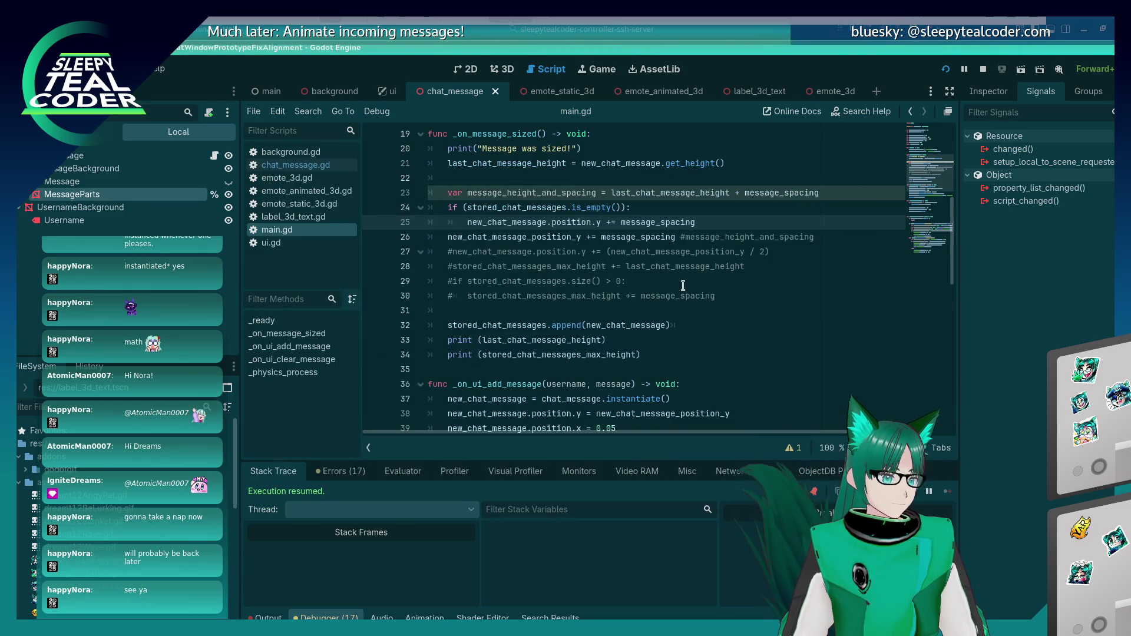
click(475, 240)
click(601, 235)
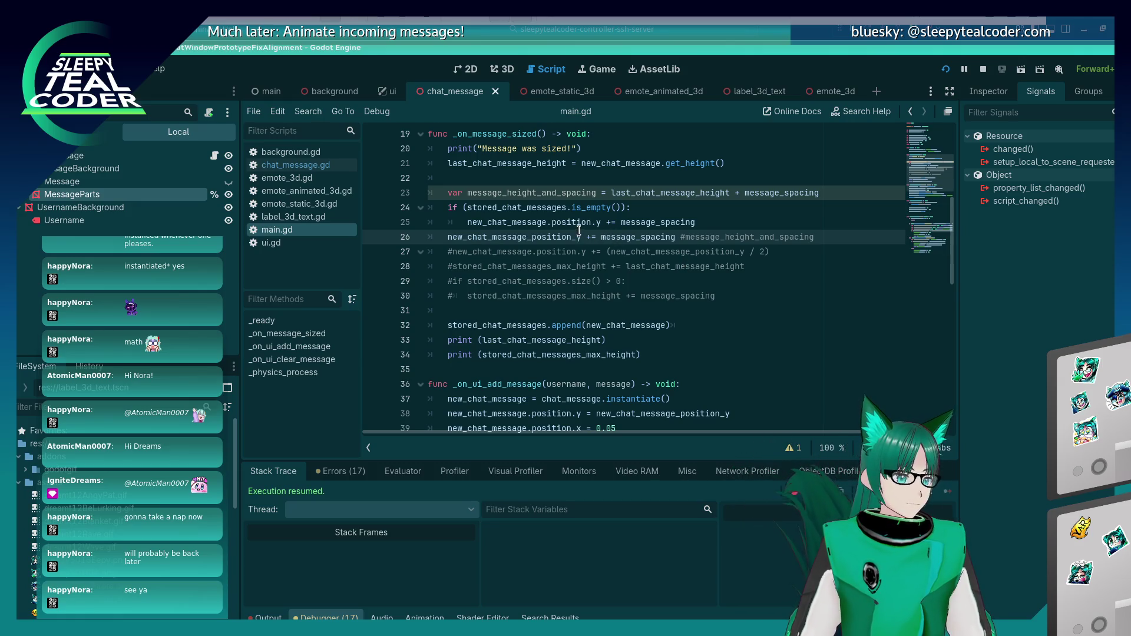
key(Up)
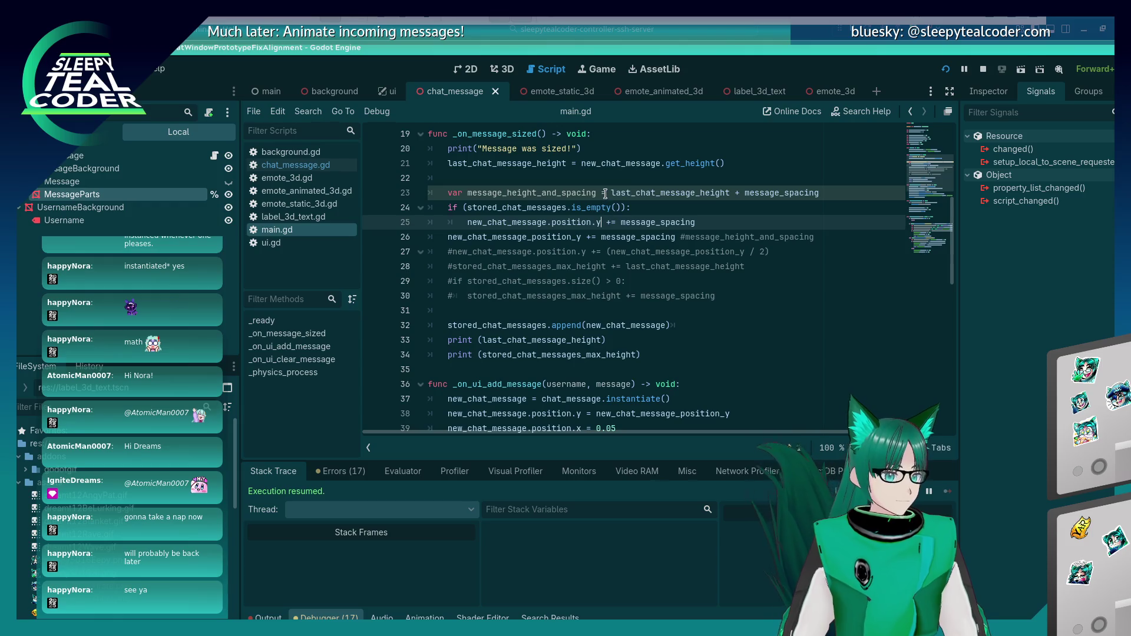
double_click(562, 195)
key(ctrl+c)
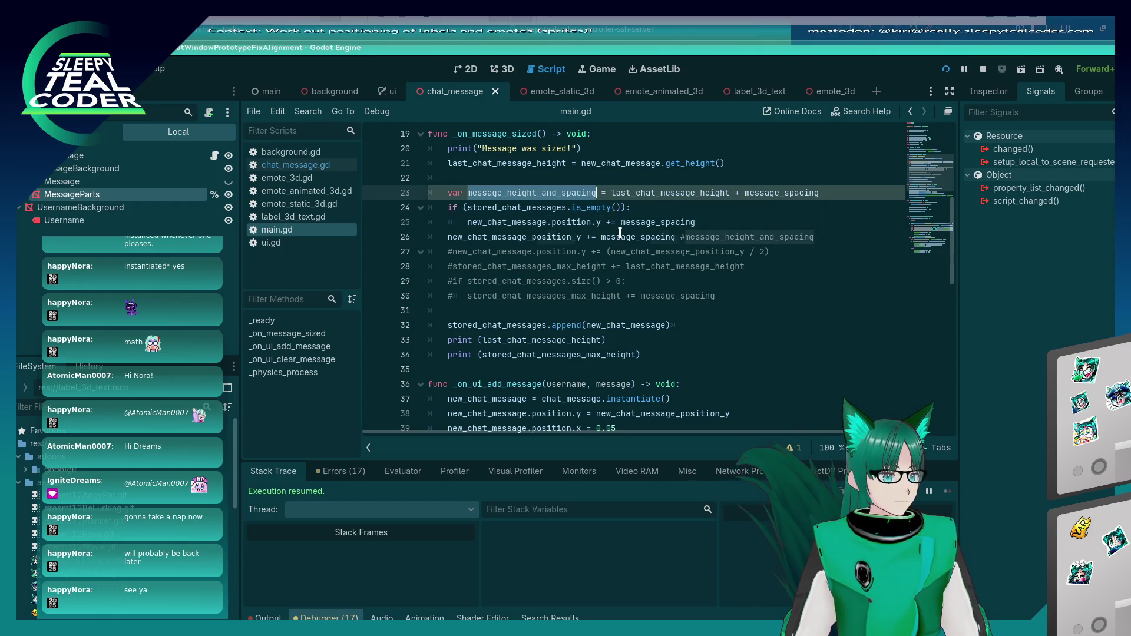
double_click(638, 237)
key(ctrl+v)
Step: Run the project, add four test messages to check even stacking, then stop it
key(F5)
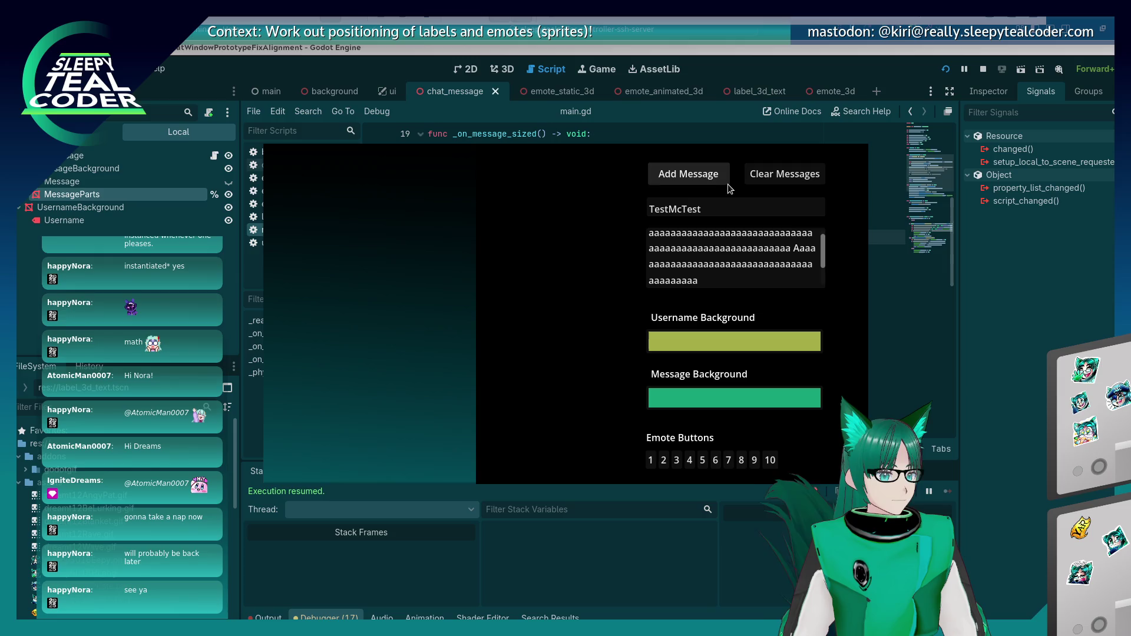
click(724, 184)
click(723, 182)
click(722, 183)
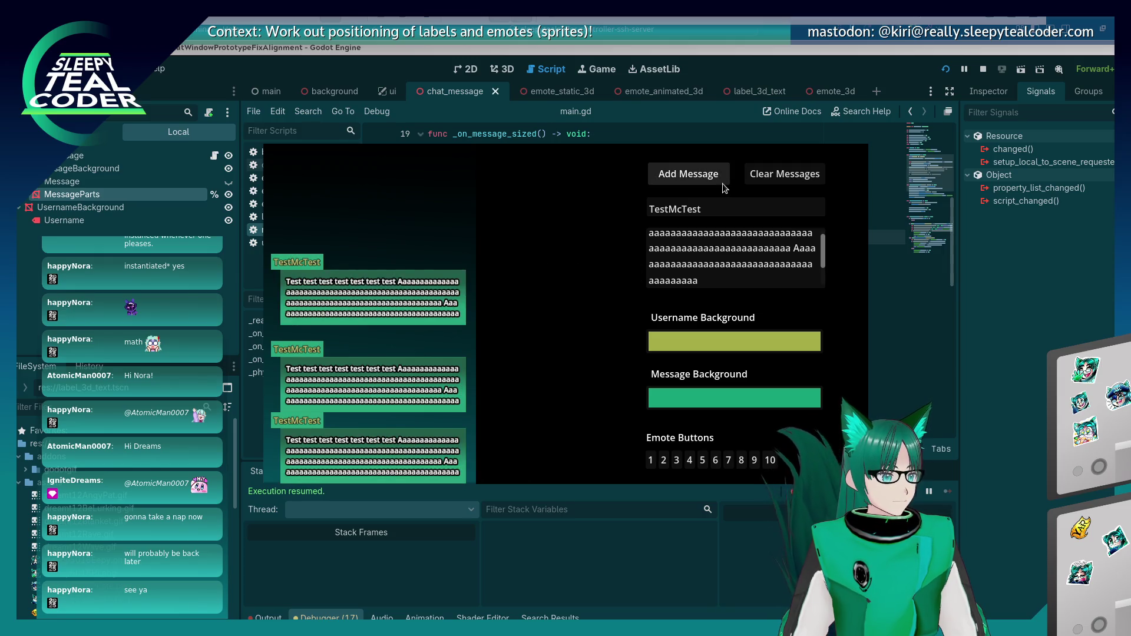
click(723, 183)
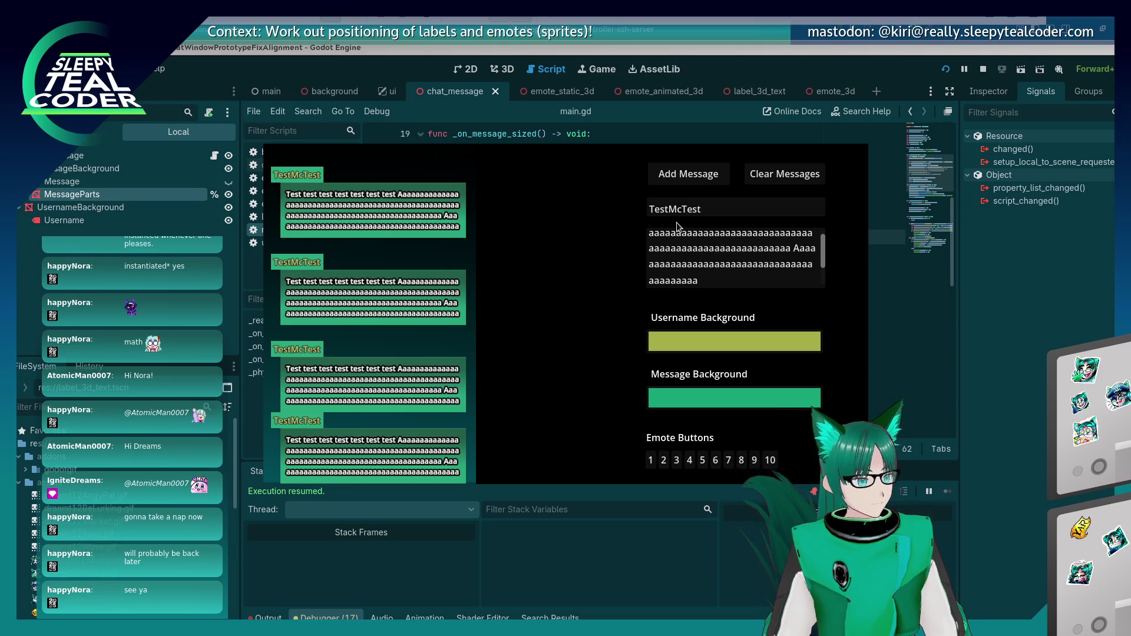
key(F8)
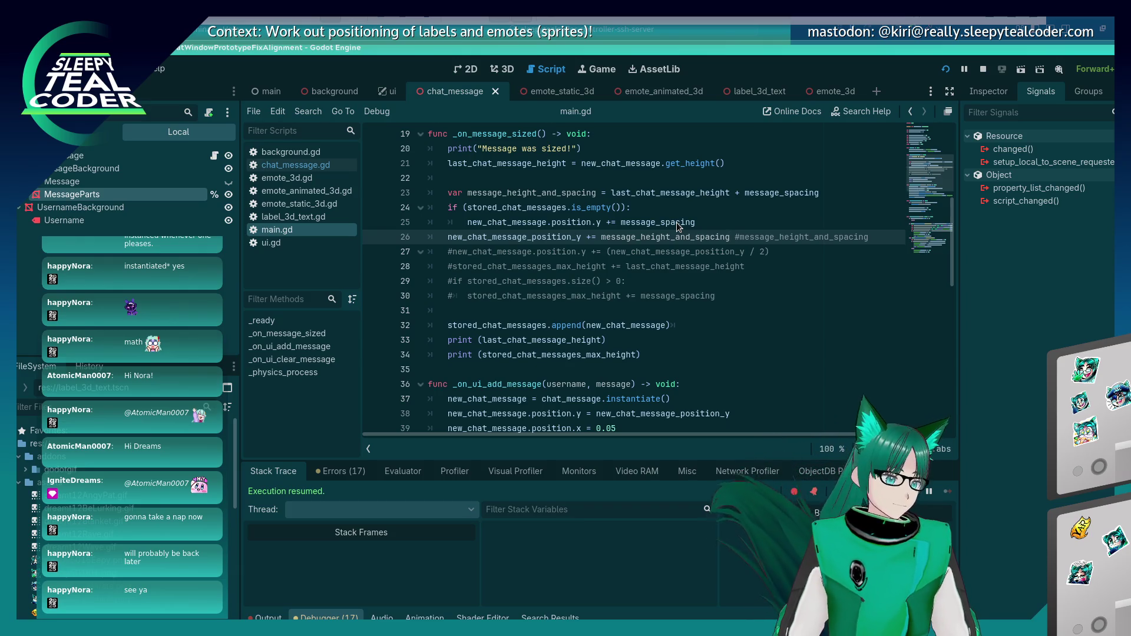
Step: Try offsetting line 25 by (message_height_and_spacing / 2) and test a message in the game
double_click(563, 193)
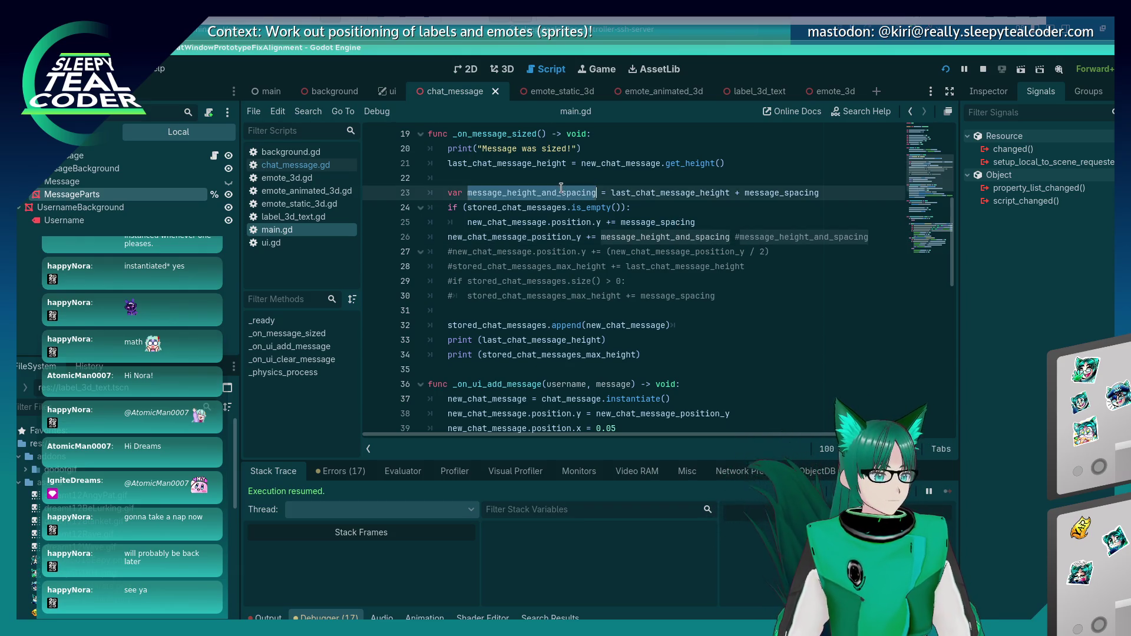
click(647, 222)
key(F5)
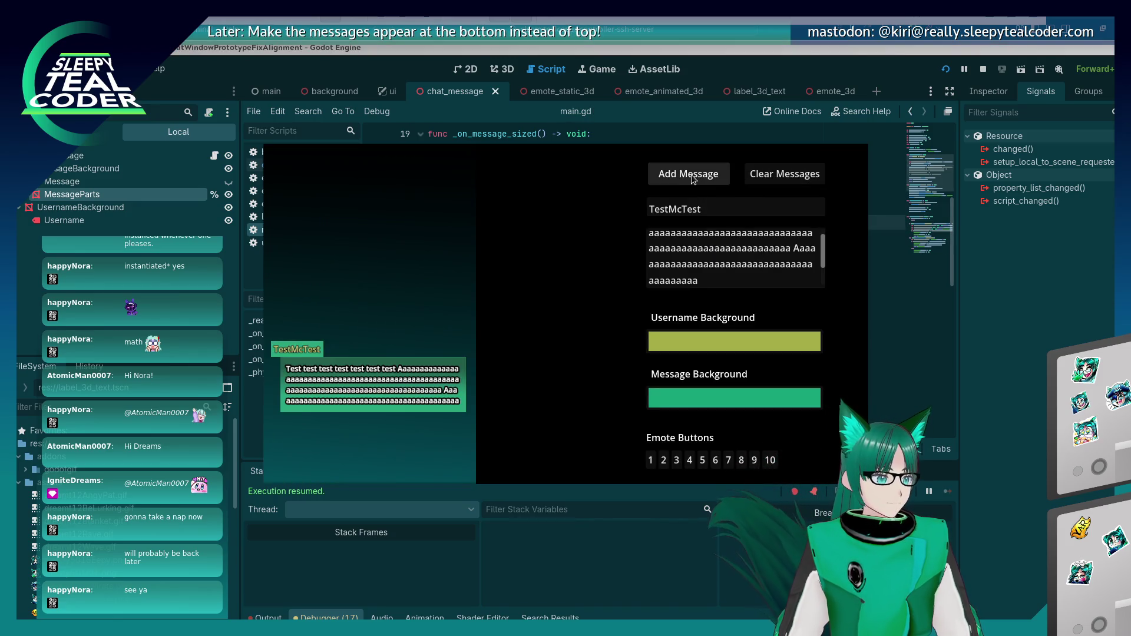
click(1106, 307)
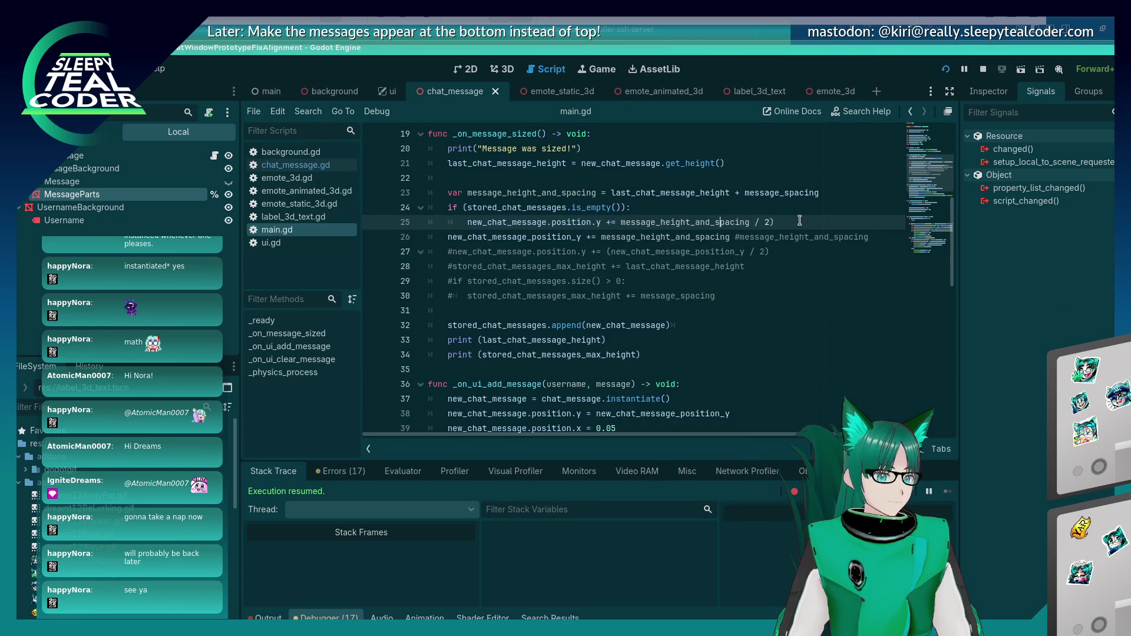
key(ctrl+z)
text(()
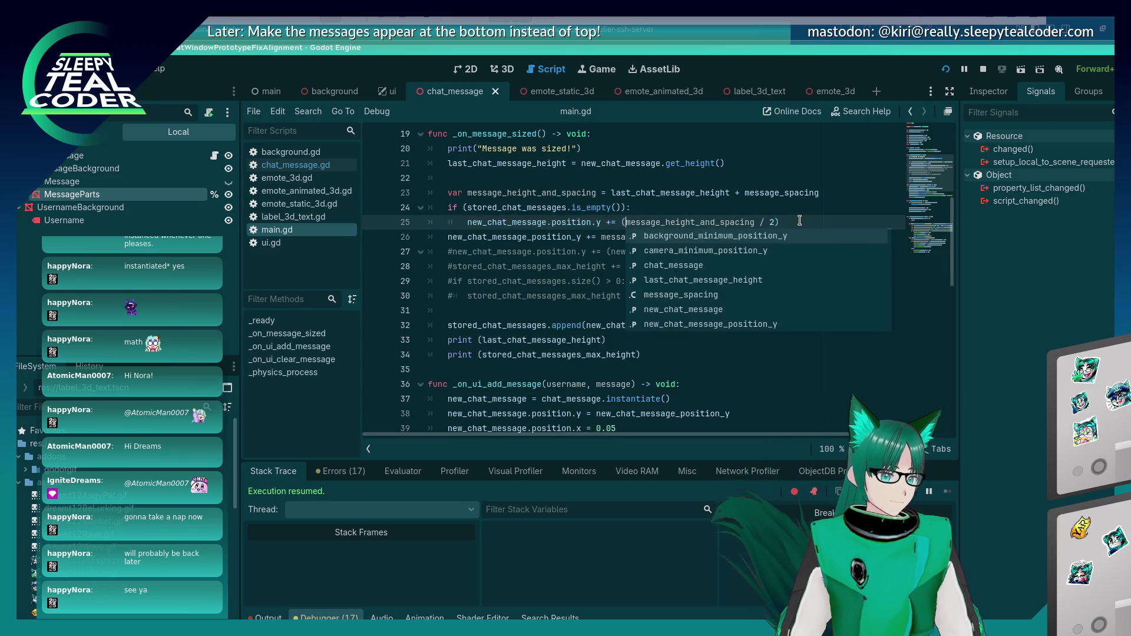
key(F5)
click(713, 179)
key(alt+Tab)
Step: Replace the line 25 offset with 0.3 and re-test by clearing and adding a message
key(Escape)
key(BackSpace)
key(BackSpace)
key(BackSpace)
key(BackSpace)
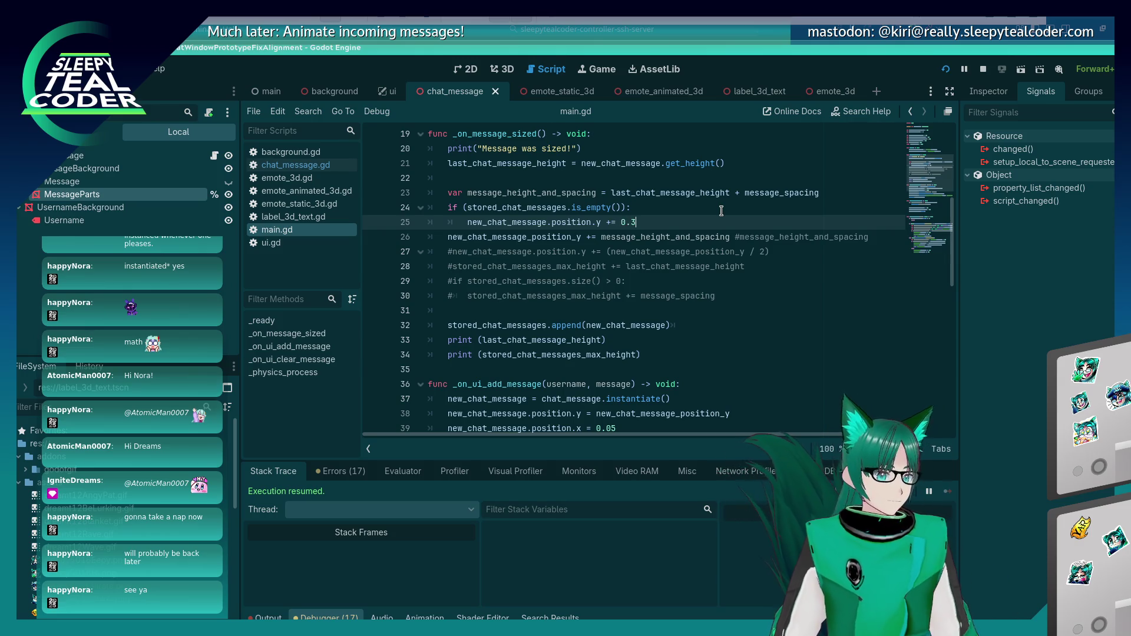
key(F5)
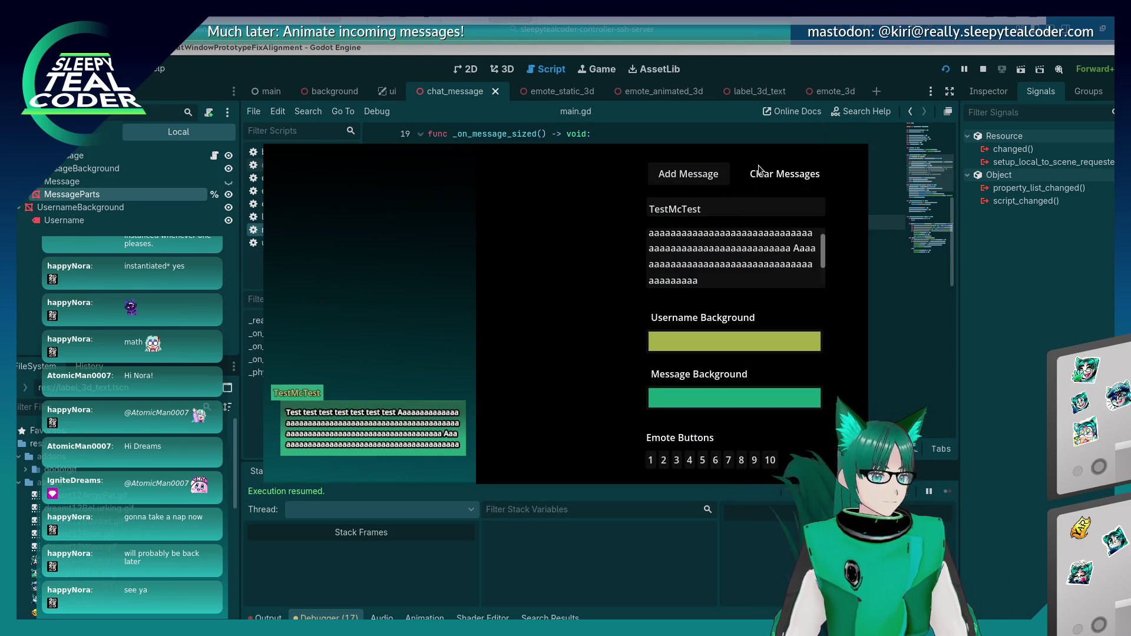
click(784, 174)
click(696, 178)
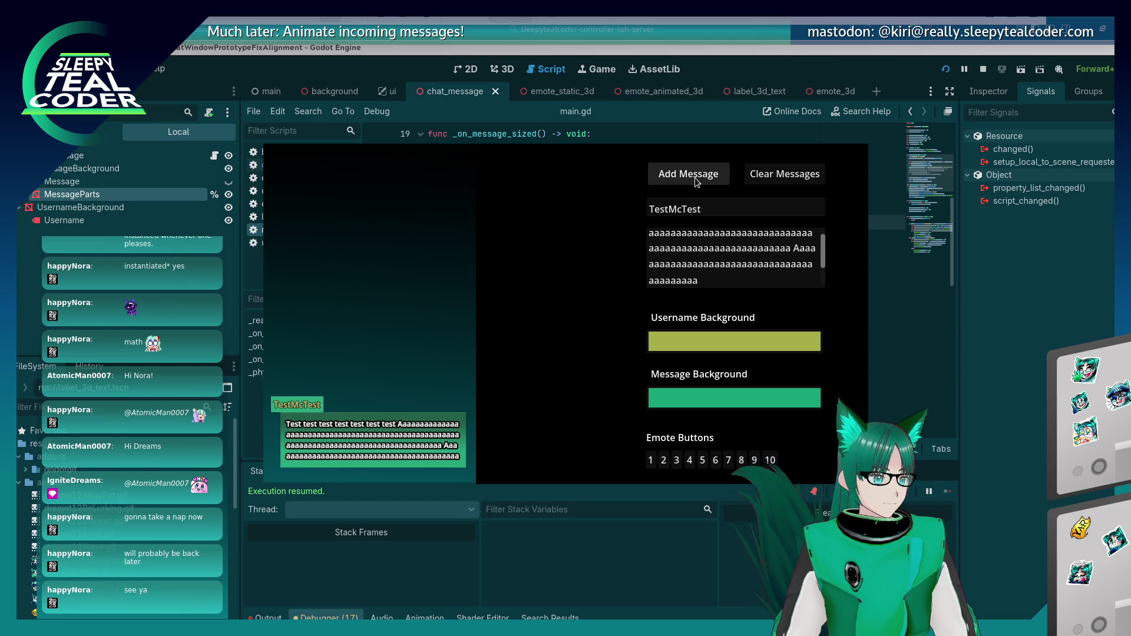
Step: Set line 25 to new_chat_message.position.y = 0.0, save, and test a new message
key(alt+Tab)
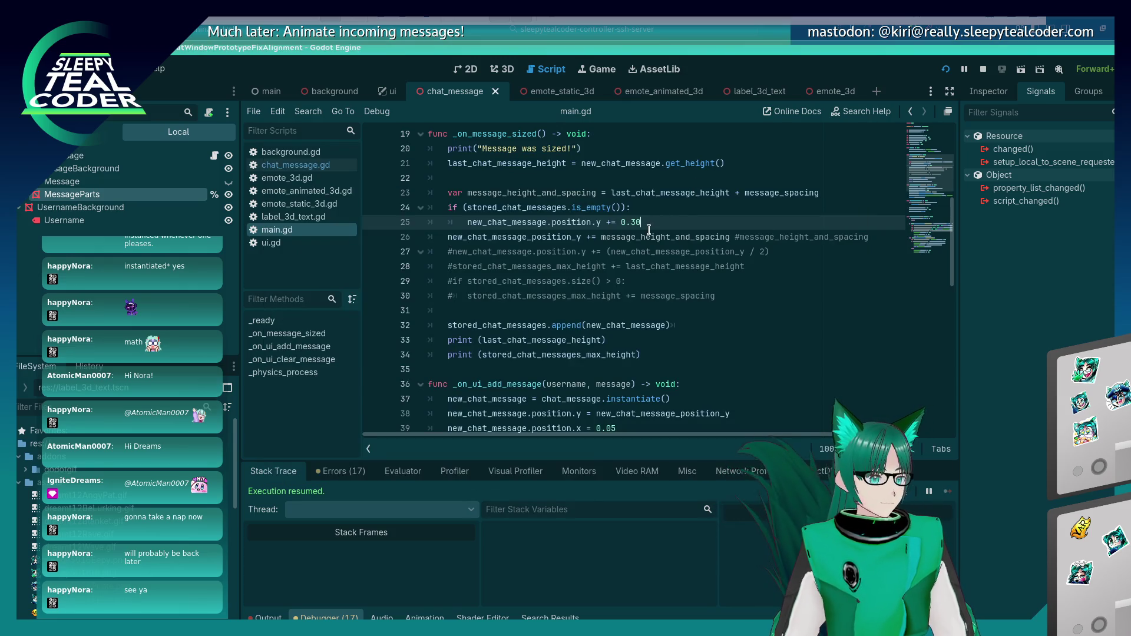
key(ctrl+s)
key(alt+Tab)
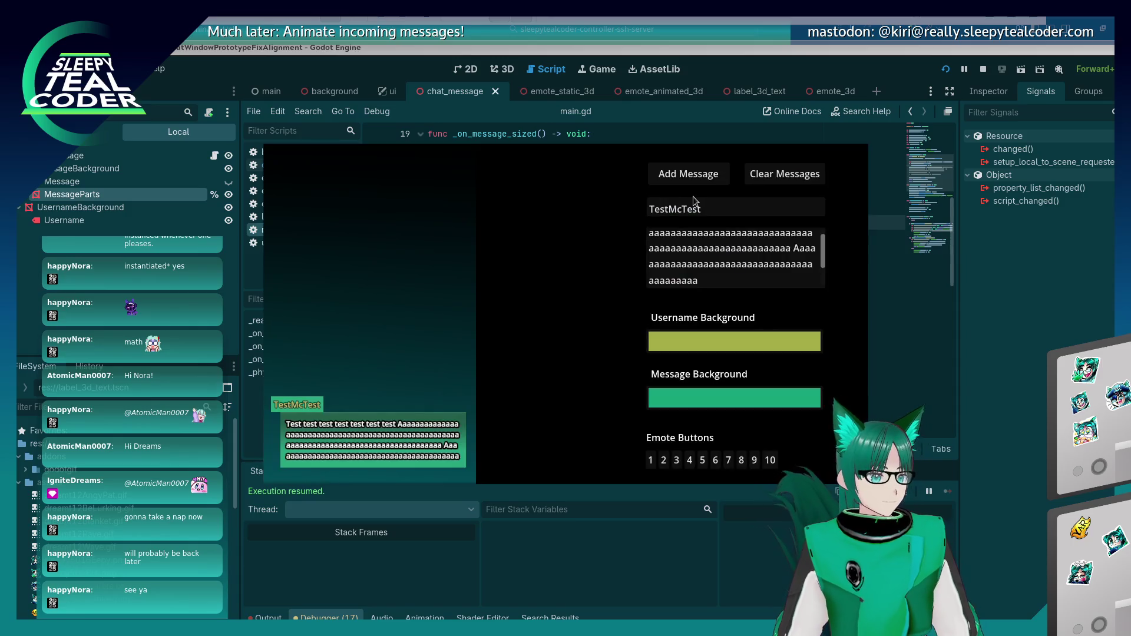
key(alt+Tab)
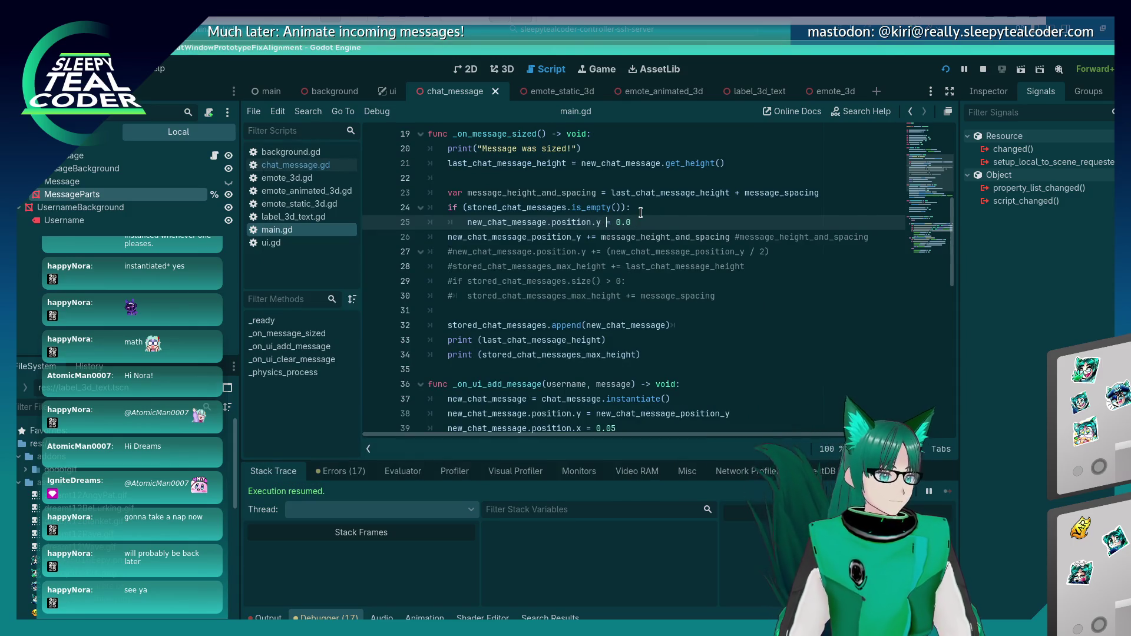
key(alt+Tab)
click(769, 179)
click(675, 166)
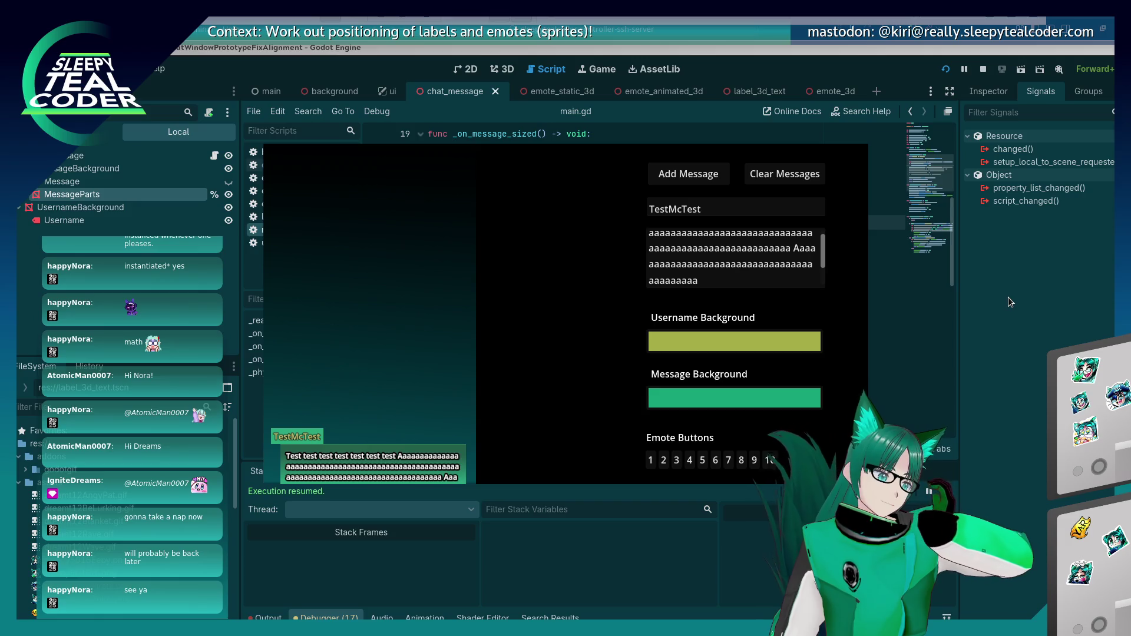
key(alt+Tab)
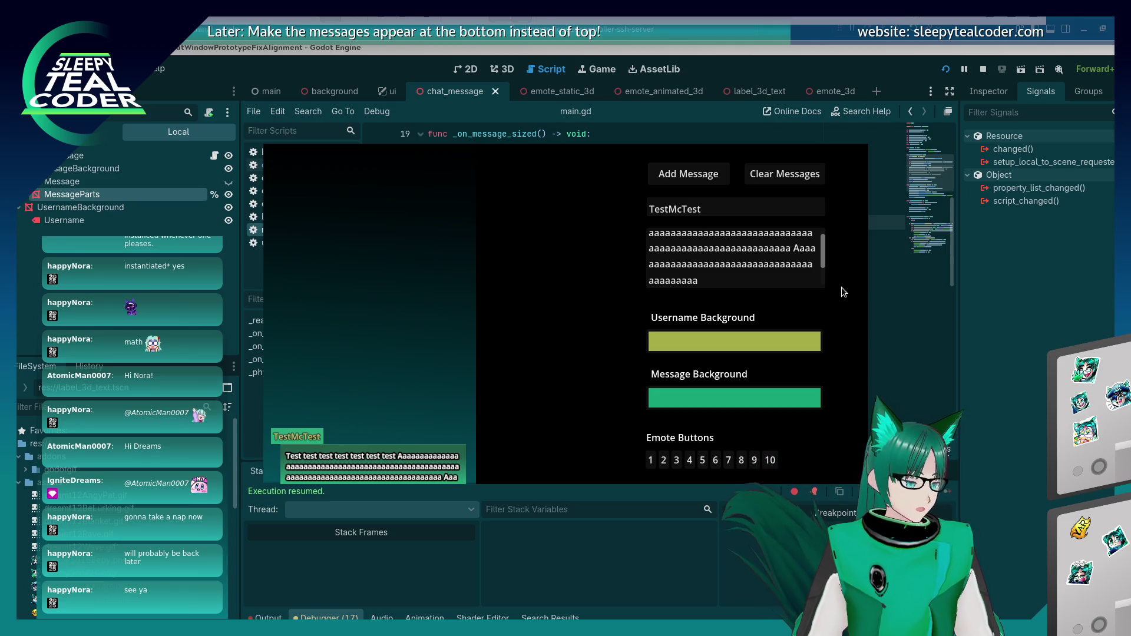
click(1009, 411)
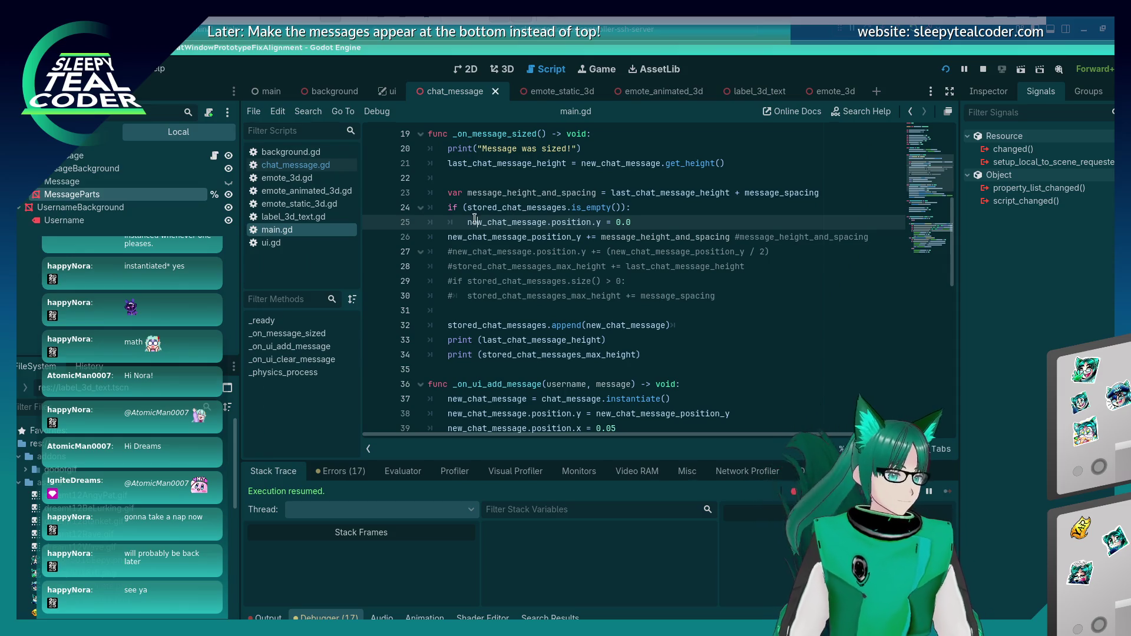
Step: Comment out the empty-list check on lines 24–25 and launch the game
text(#)
key(Up)
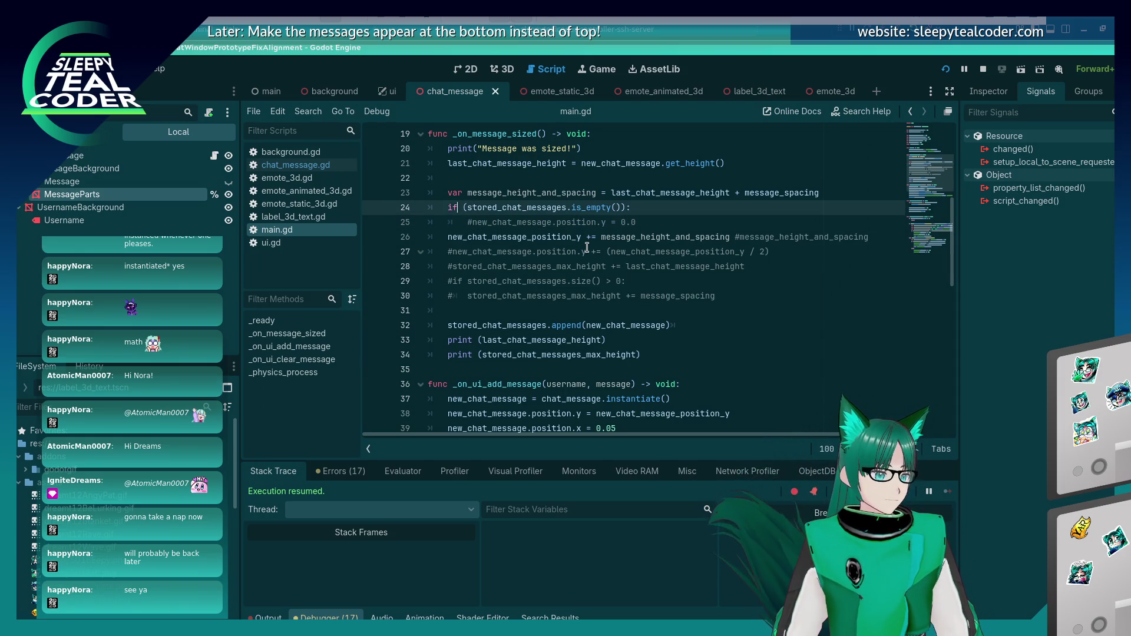
text(#)
key(Down)
key(Down)
text(#)
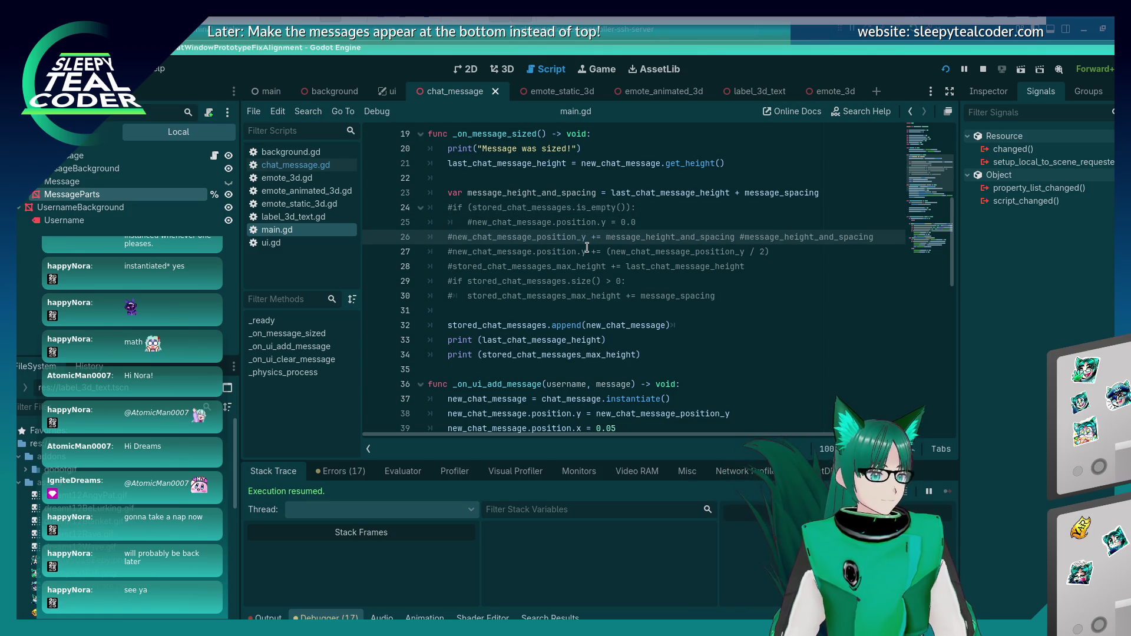
key(F5)
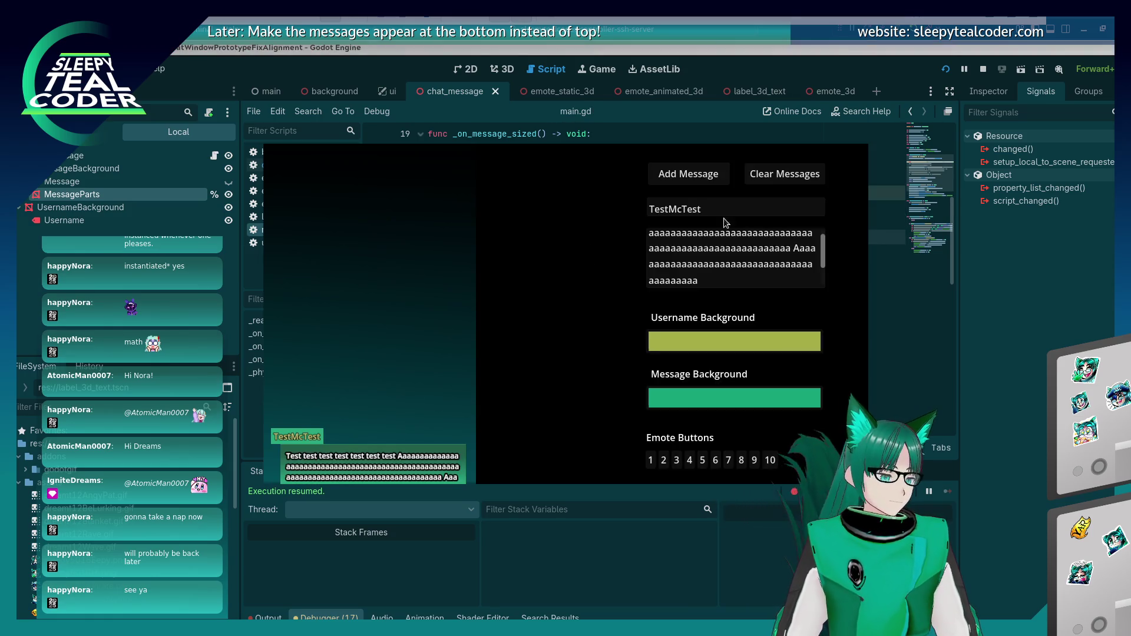
Step: Add three test messages, clear the chat, then add four more
click(690, 175)
click(690, 176)
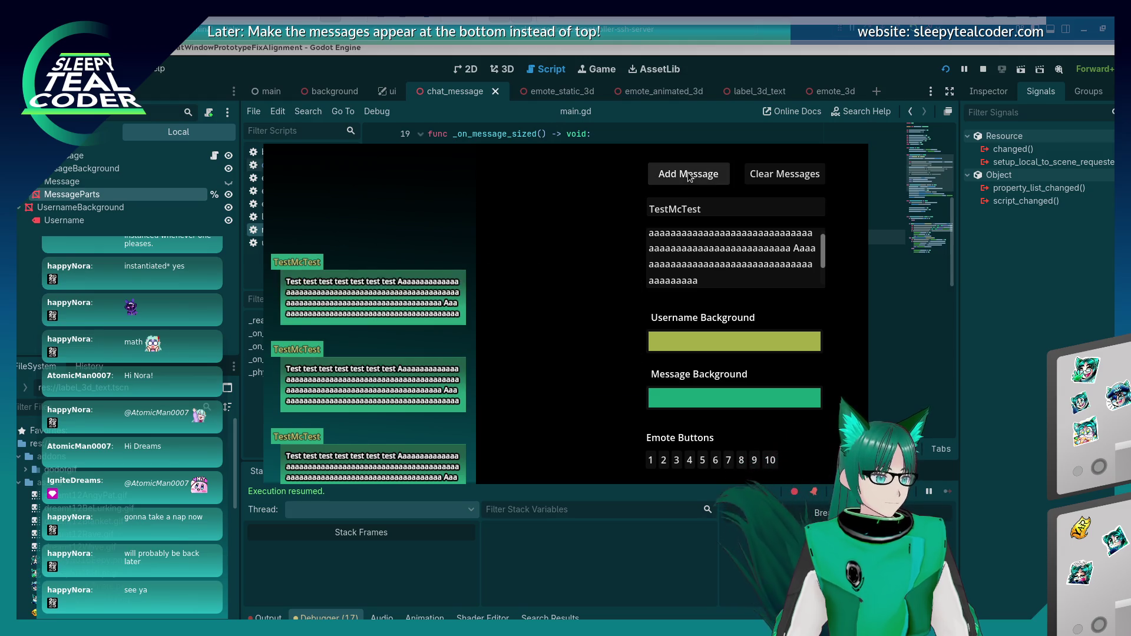
click(690, 177)
click(784, 174)
click(693, 172)
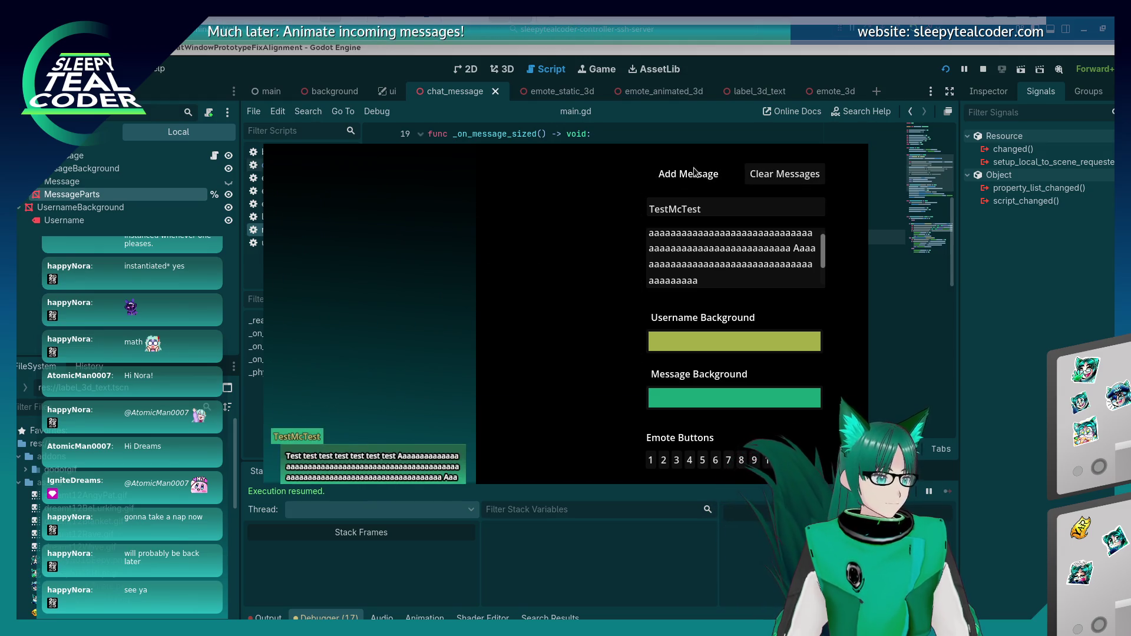
click(693, 172)
click(694, 171)
click(694, 169)
click(694, 170)
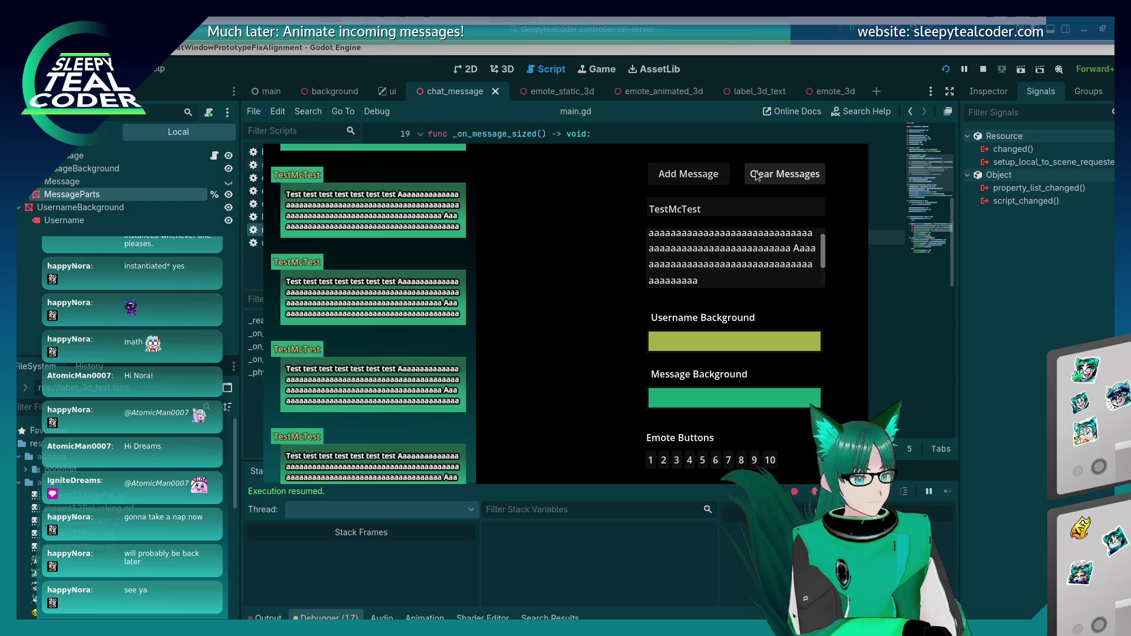
Step: Enter 'aaaaaaaa' as longer message text and add it, checking the script in between
click(784, 279)
text(aaaaaaaa)
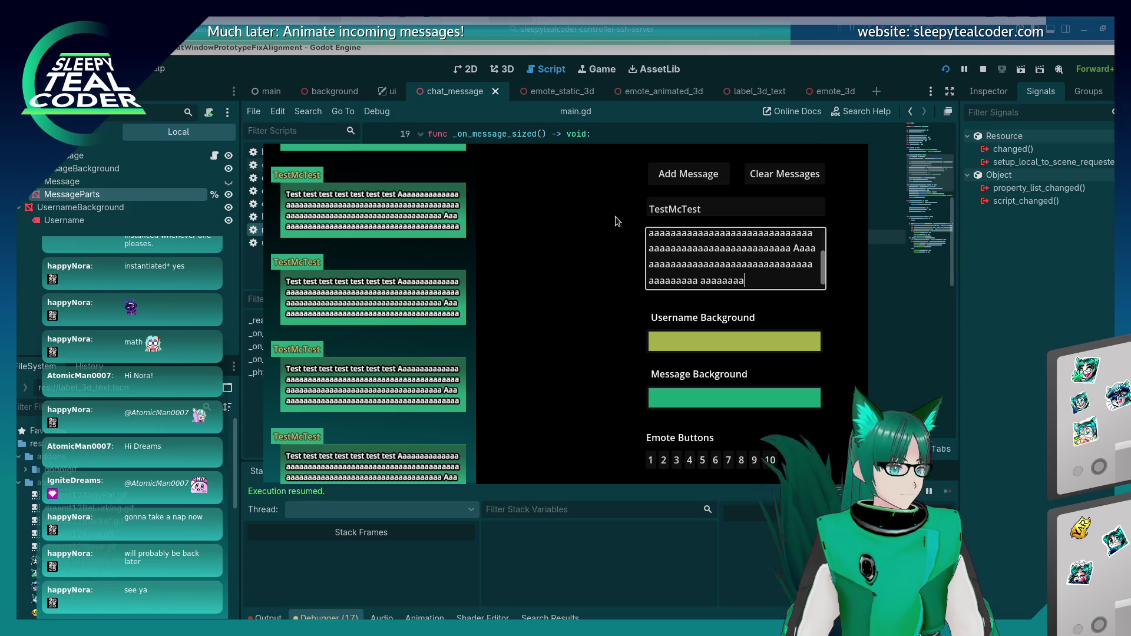
key(alt+Tab)
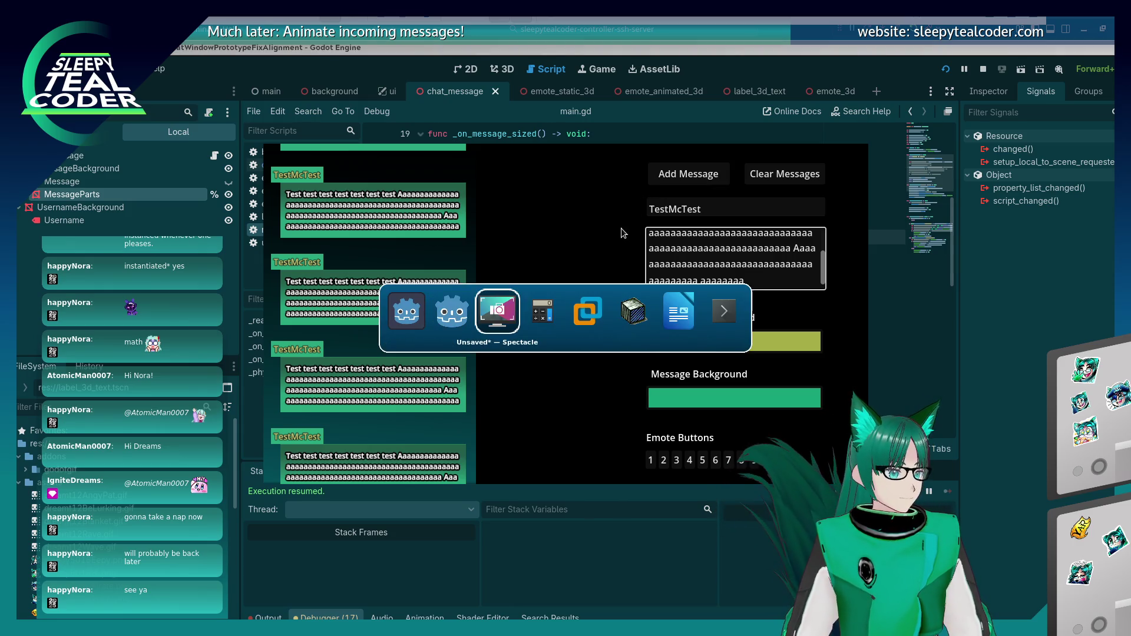
key(alt+Tab)
key(alt+Tab)
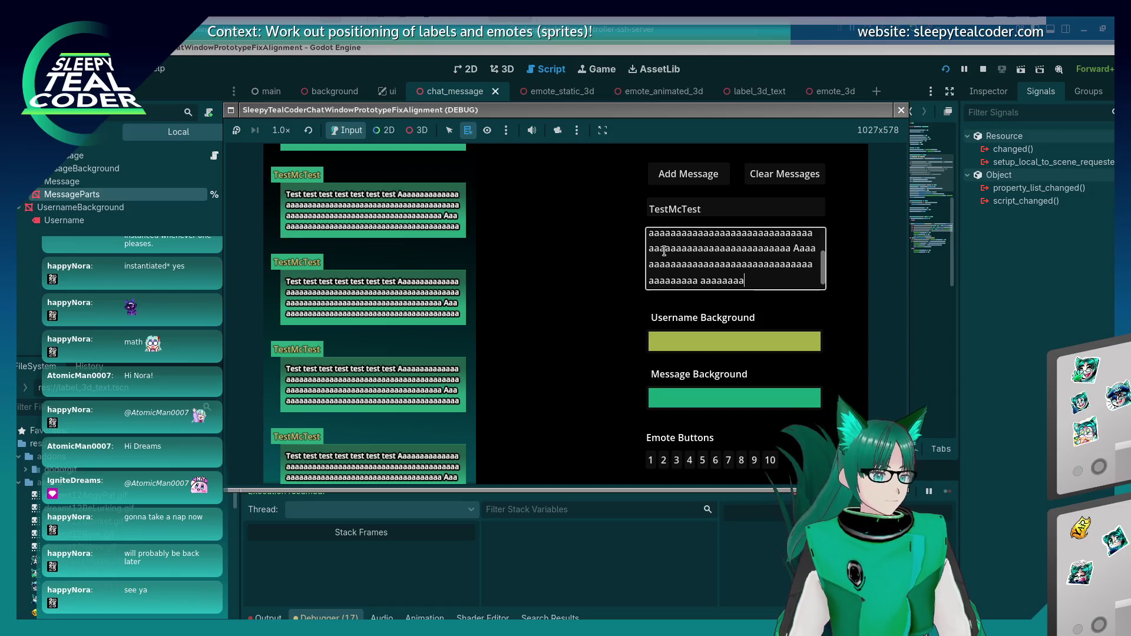
click(698, 169)
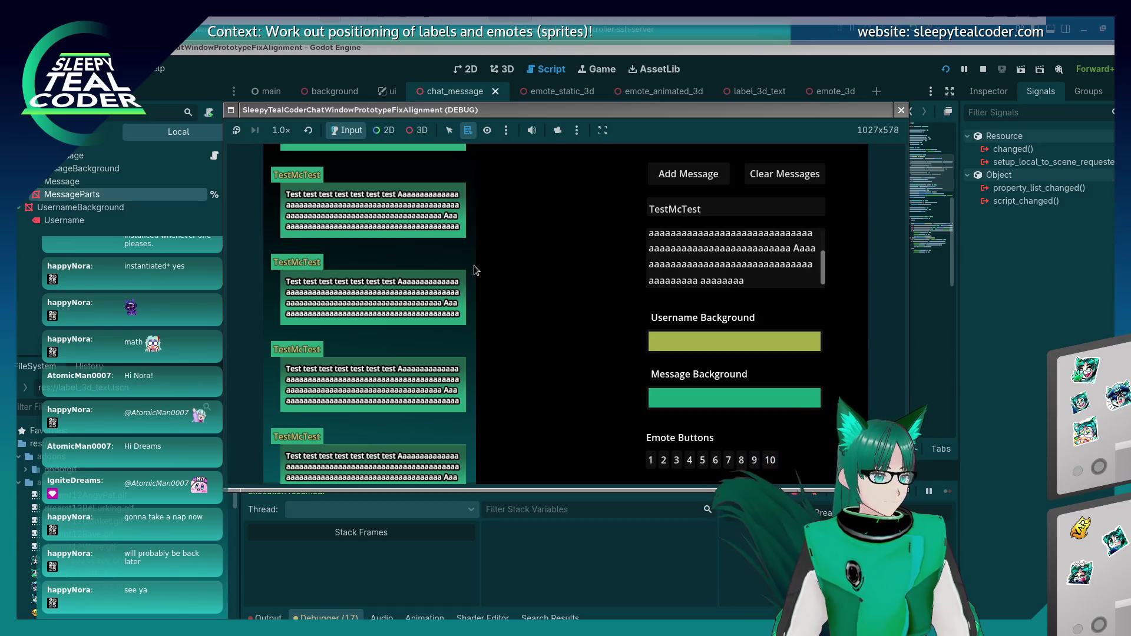
key(alt+Tab)
click(697, 281)
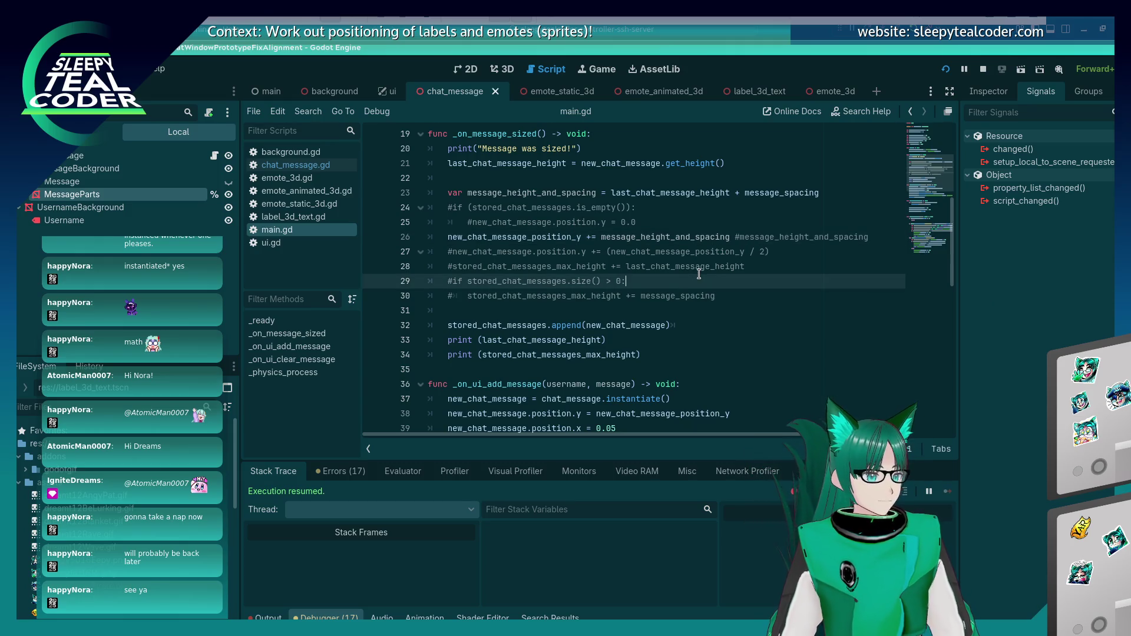
scroll(698, 273, down, 5)
scroll(683, 278, up, 5)
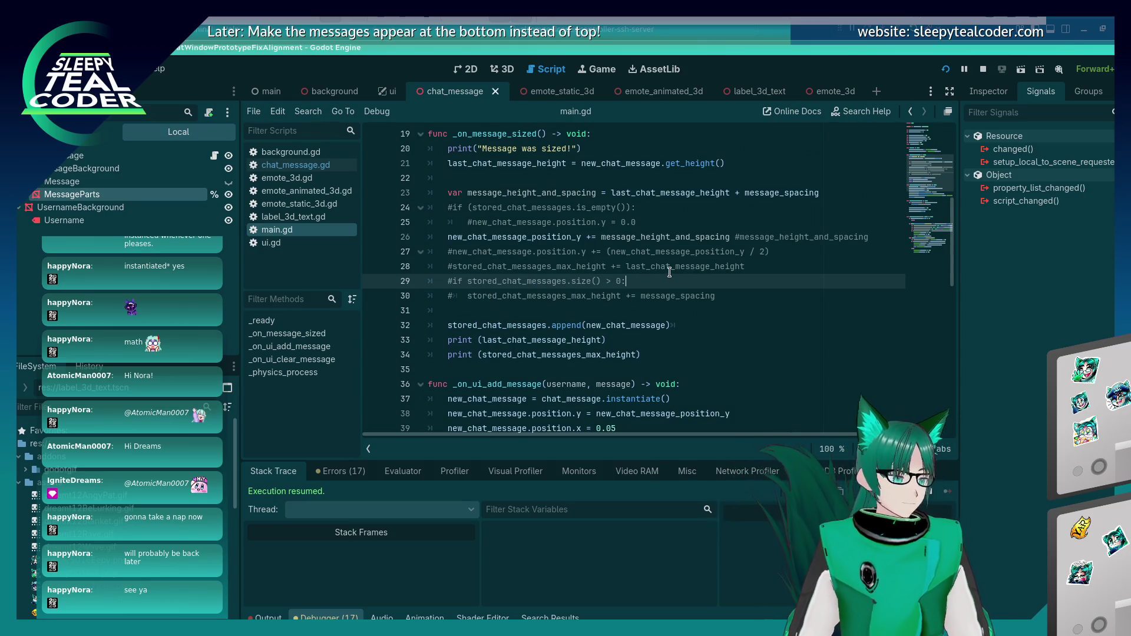
key(alt+Tab)
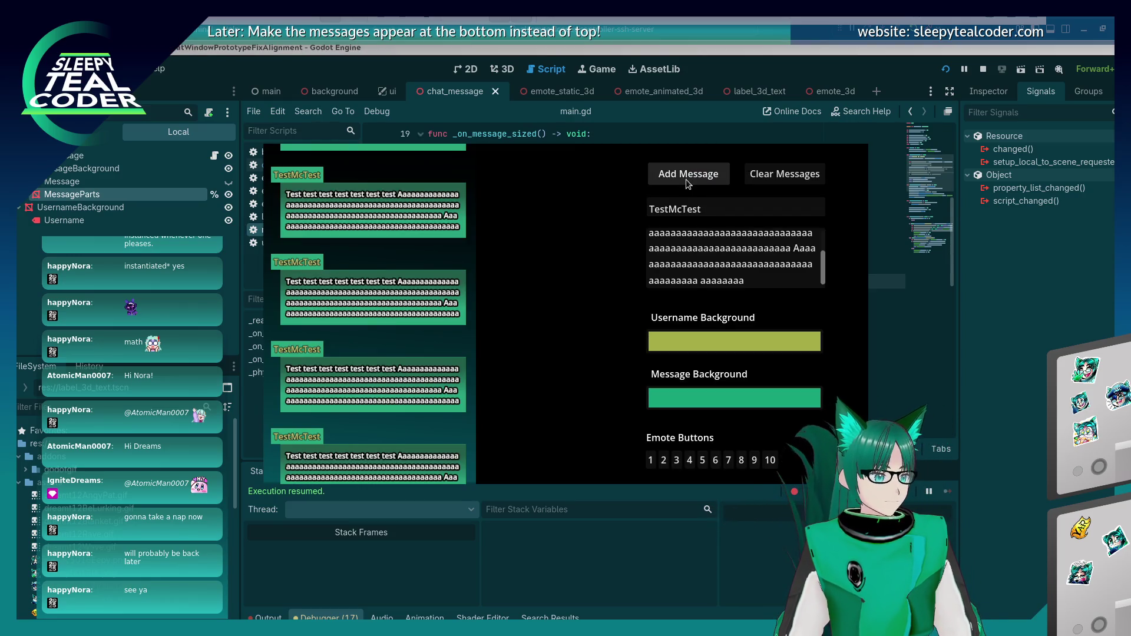
key(Tab)
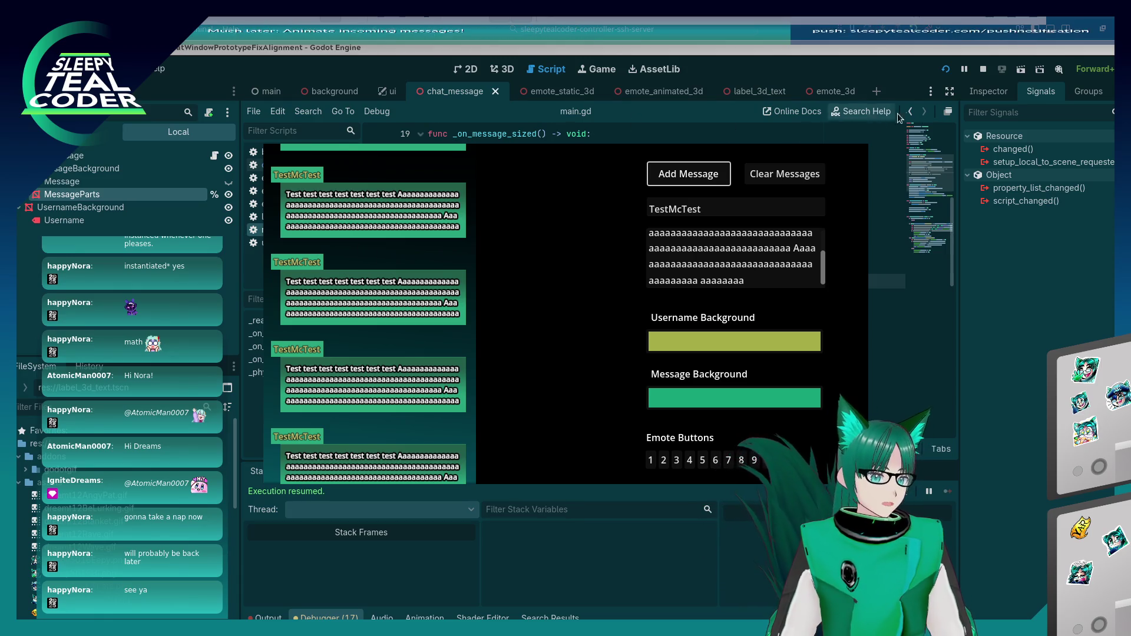
Step: Reload the running chat prototype
click(945, 70)
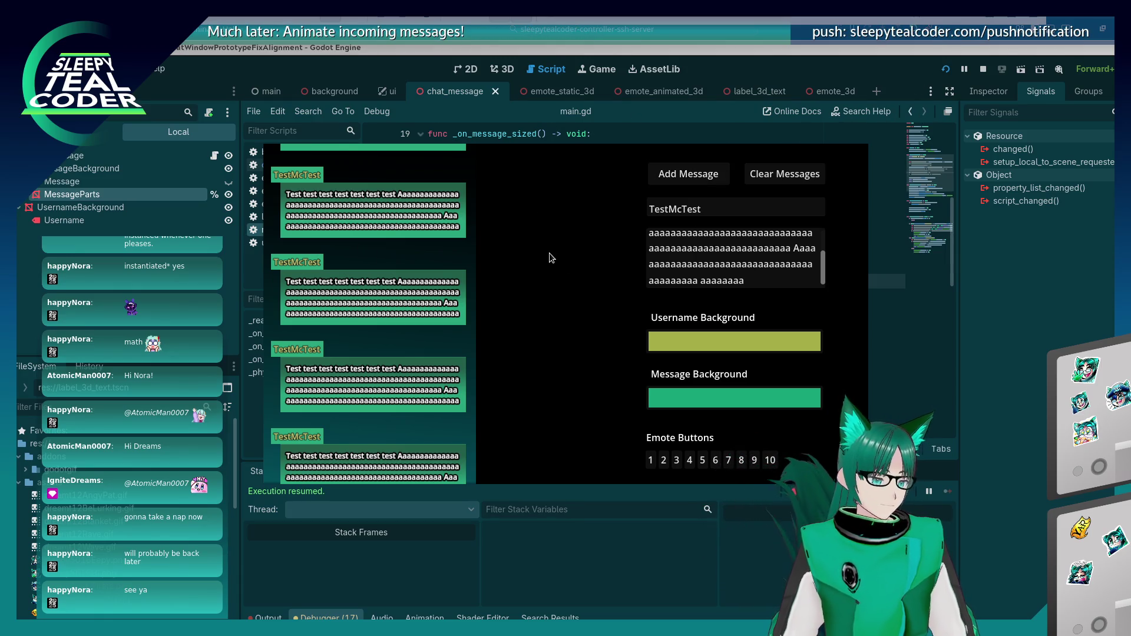
key(alt+Tab)
key(alt+Tab)
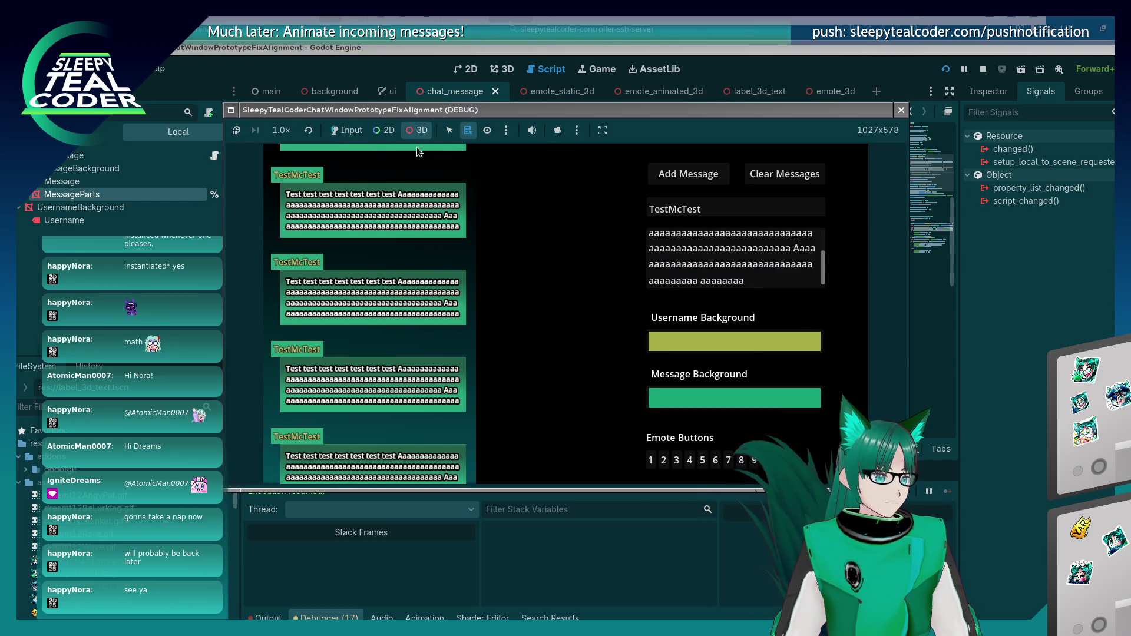
click(341, 130)
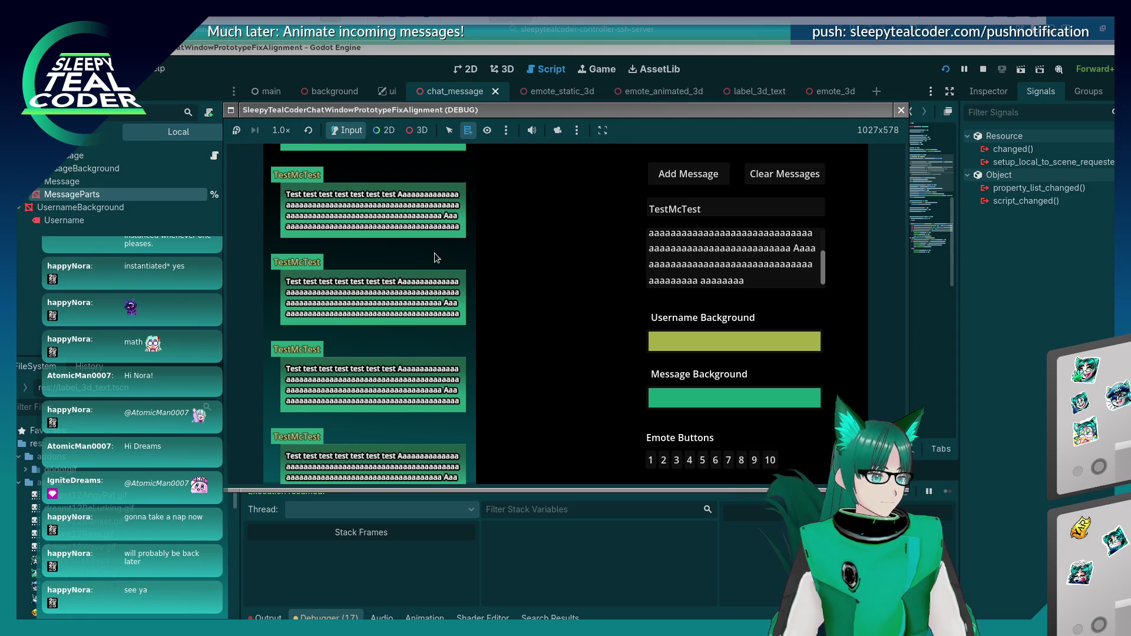
click(944, 70)
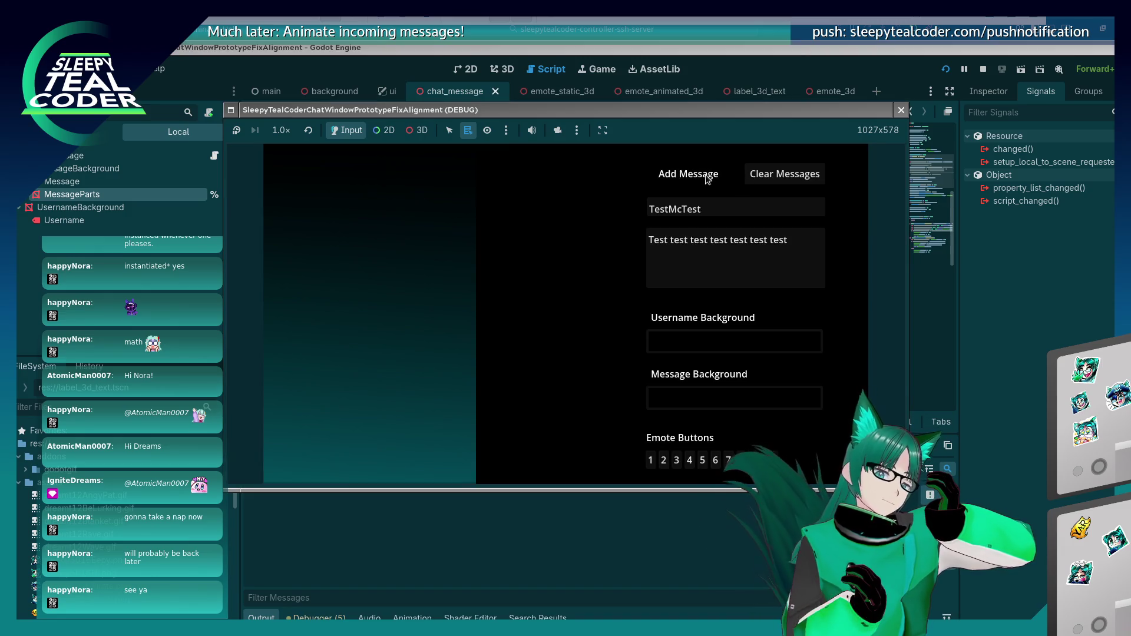
Step: Add nine TestMcTest messages to confirm even stacking, then close the game window
click(705, 175)
click(705, 177)
click(704, 178)
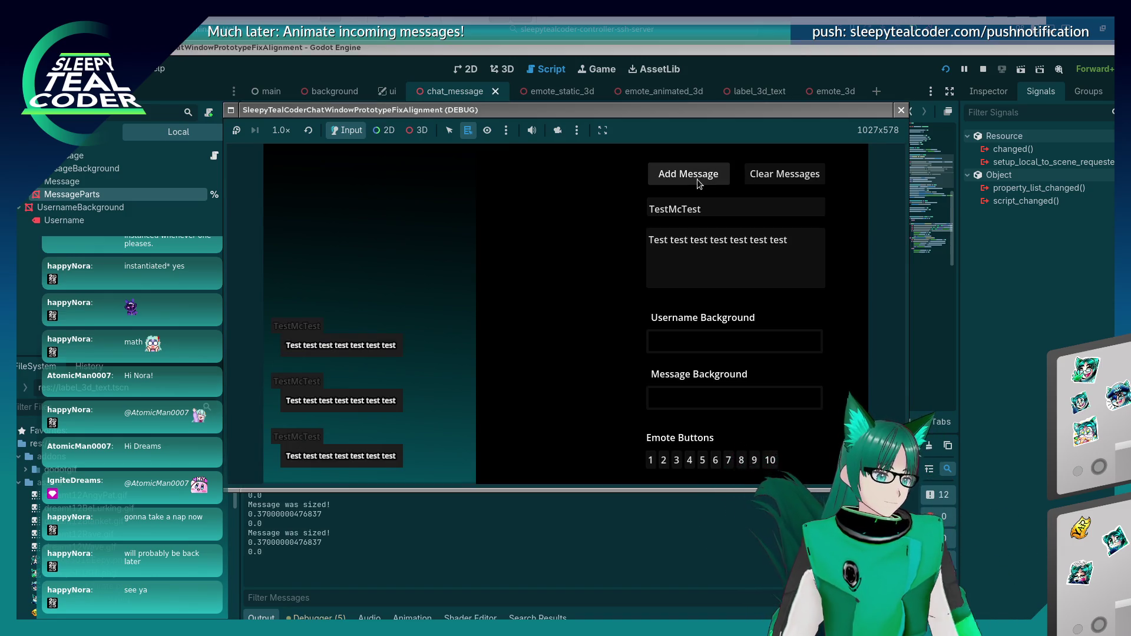
click(701, 179)
click(700, 180)
click(698, 181)
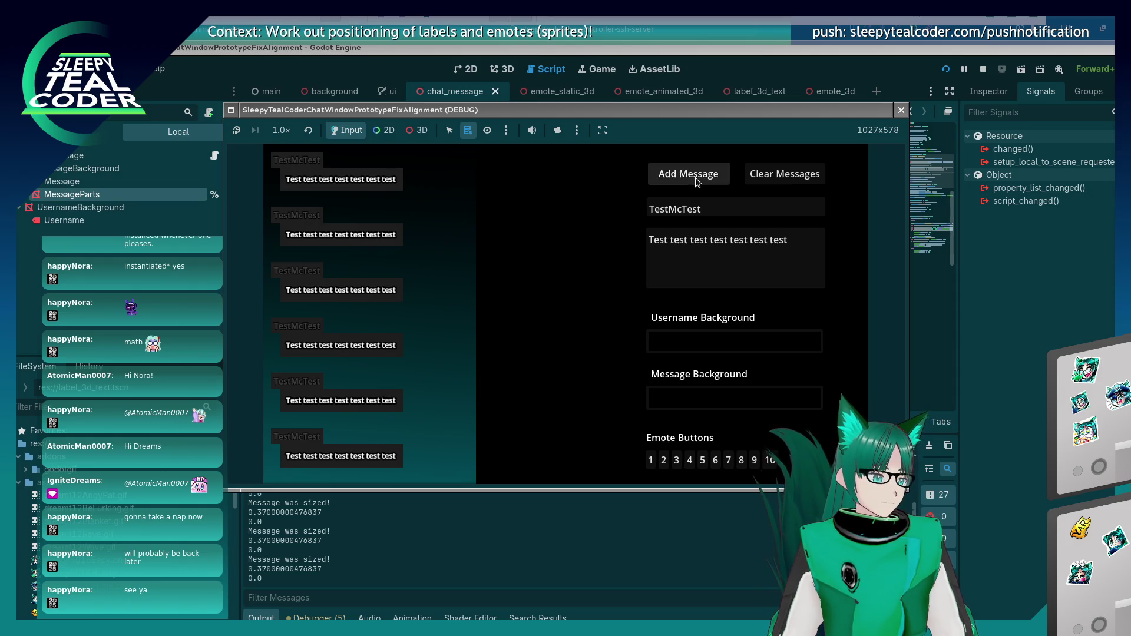
click(698, 182)
click(698, 181)
click(696, 180)
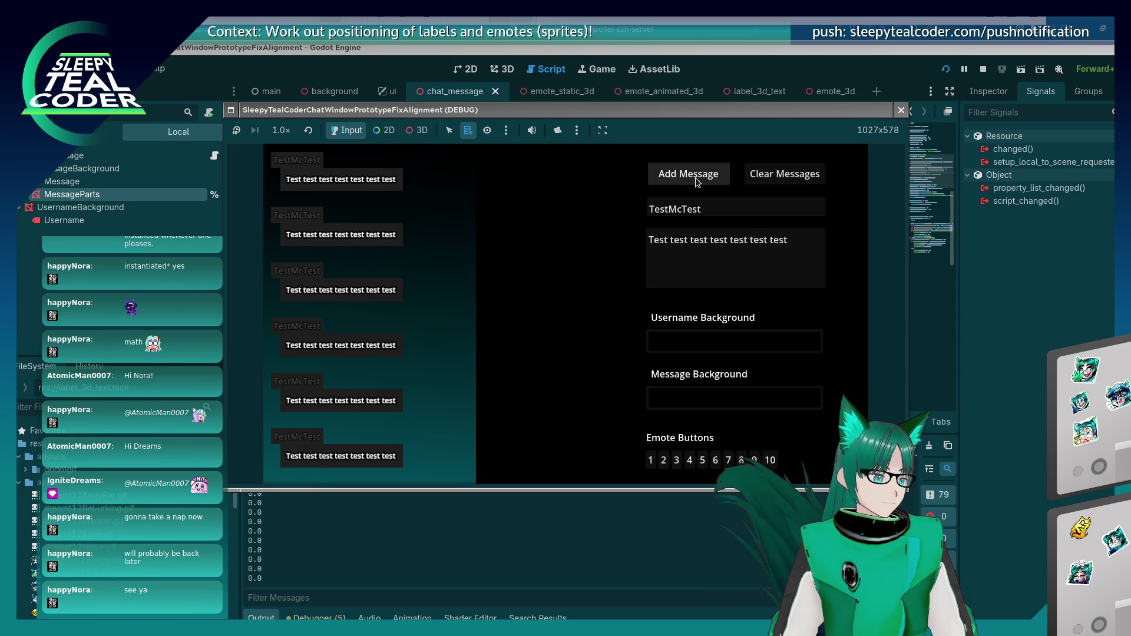
click(1055, 322)
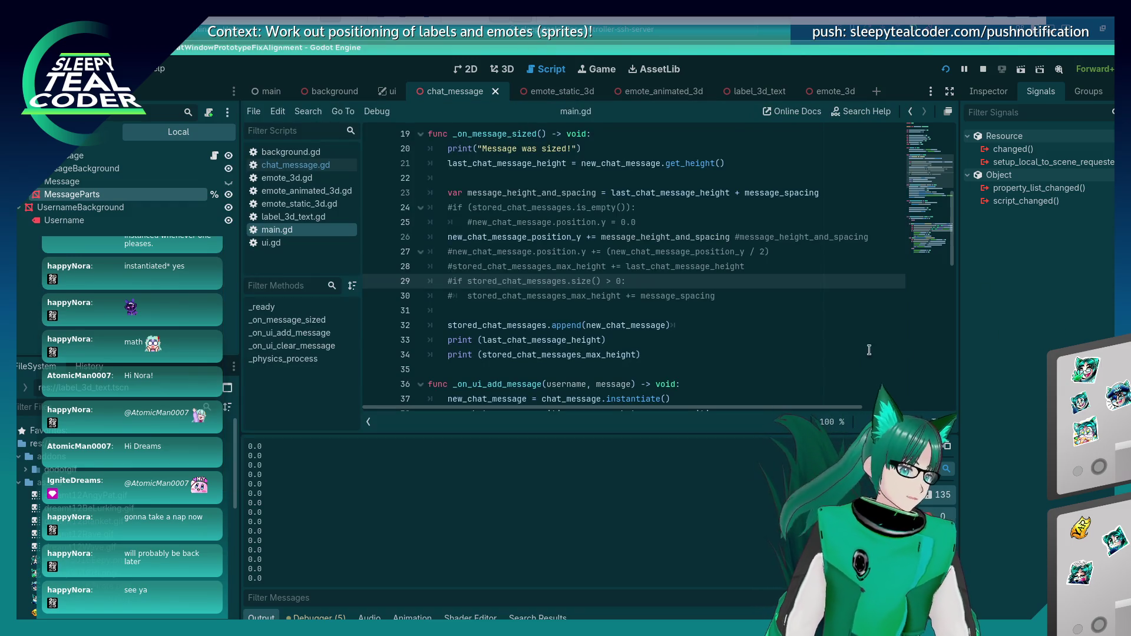
Step: Uncomment the max-height lines 28–30 in main.gd
click(735, 324)
key(Up)
key(Up)
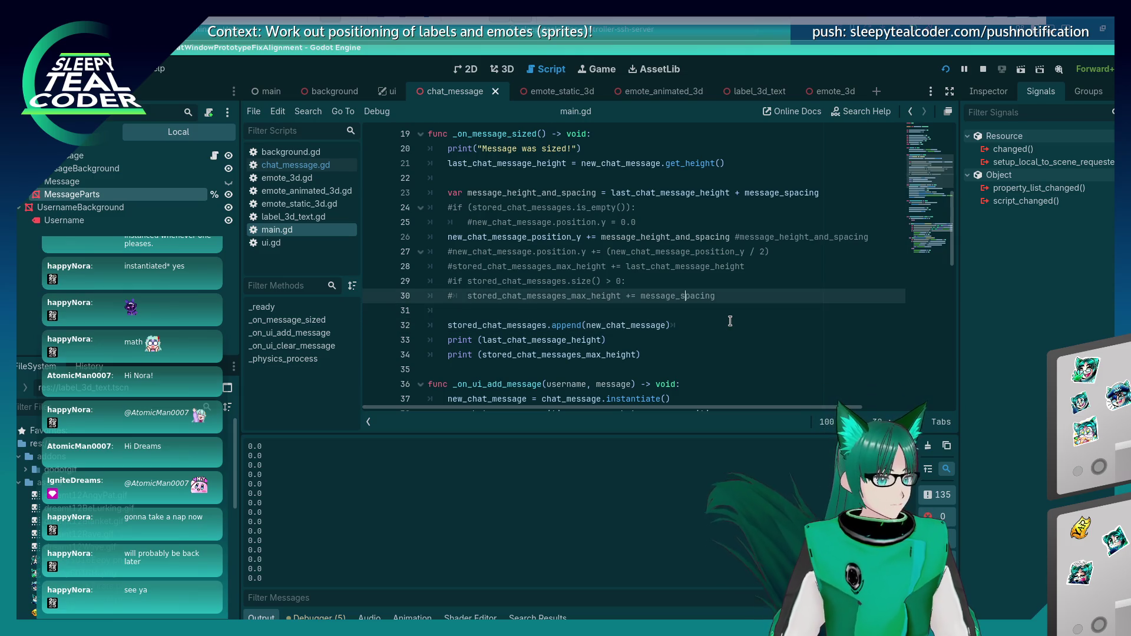
key(Home)
key(Delete)
key(Up)
key(Delete)
key(Down)
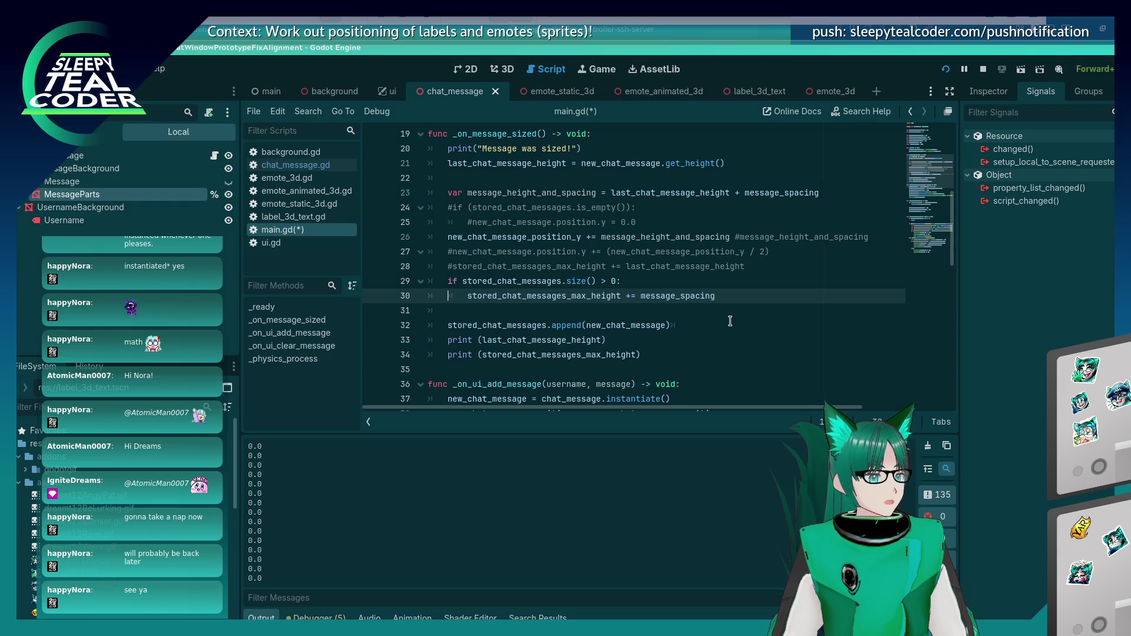
key(Up)
key(Up)
key(ctrl+k)
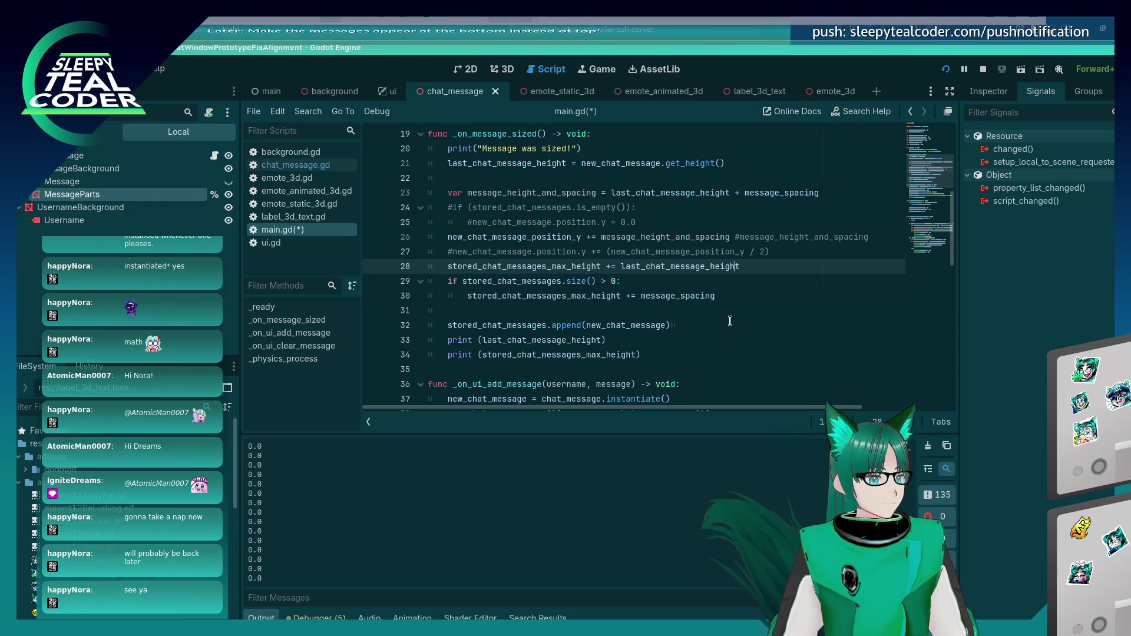
Step: Swap last_chat_message_height for message_height_and_spacing on line 28, re-comment lines 29–30, and run
key(Left)
key(Left)
key(Left)
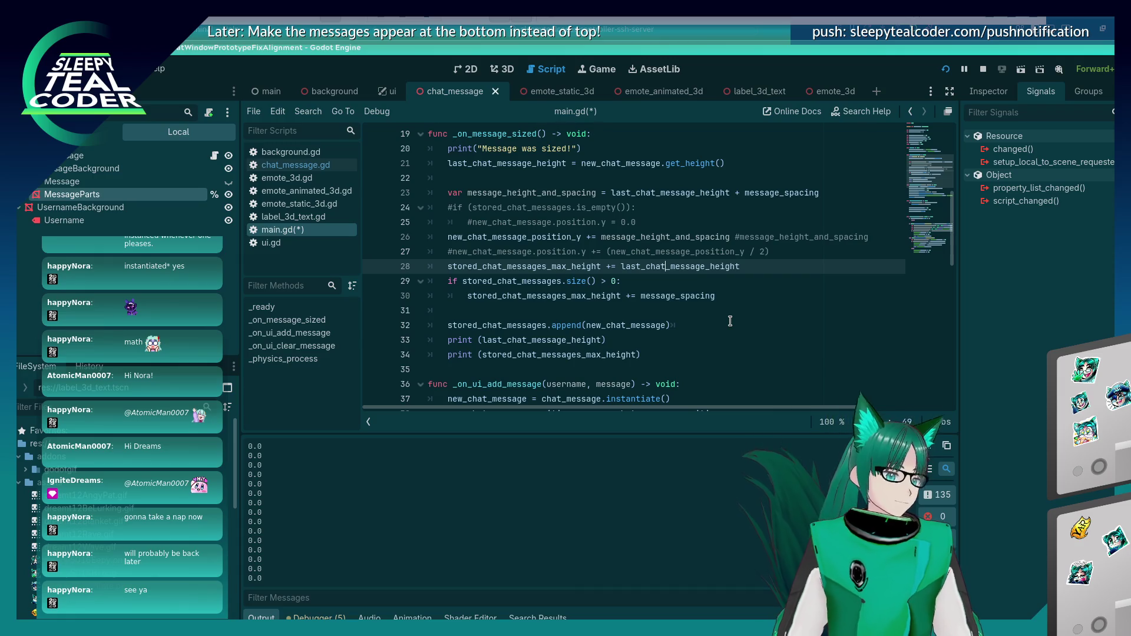
double_click(530, 193)
key(ctrl+c)
double_click(678, 266)
key(ctrl+v)
key(Down)
key(ctrl+k)
key(Down)
key(ctrl+k)
key(F5)
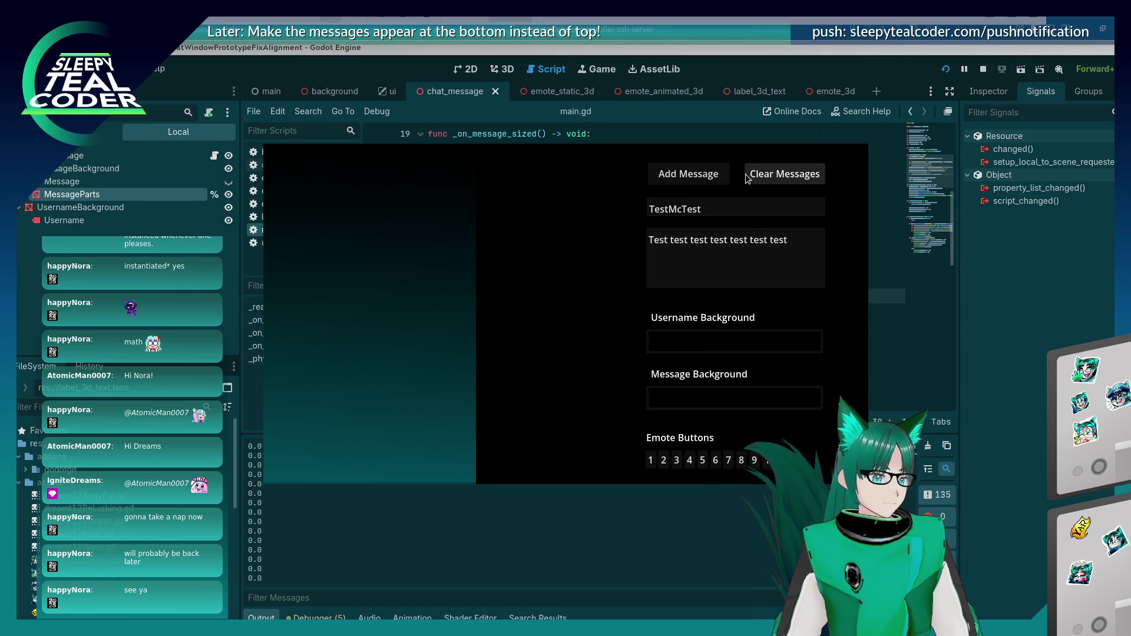
Step: Add ten TestMcTest messages to the running chat prototype to check their stacking, then return to main.gd
click(685, 178)
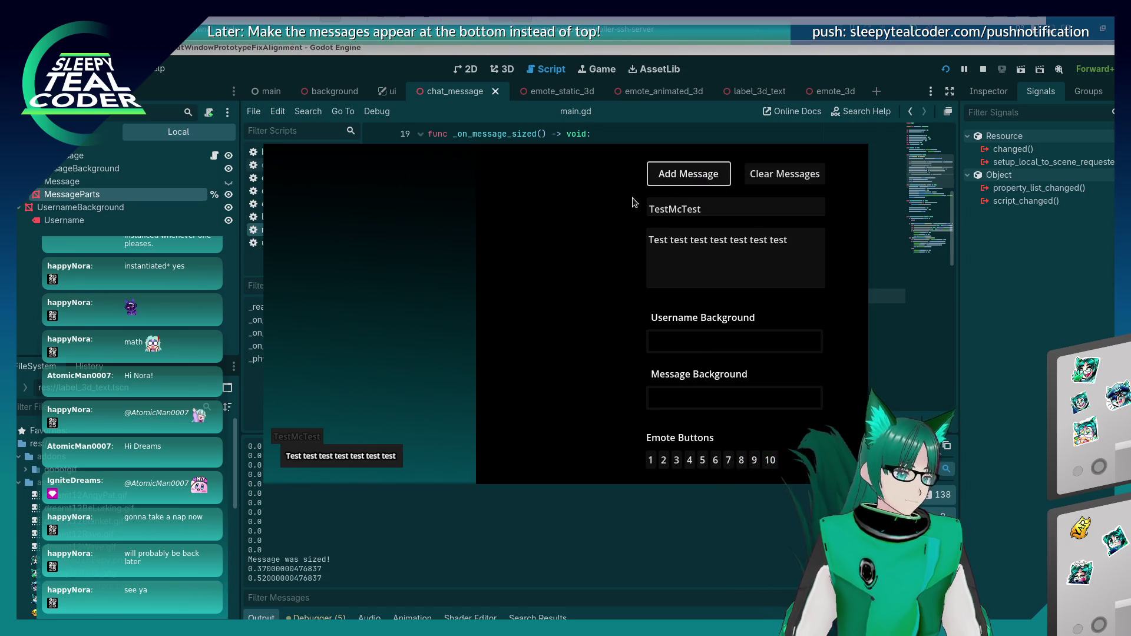
click(666, 180)
click(666, 179)
click(665, 180)
click(665, 181)
click(664, 181)
click(664, 182)
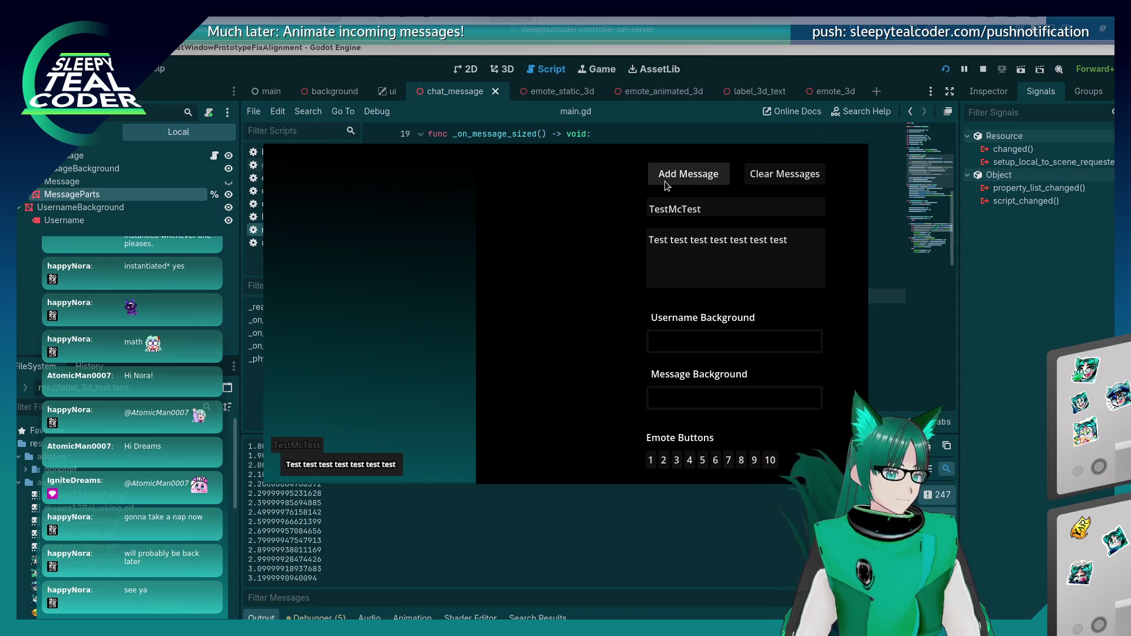
click(693, 179)
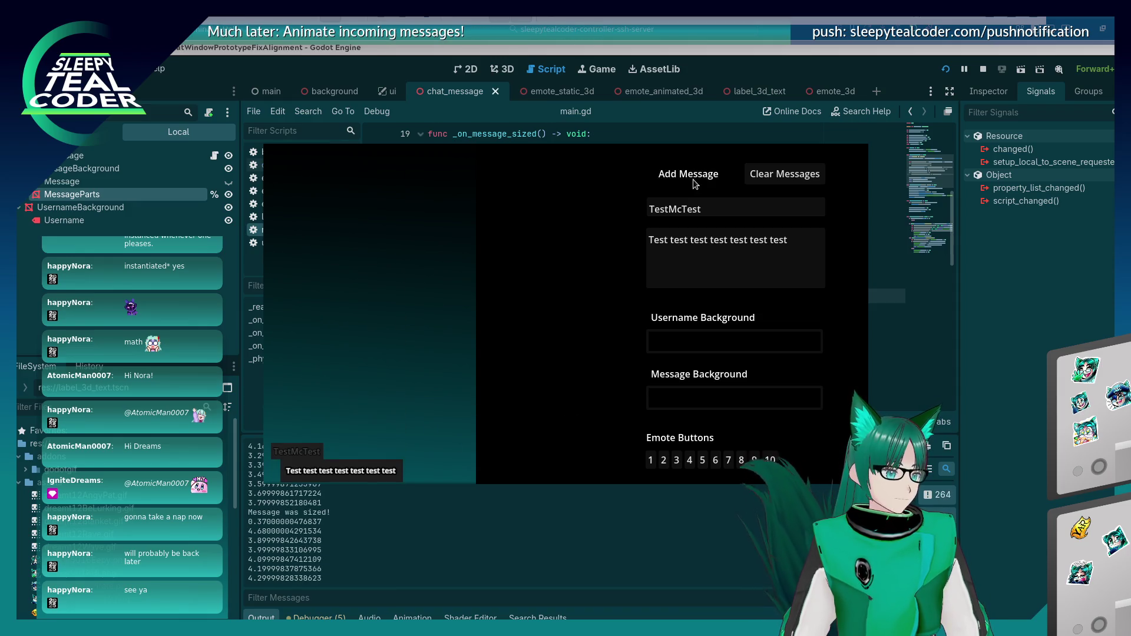
click(692, 180)
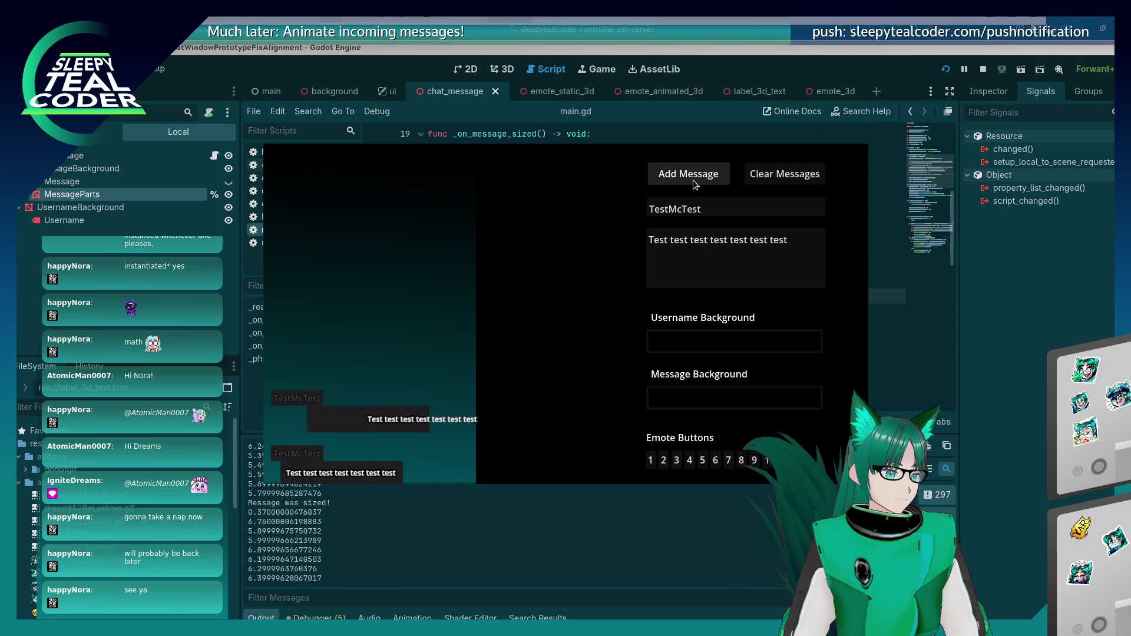
click(691, 179)
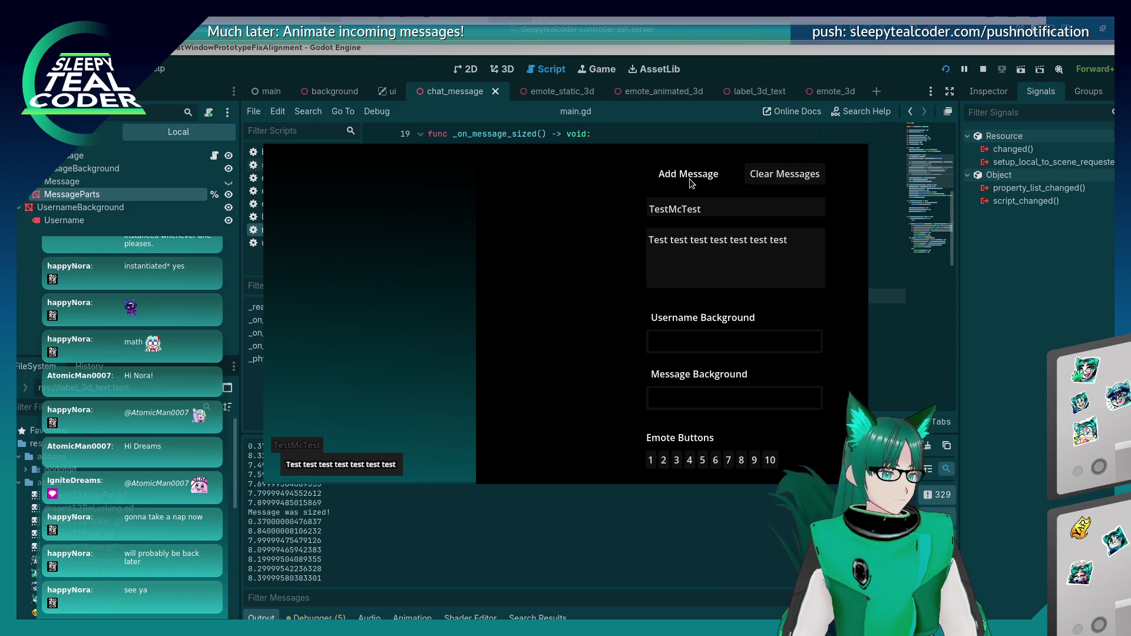
click(978, 373)
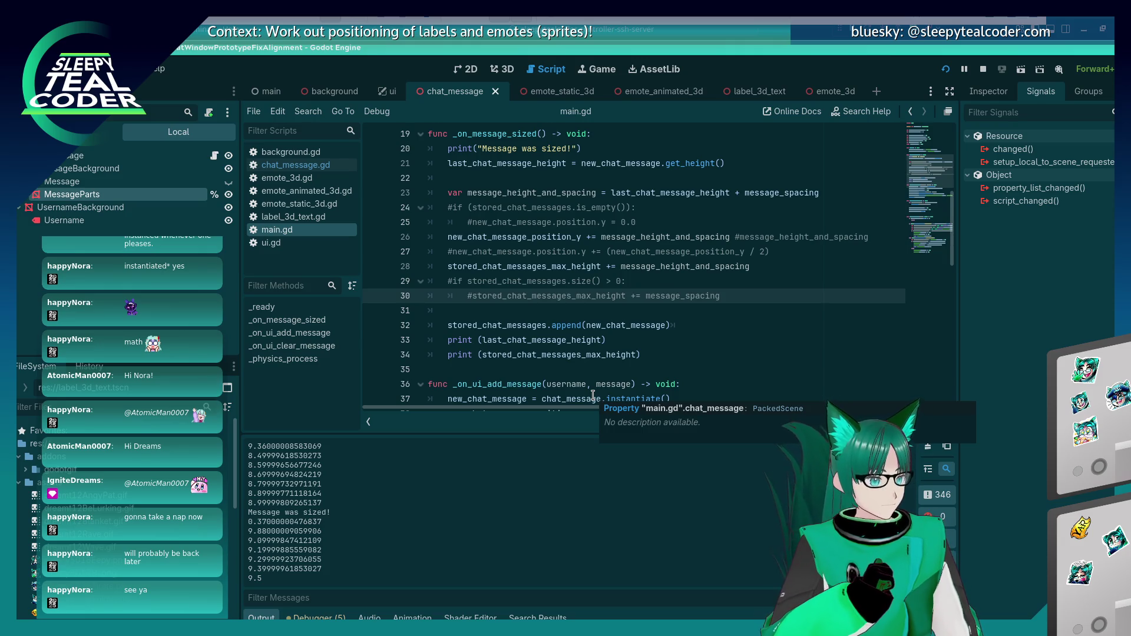
Step: In the relaunched prototype, append 'Aaaa aaaaaaaaaaaaaaaaaaaa' to the message and add it to the chat
key(F5)
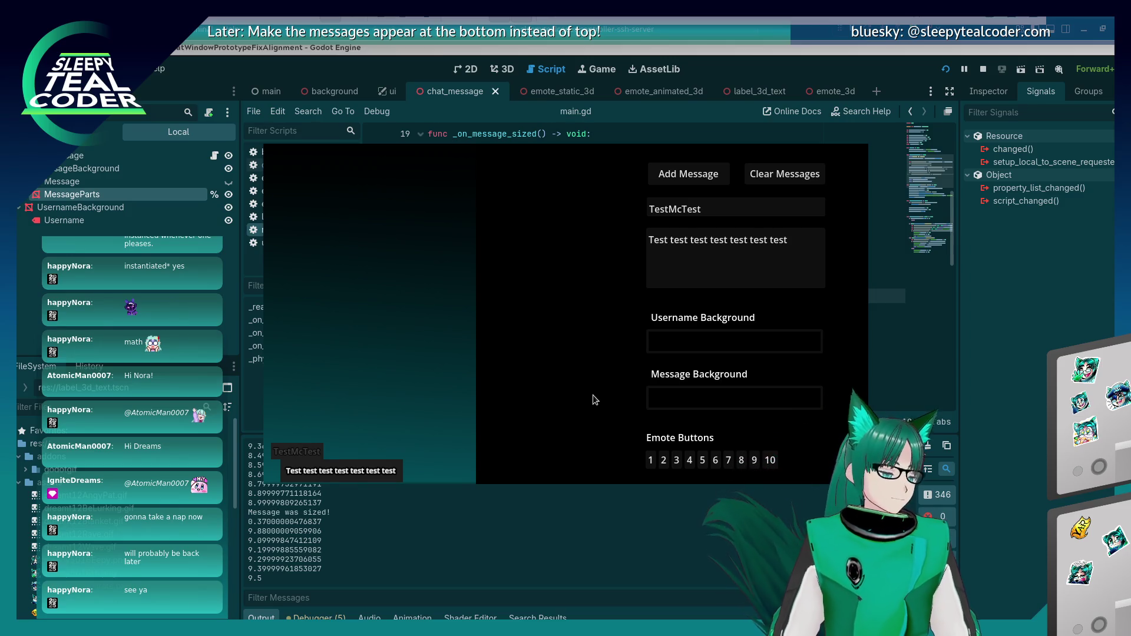
click(801, 257)
text(Aaaa aaaaaaaaaaaaaaaaaaaa)
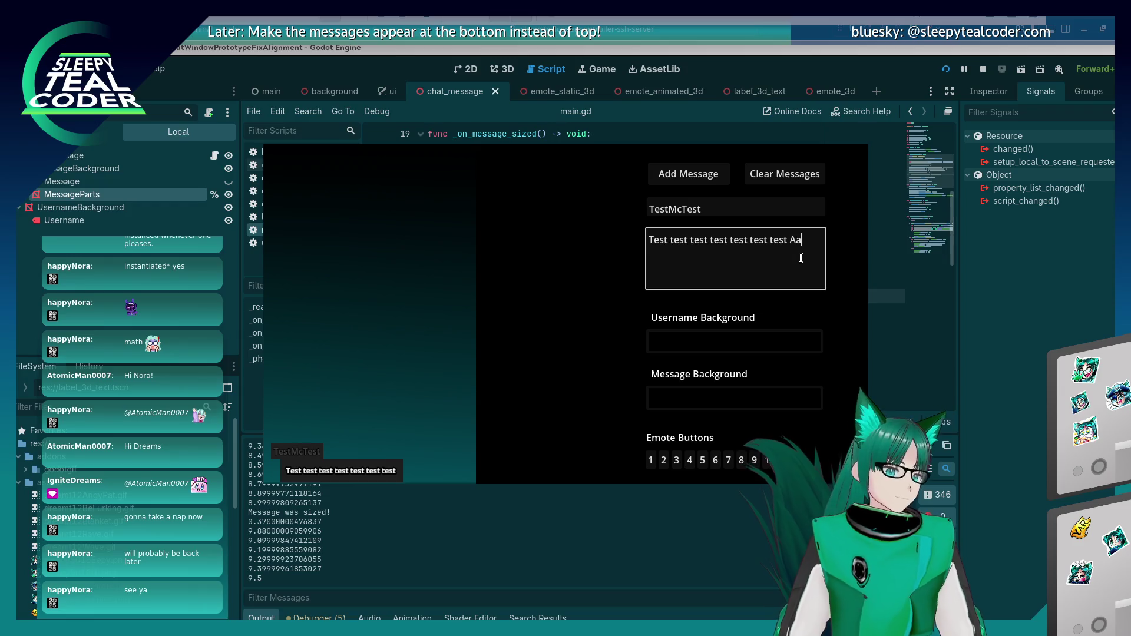
click(690, 176)
key(space)
Step: Lengthen the message twice with more 'aaaa' words, adding each longer version to the chat
click(789, 265)
text(aaaaaaaaaaaaaaaaaaa aaaaaaaaaa aaaaaaaaaaaaaaaaaaaaaa)
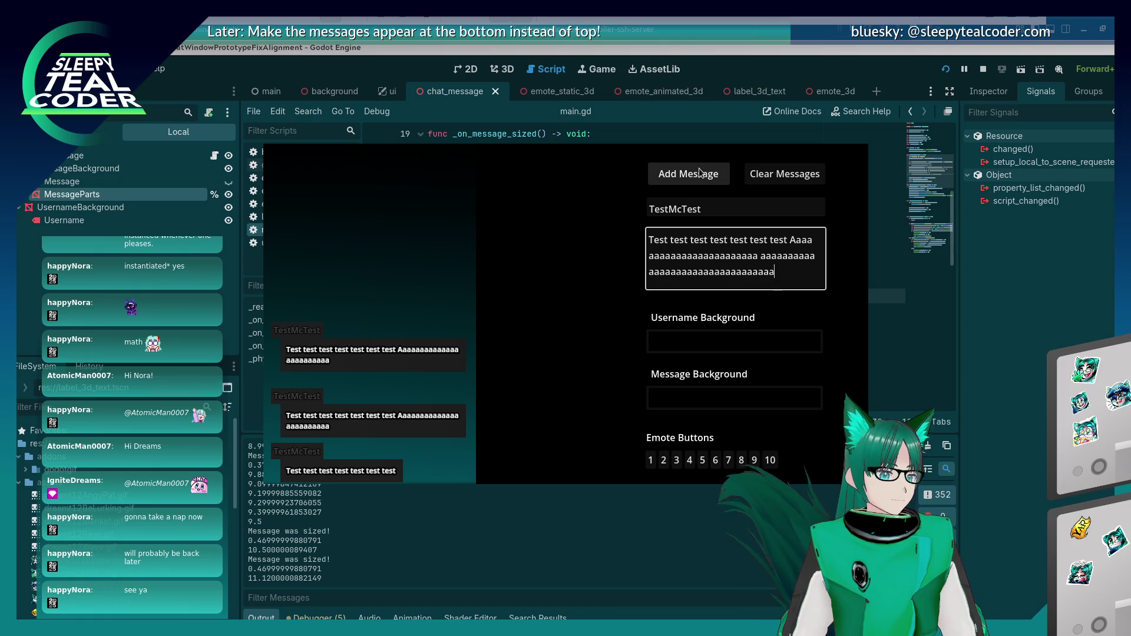
click(698, 168)
click(784, 274)
text(aaaaaaaaaaaaaaaaaaaaaaa aaaaaaa aaaaaaaaaaaaaaaaaaaaaaaaaaaaaaaa)
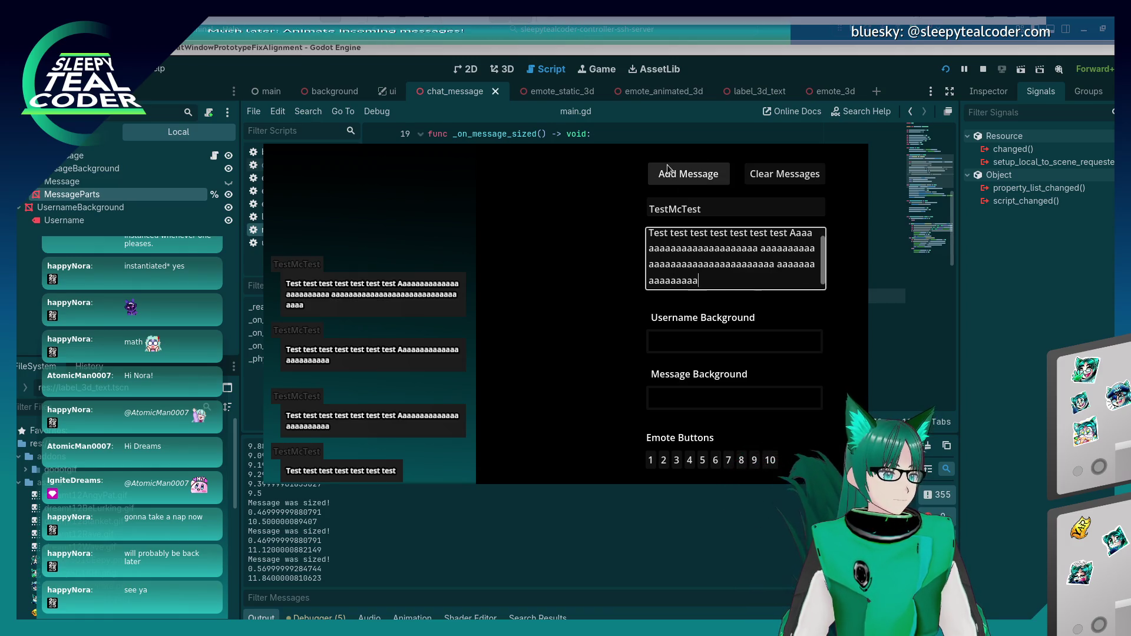
click(670, 177)
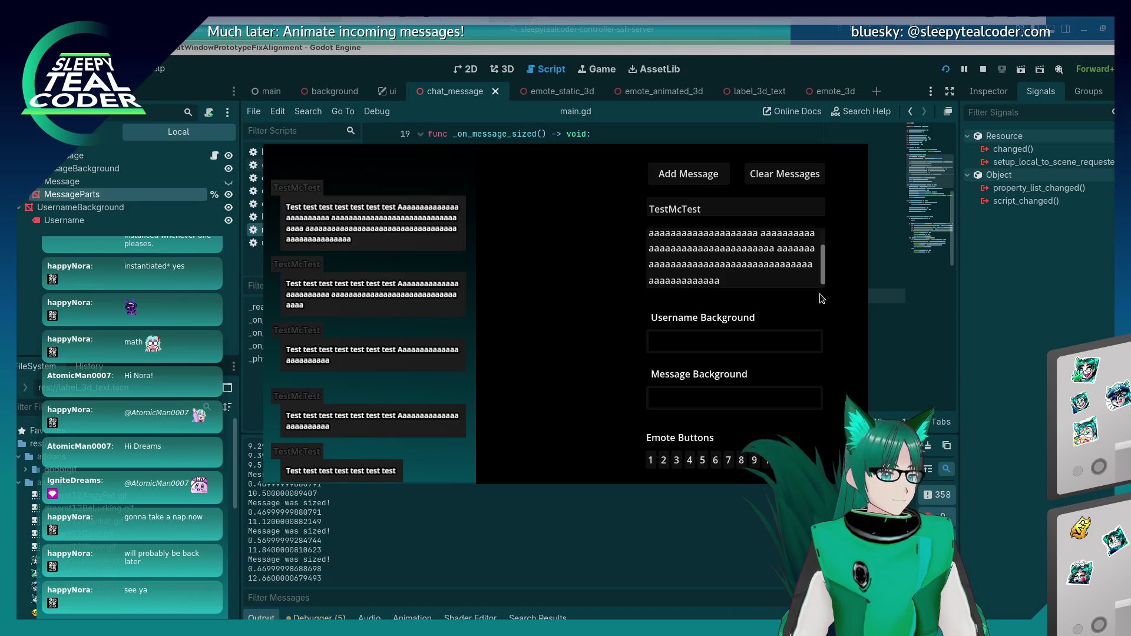
Step: Extend the message to its longest, add it twice, then stop the game with F8
click(786, 281)
text(a)
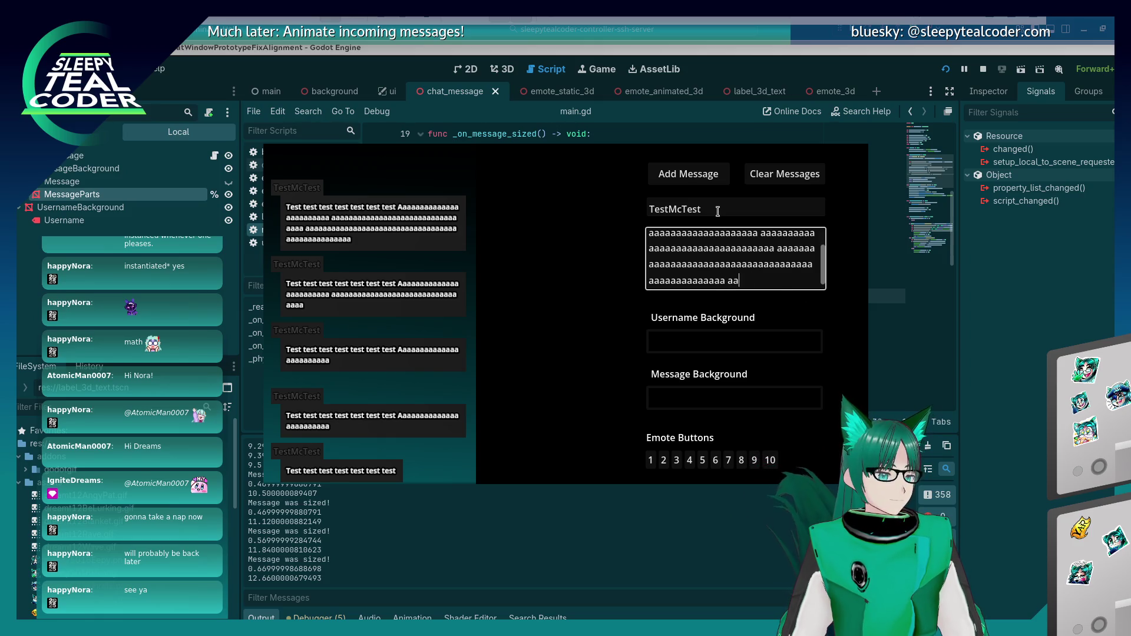
text(aaaaaaaaaaaaaaaaaaaaaaaaaaaa aaaaaaaa)
click(709, 169)
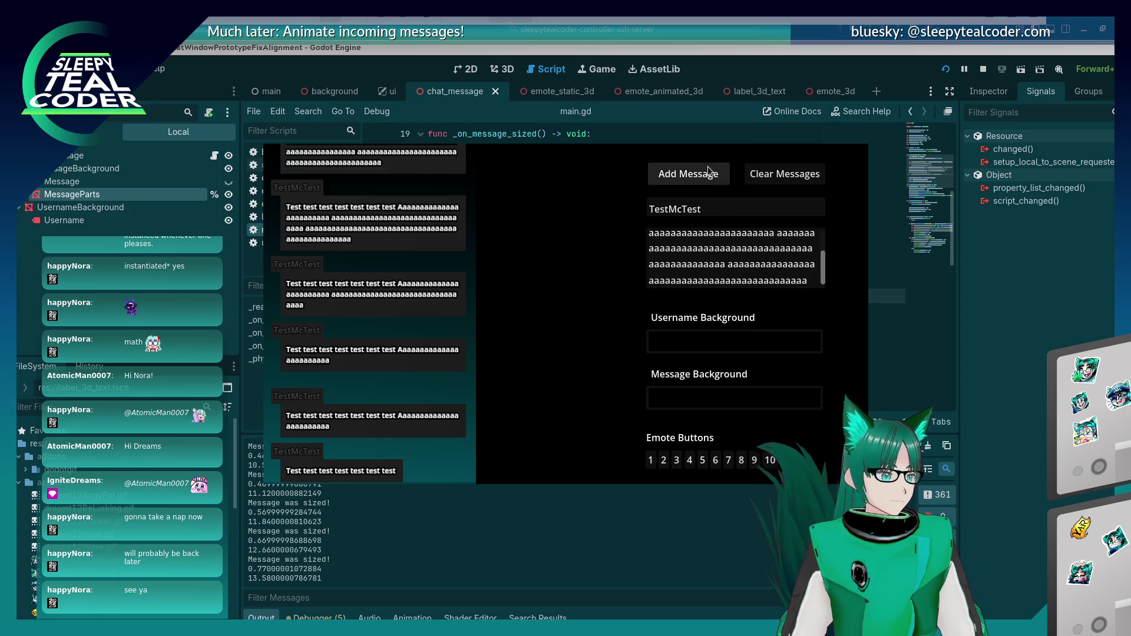
click(703, 175)
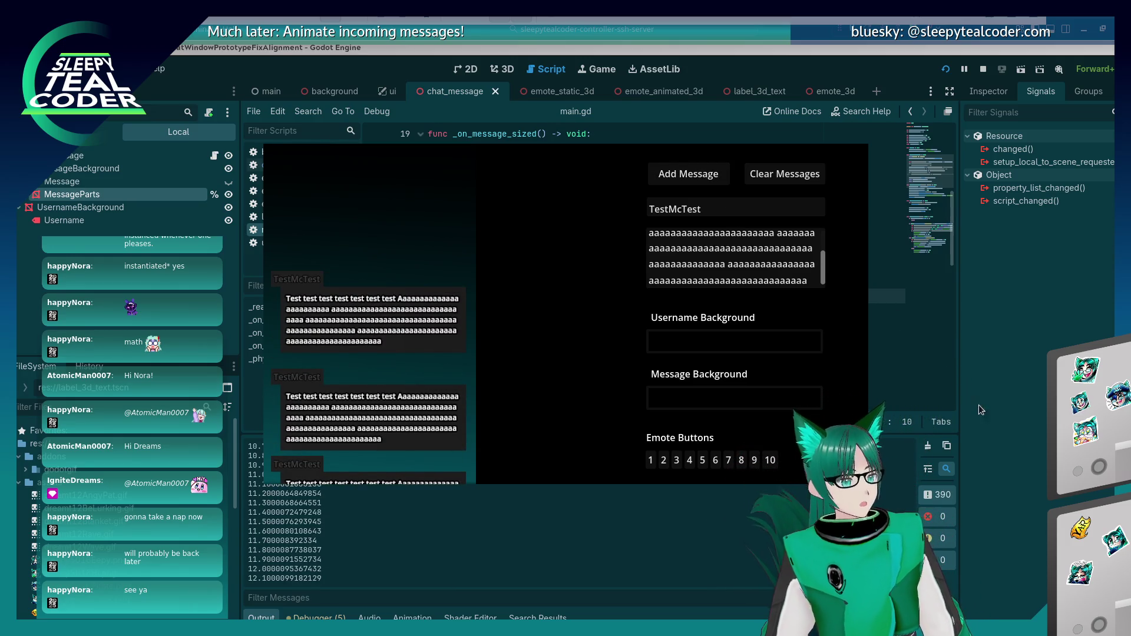
key(F8)
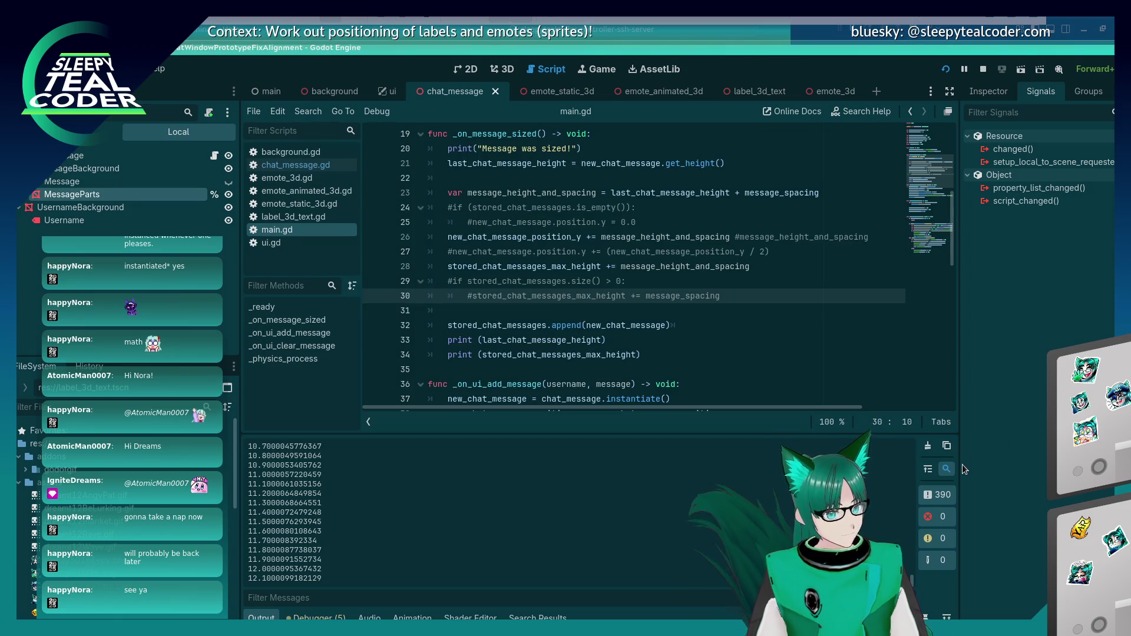
Step: Uncomment the size check on lines 29–30 of main.gd and rerun the prototype
click(454, 282)
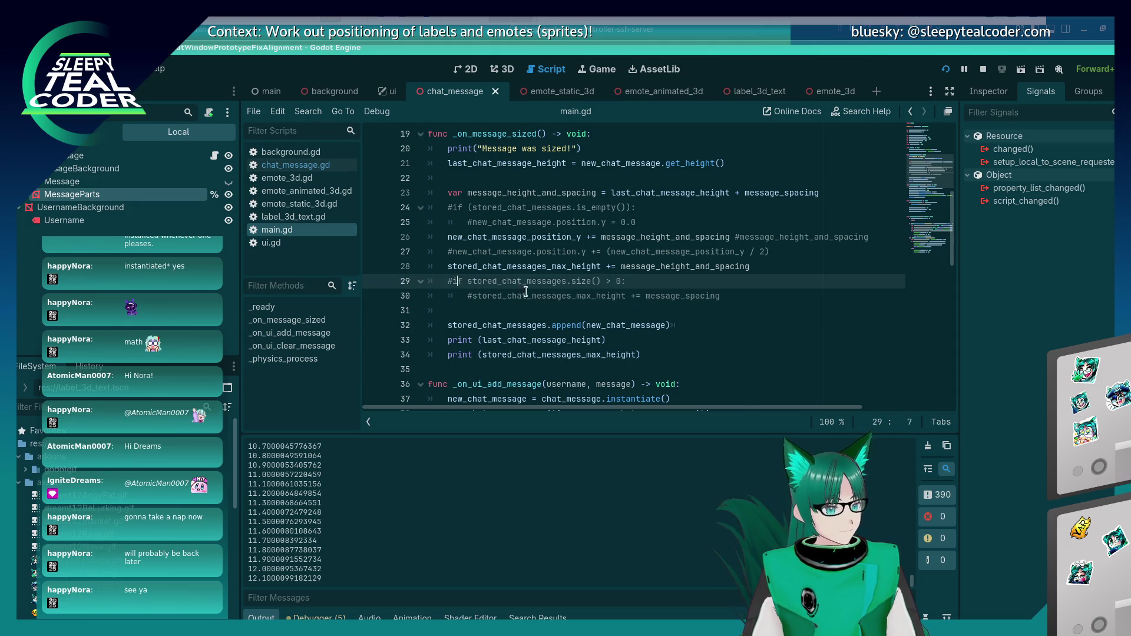
key(BackSpace)
key(Down)
key(Delete)
key(F5)
Step: Add a test message, then trim the tail of the message text and add the shorter version
click(673, 182)
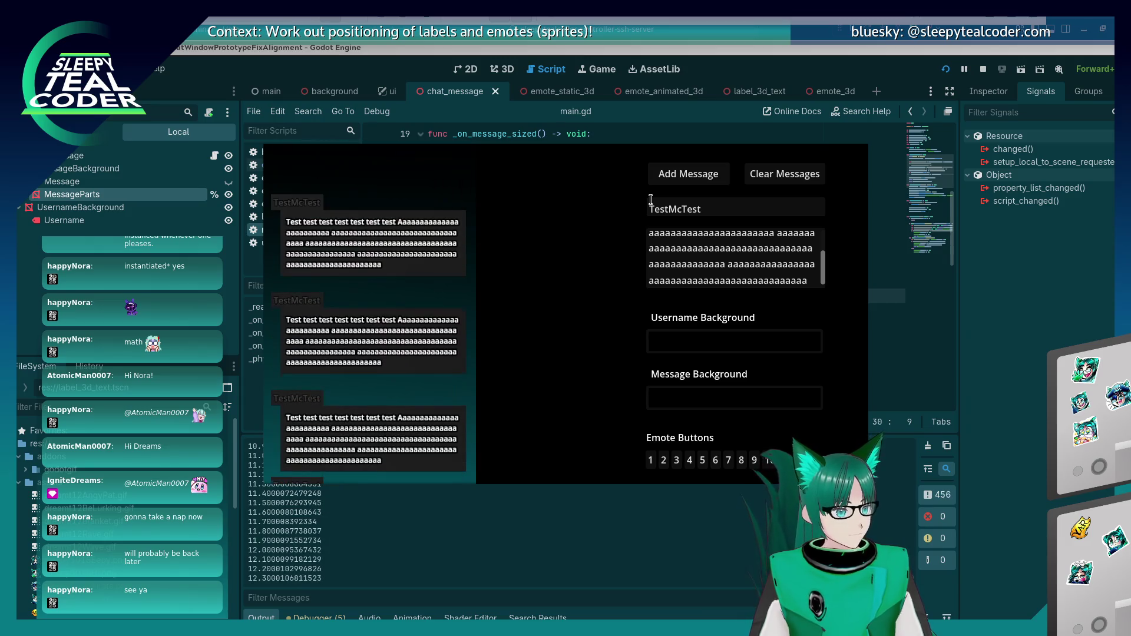
click(651, 200)
drag(810, 282, 724, 264)
key(BackSpace)
click(685, 169)
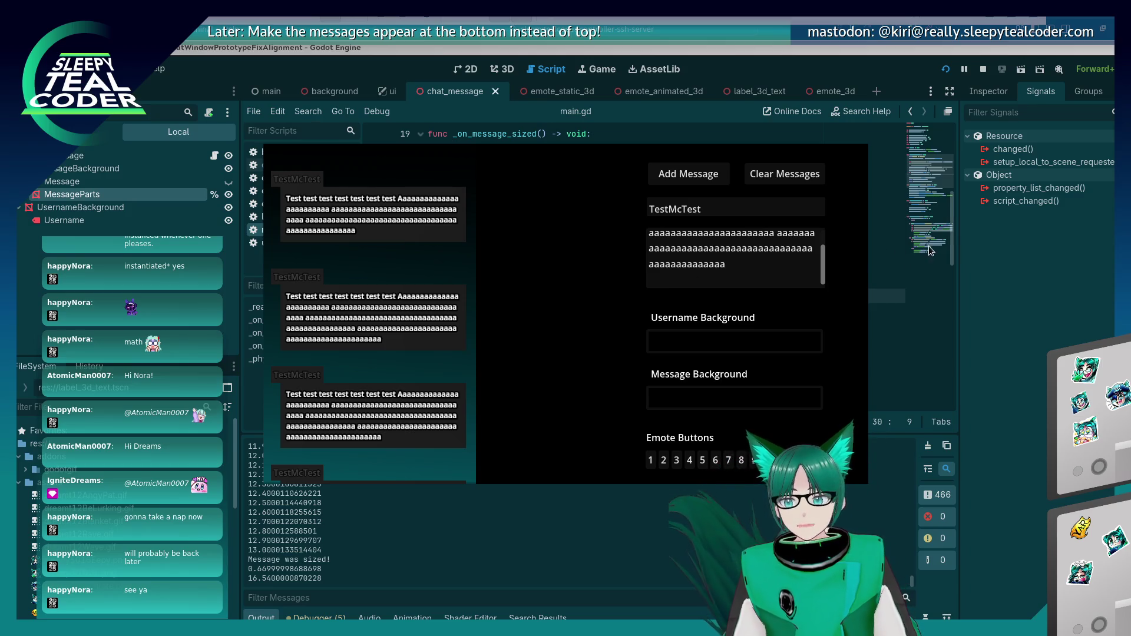
Step: Replace the message text with pasted content and add it to the chat
click(736, 257)
key(ctrl+a)
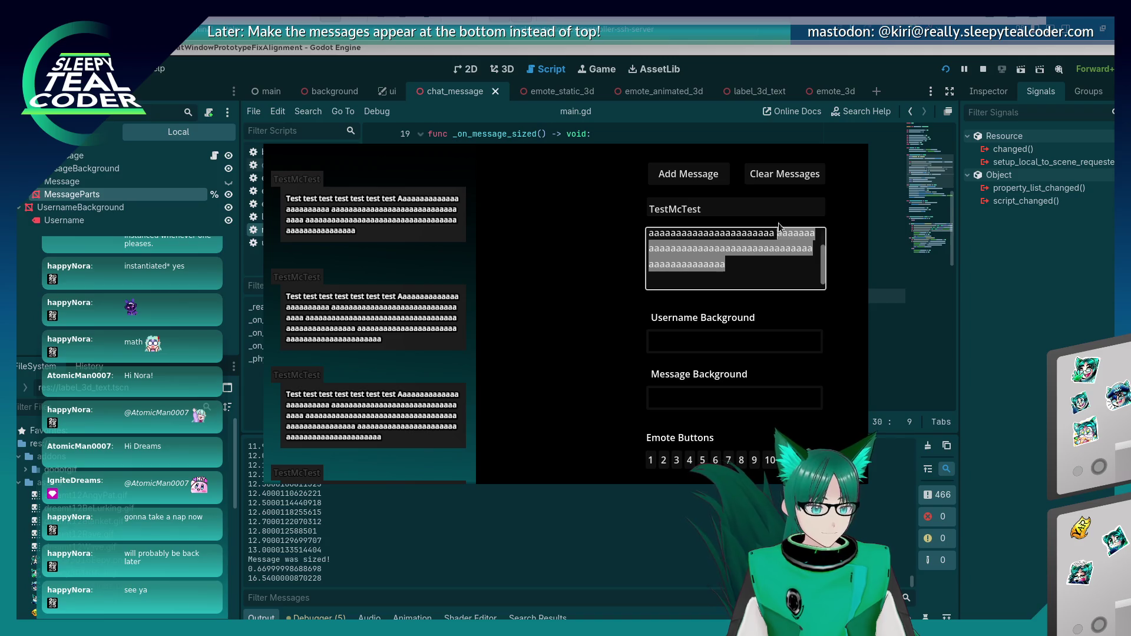
key(ctrl+v)
click(712, 179)
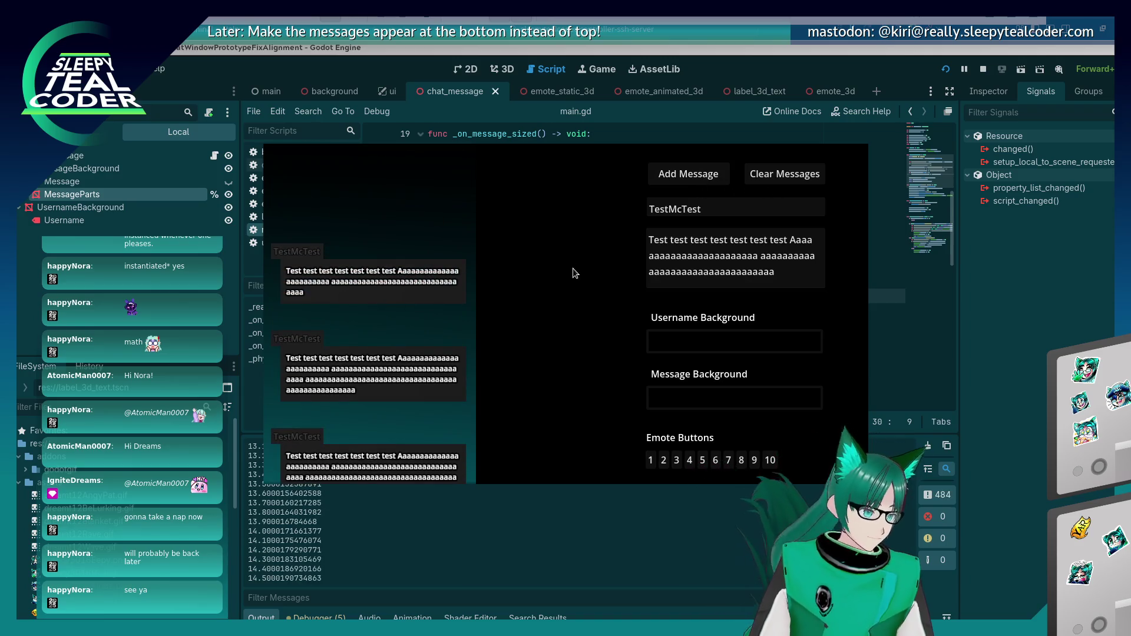
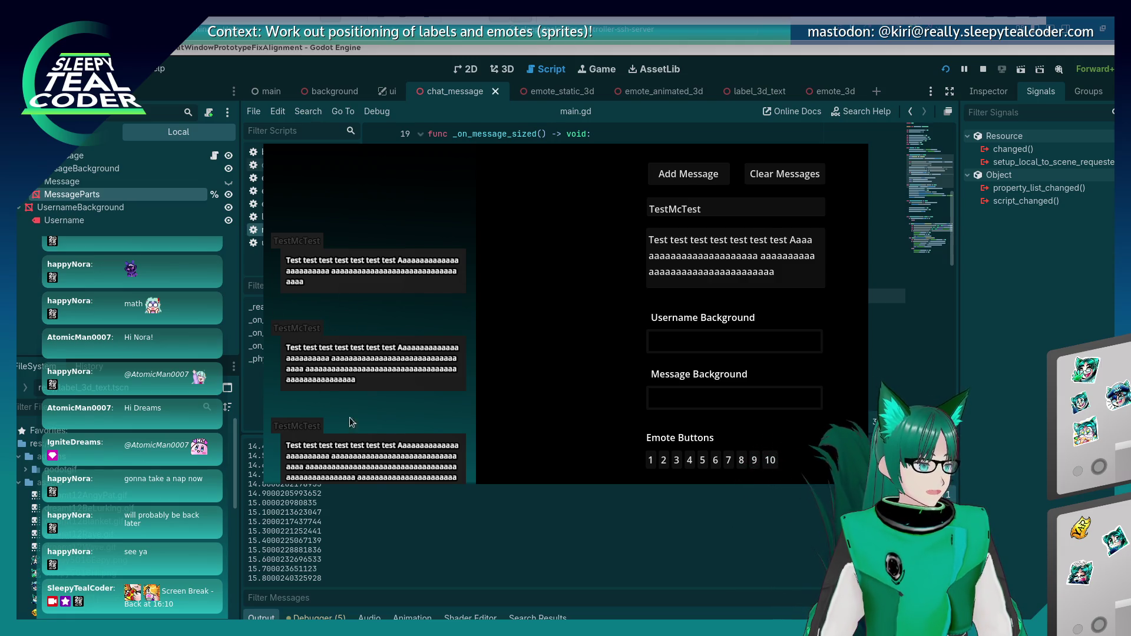
Step: Set the username background to blue in the colour picker, keeping the green message background
click(726, 399)
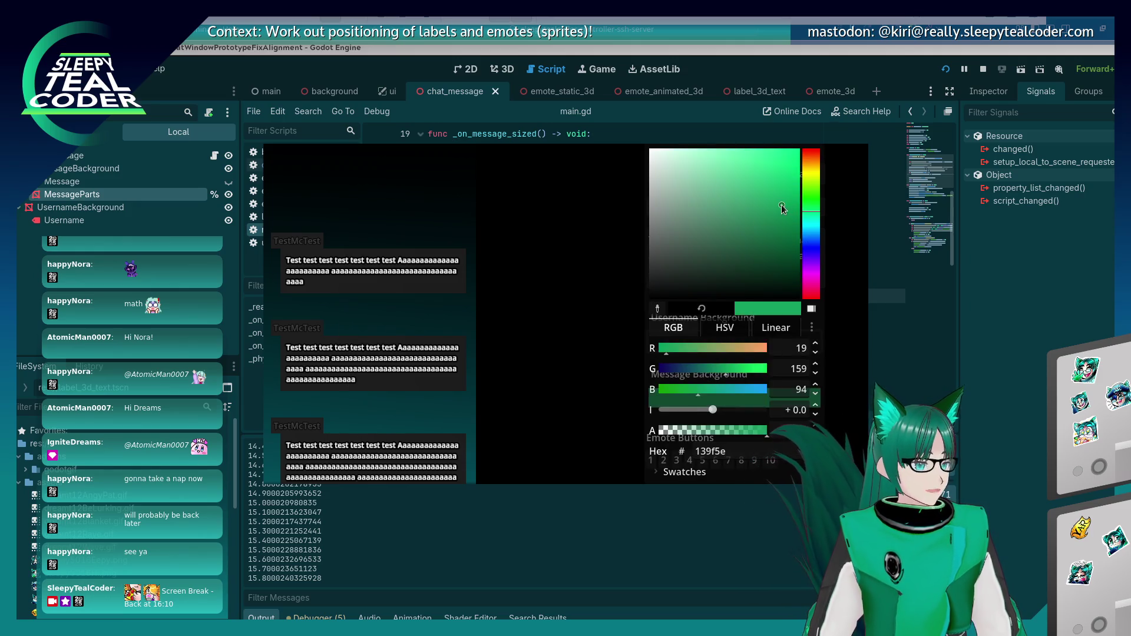
key(Escape)
click(704, 334)
drag(811, 231, 817, 251)
click(750, 175)
key(Escape)
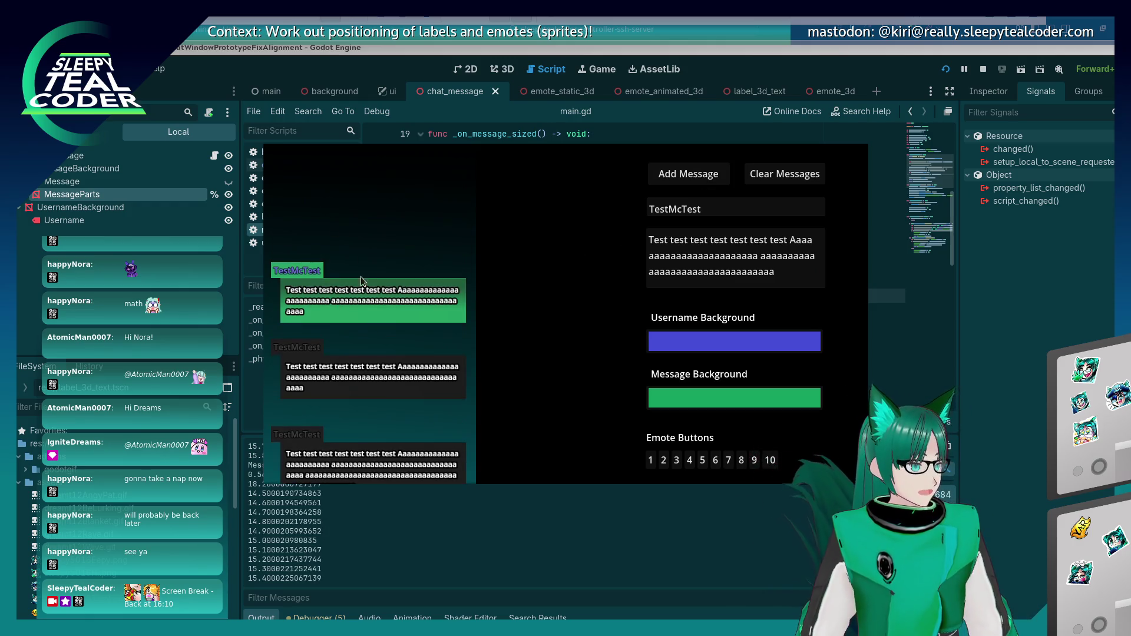
Step: Shorten the message text, add it to the chat, and go back to main.gd
drag(760, 271, 758, 256)
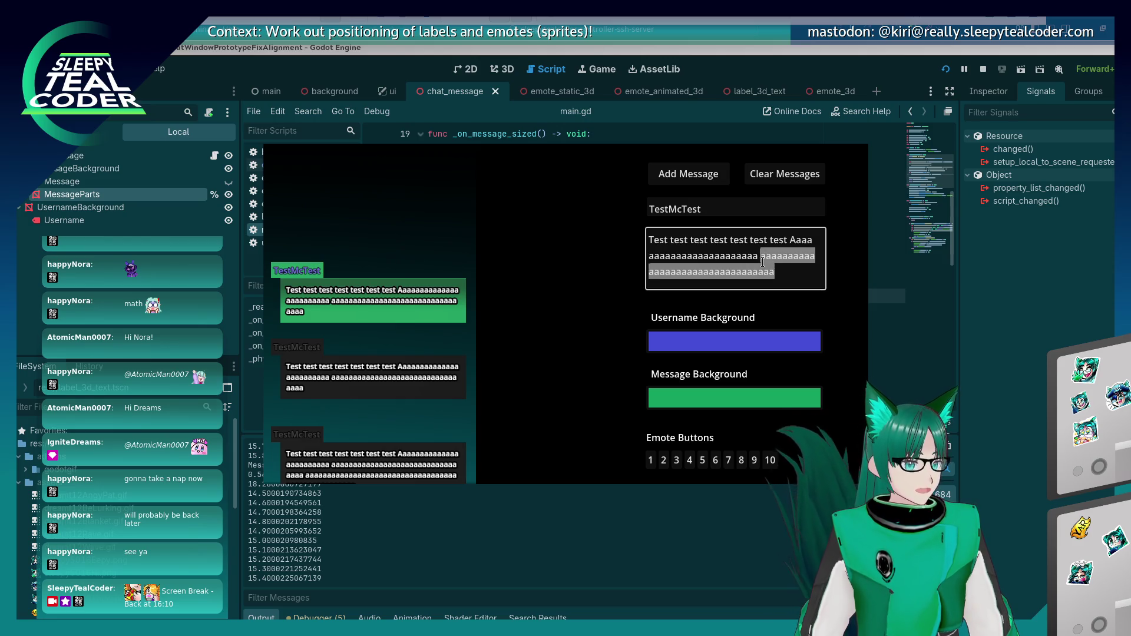
key(BackSpace)
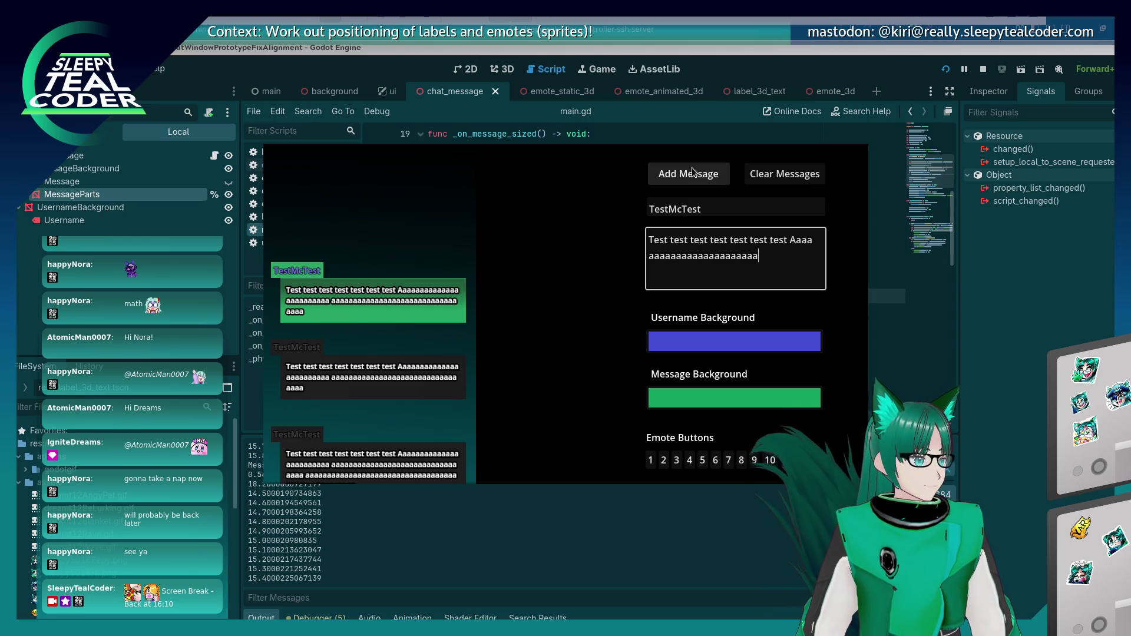
click(693, 171)
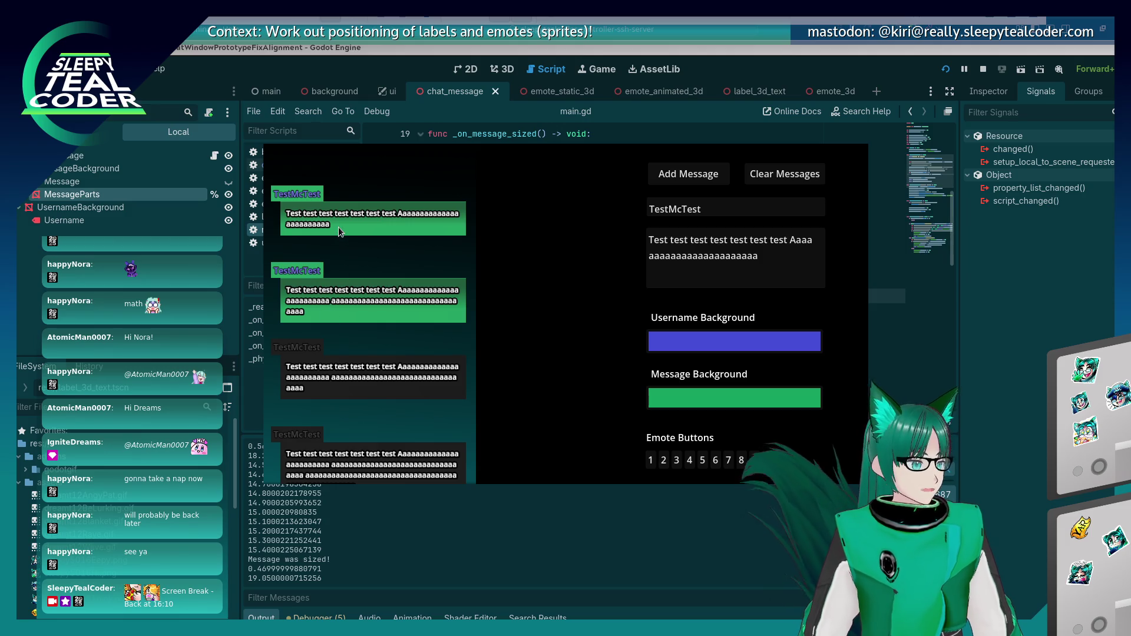
click(951, 302)
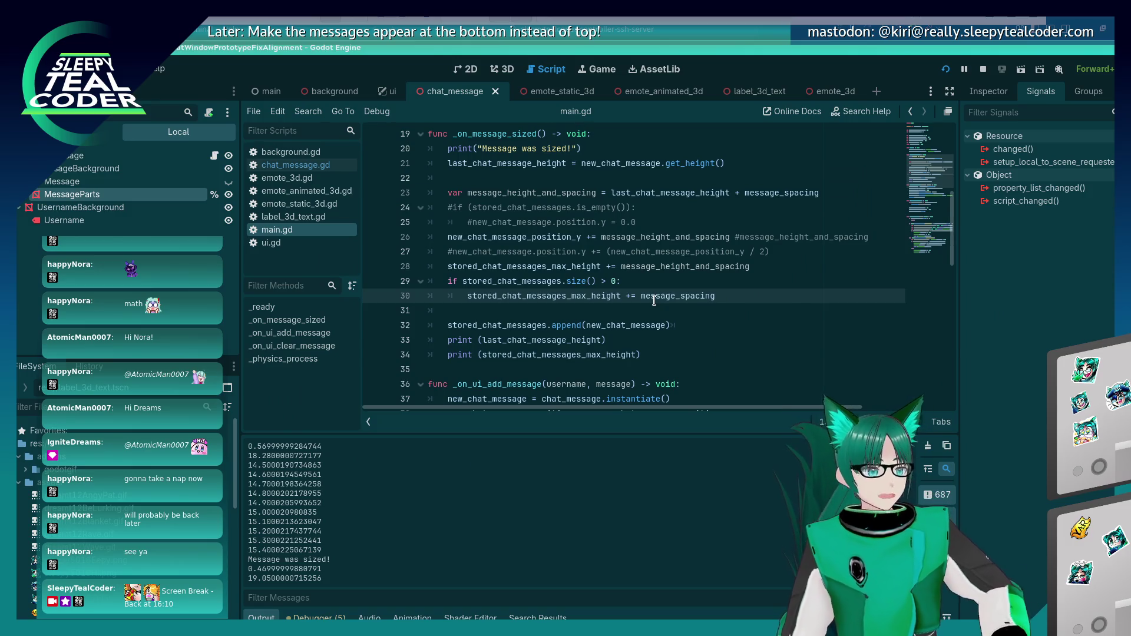
Step: Review _on_message_sized in main.gd around lines 31 and 38
mouse_move(654, 301)
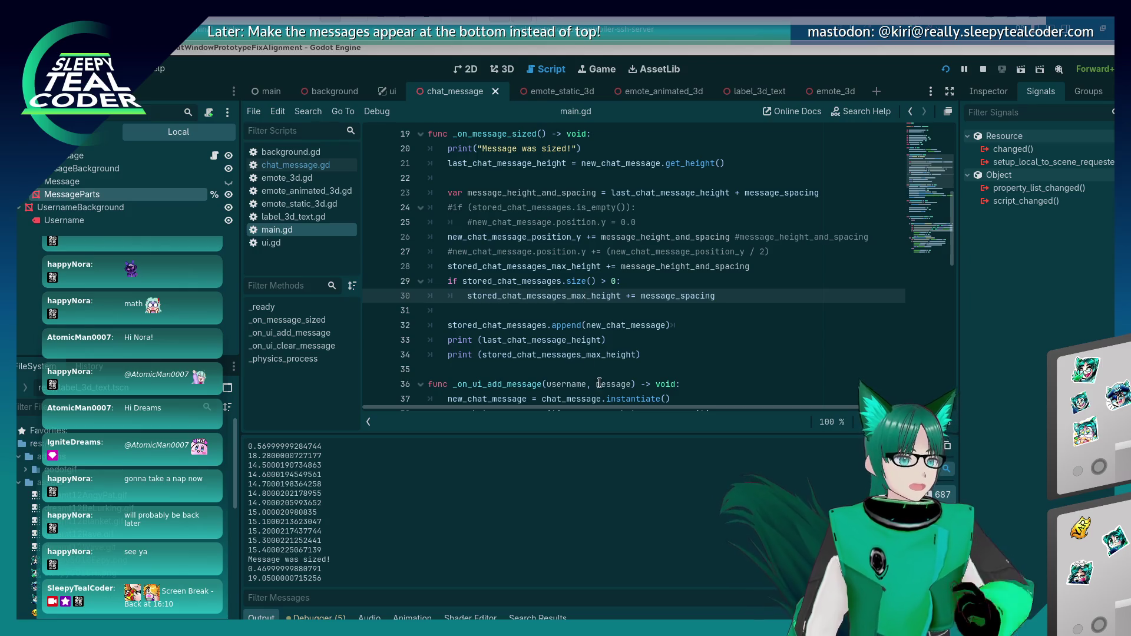
click(599, 311)
scroll(599, 312, down, 3)
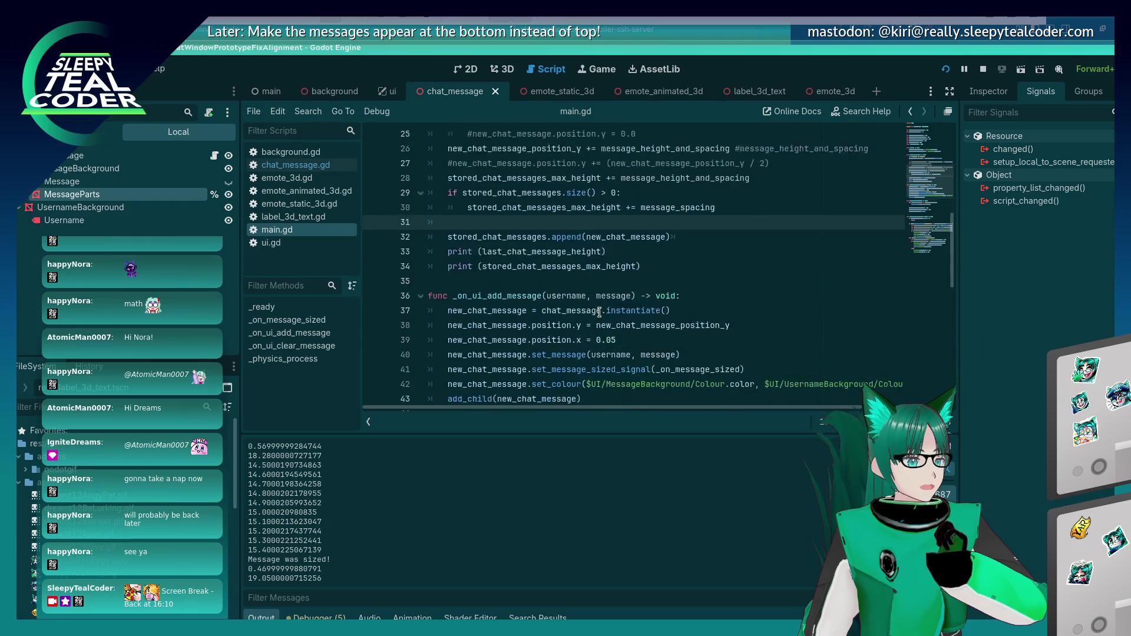
scroll(599, 311, down, 3)
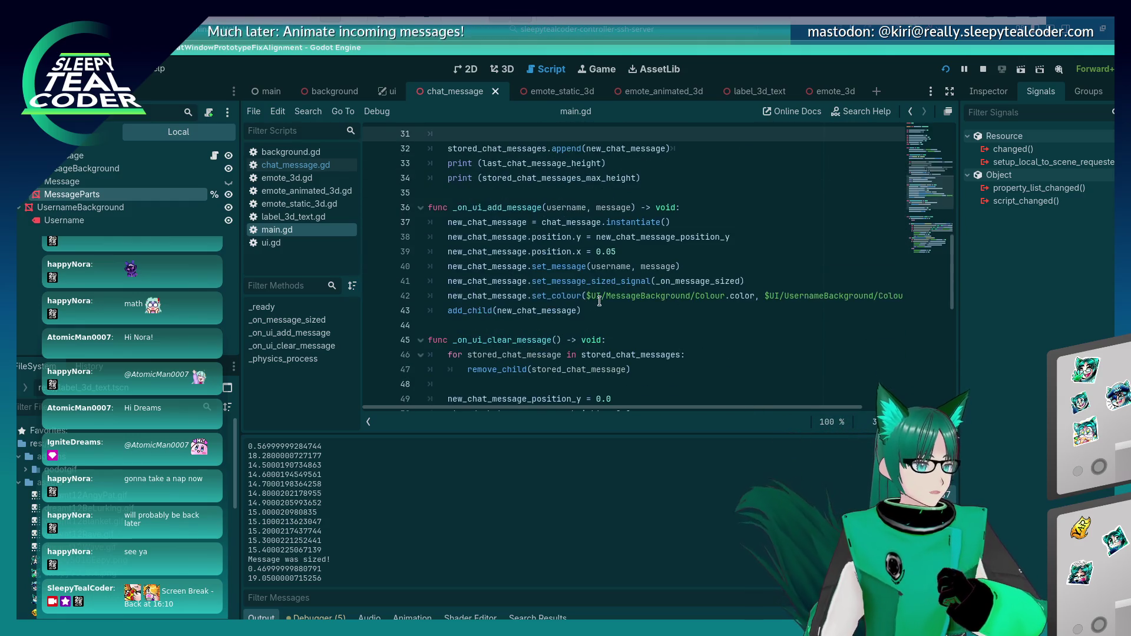
scroll(599, 301, up, 3)
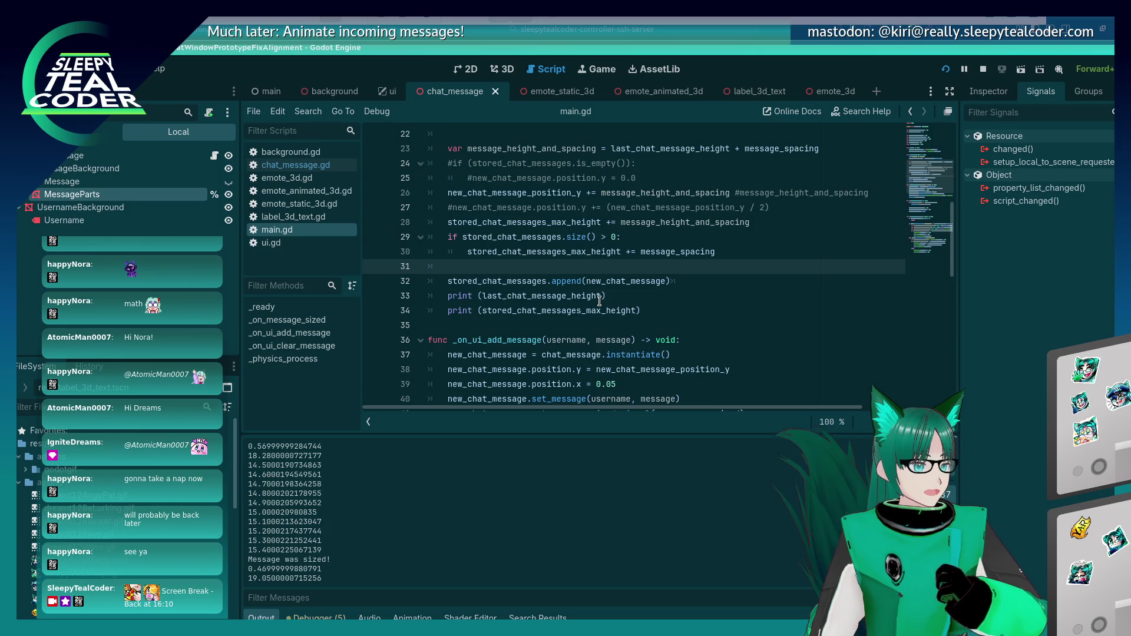
scroll(599, 301, up, 5)
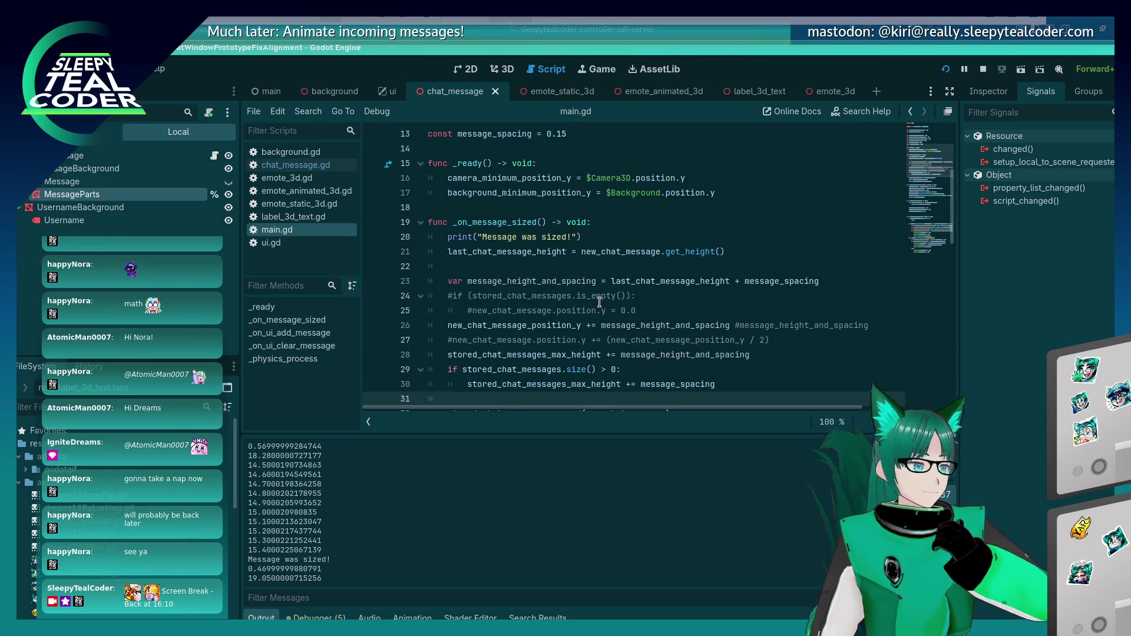
scroll(599, 301, down, 7)
scroll(599, 302, down, 1)
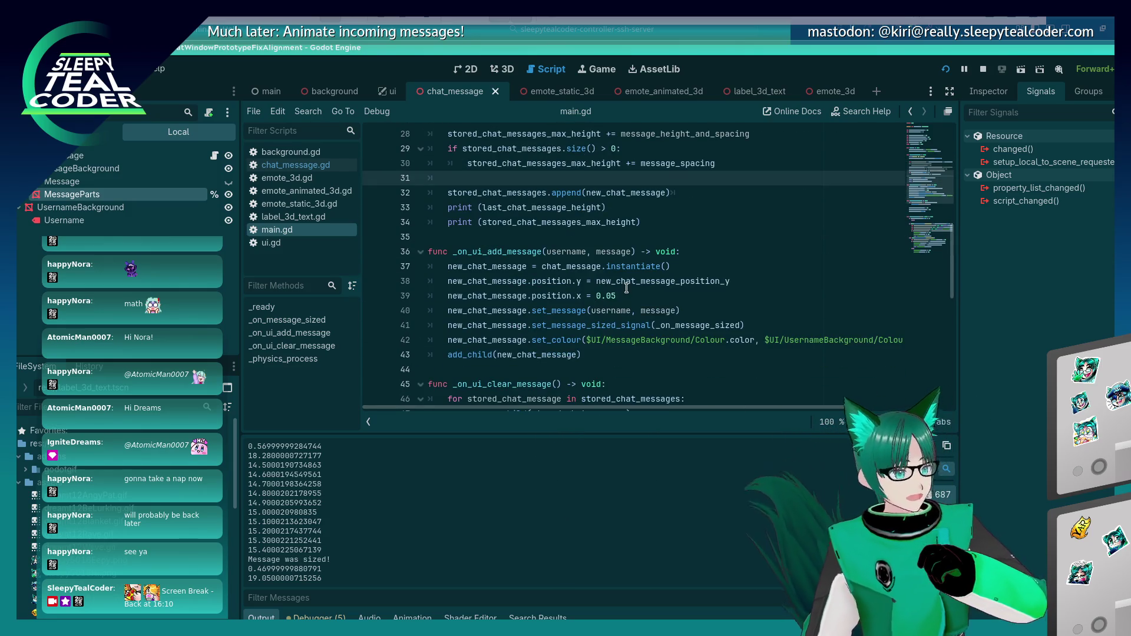
click(625, 283)
click(591, 281)
scroll(371, 283, up, 3)
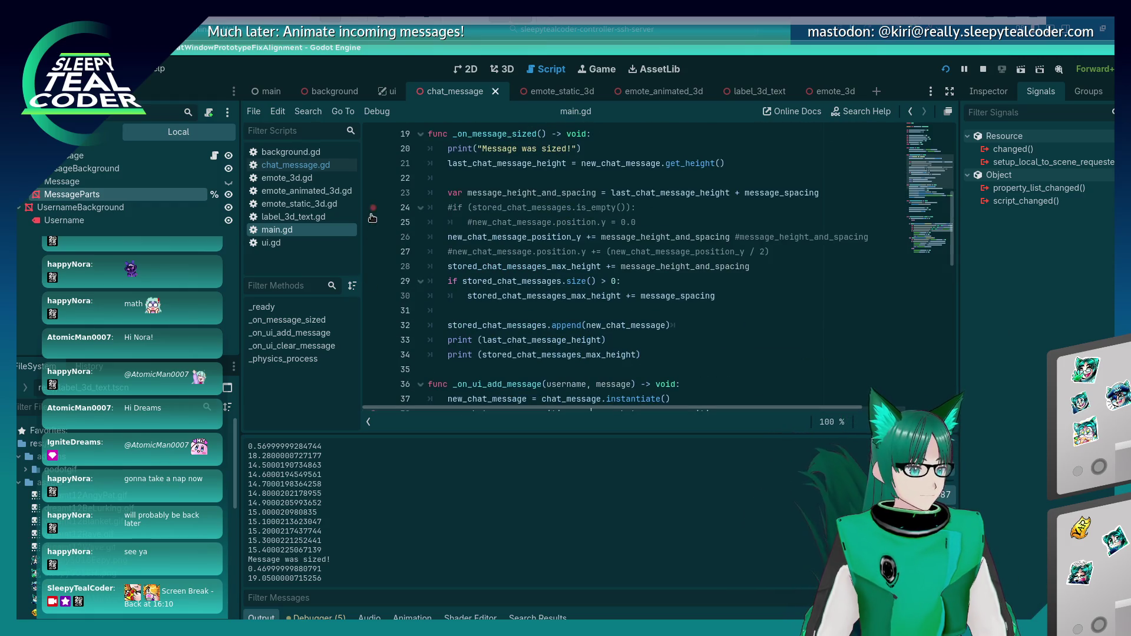
scroll(371, 224, up, 1)
Step: Set a breakpoint on line 21, then clear the chat, add a message and resume
click(374, 209)
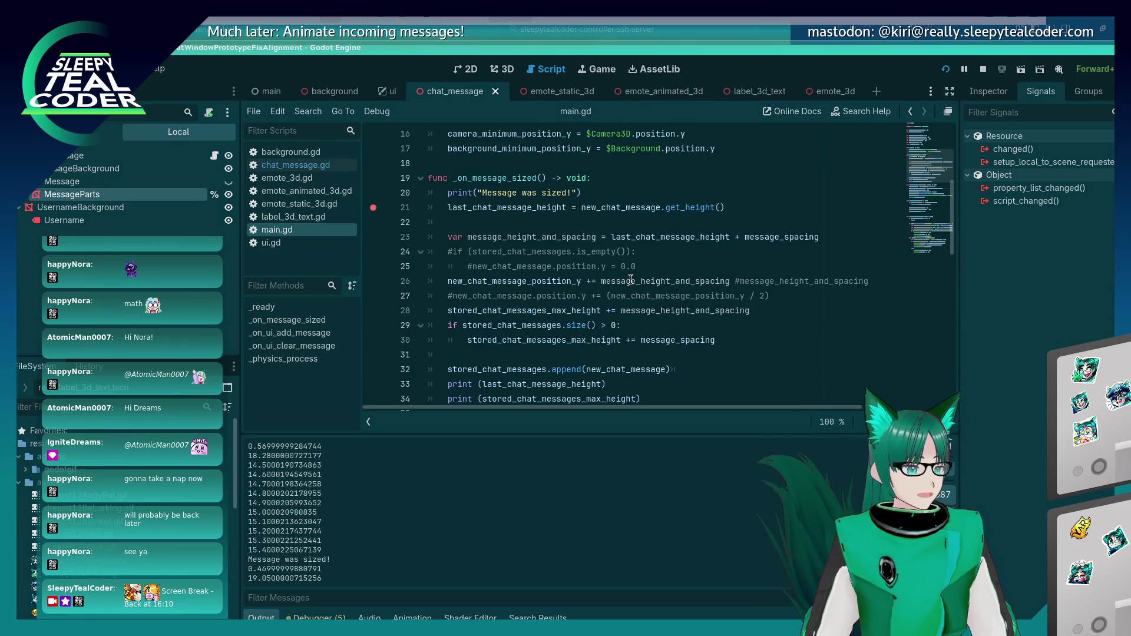
key(alt+Tab)
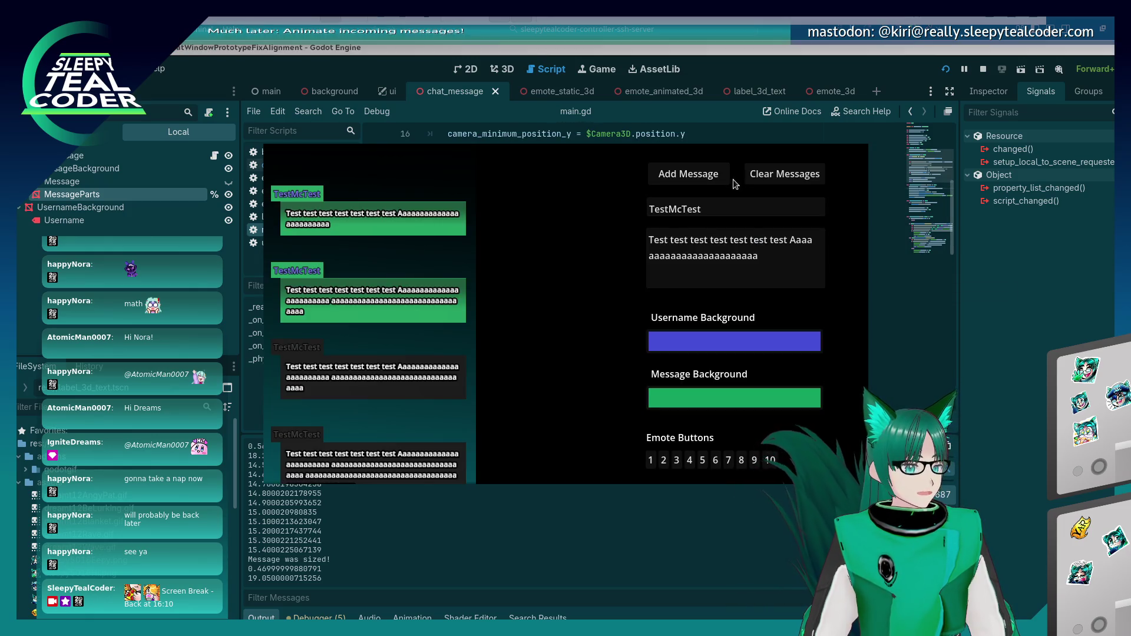
click(758, 179)
click(688, 174)
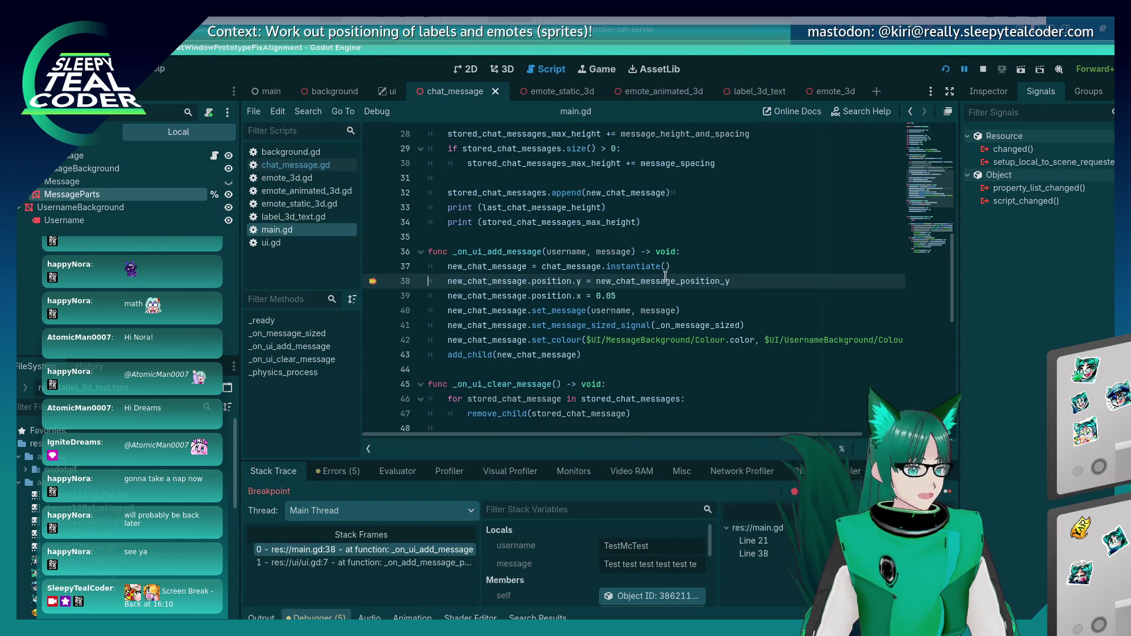
key(F12)
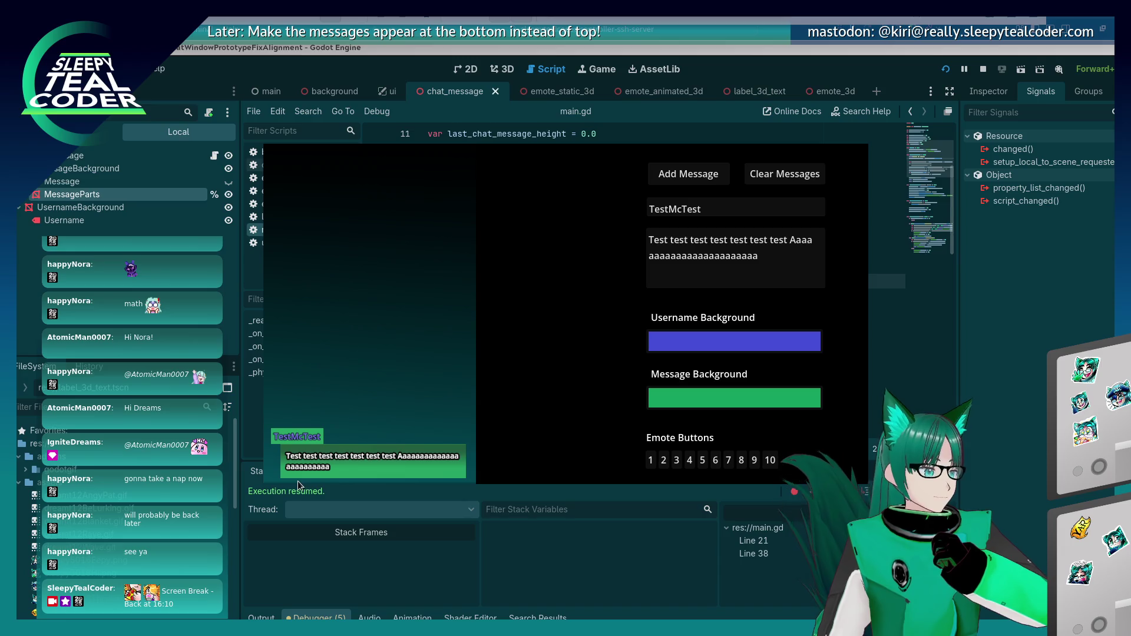
Step: Highlight every use of new_chat_message in main.gd and review lines 38, 22 and 27
click(313, 493)
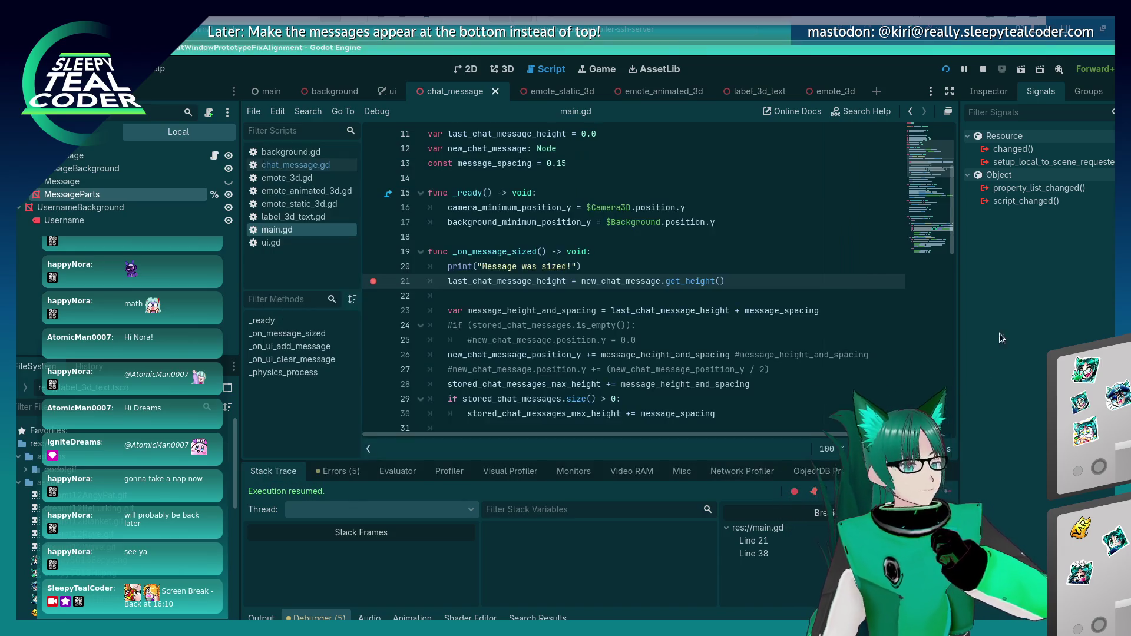
scroll(670, 319, down, 2)
scroll(670, 319, down, 3)
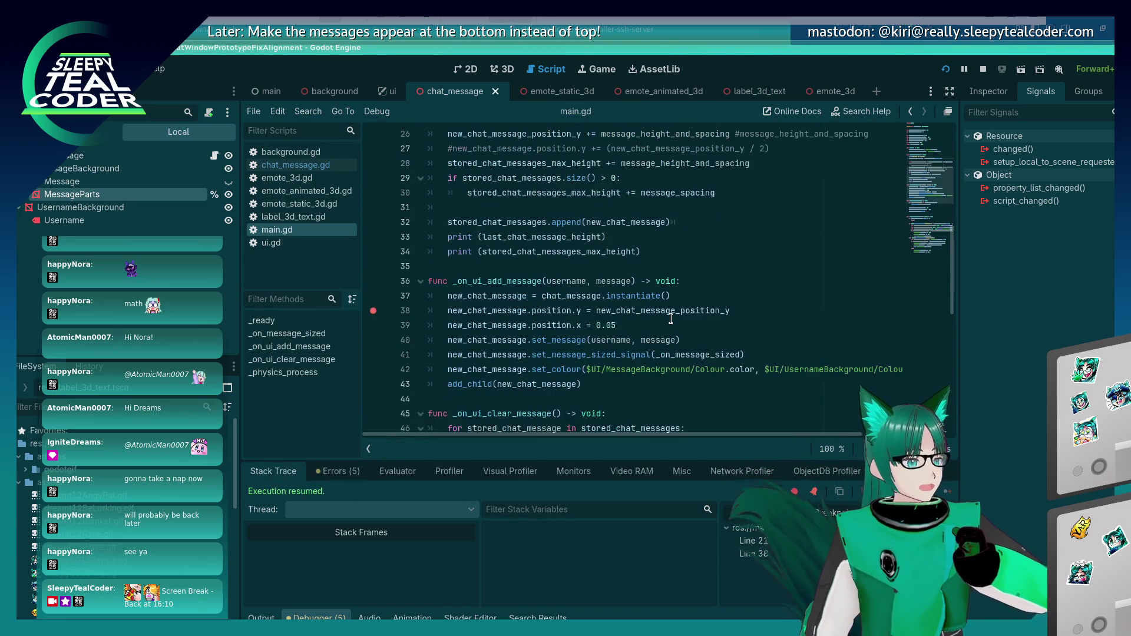
double_click(516, 296)
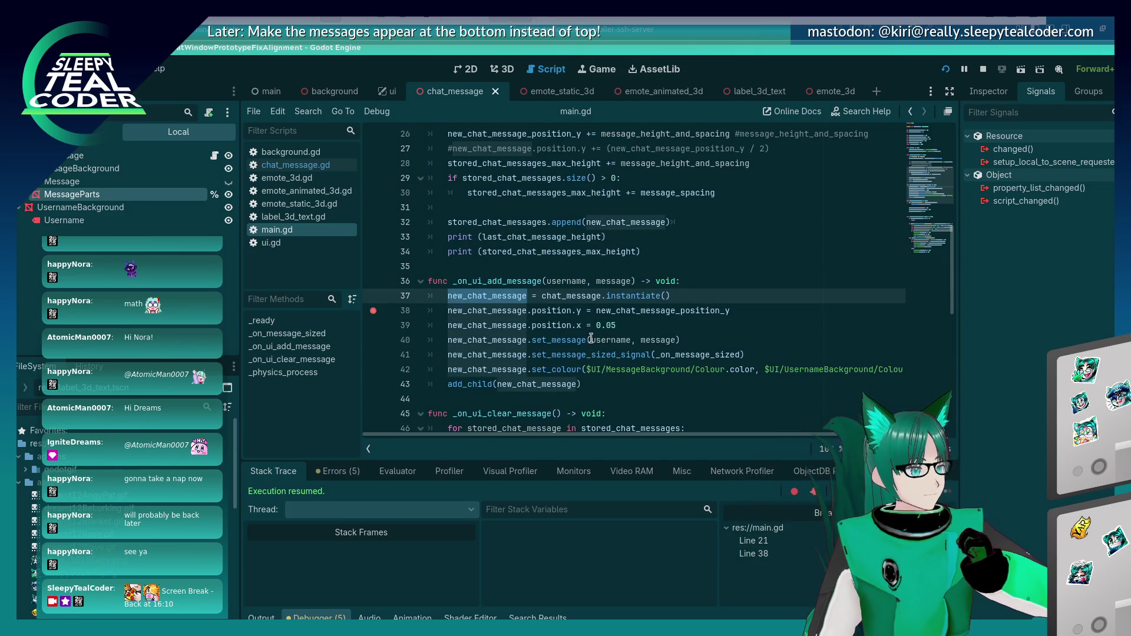
click(591, 310)
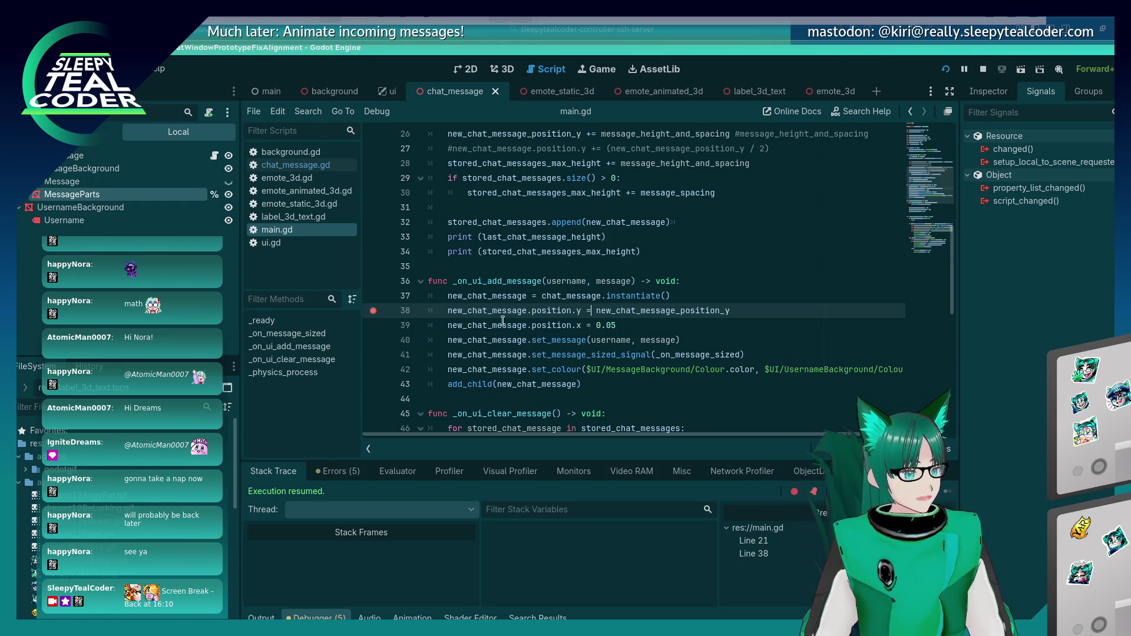
scroll(521, 381, up, 5)
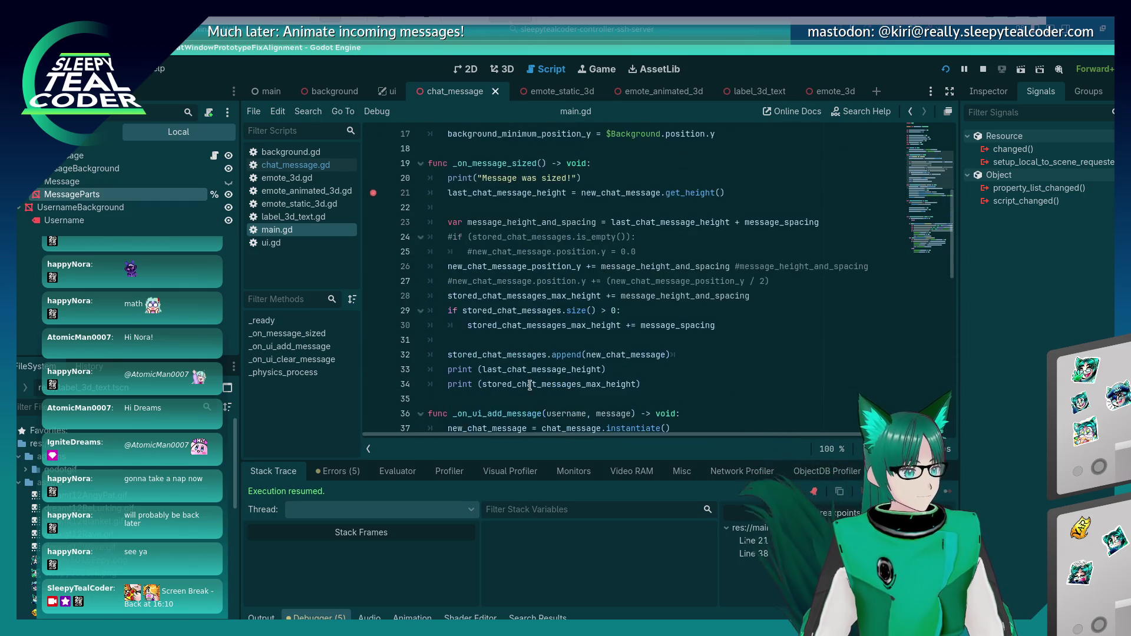
scroll(528, 383, down, 2)
click(515, 202)
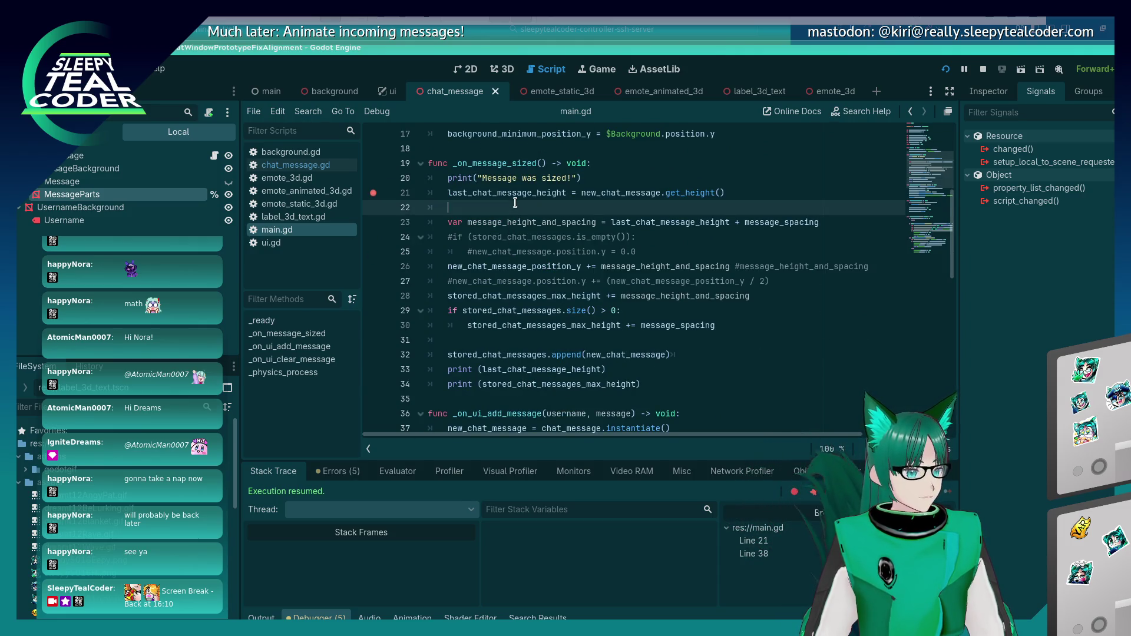
click(475, 281)
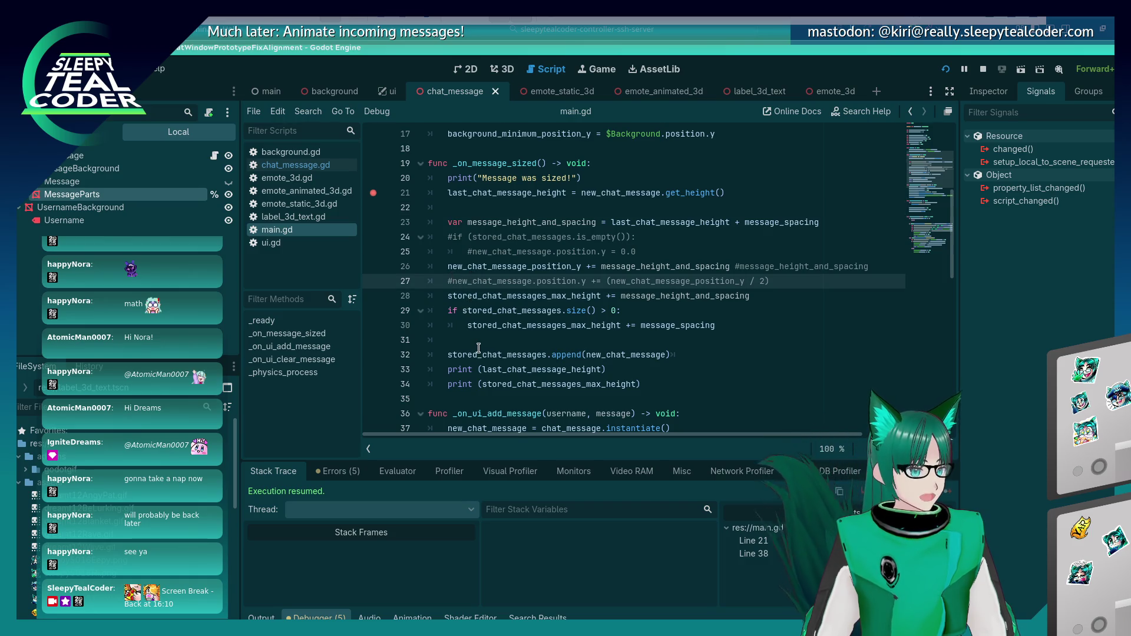
Step: Uncomment line 27 and replace its position expression with (last_chat_message_height / 2)
key(ctrl+k)
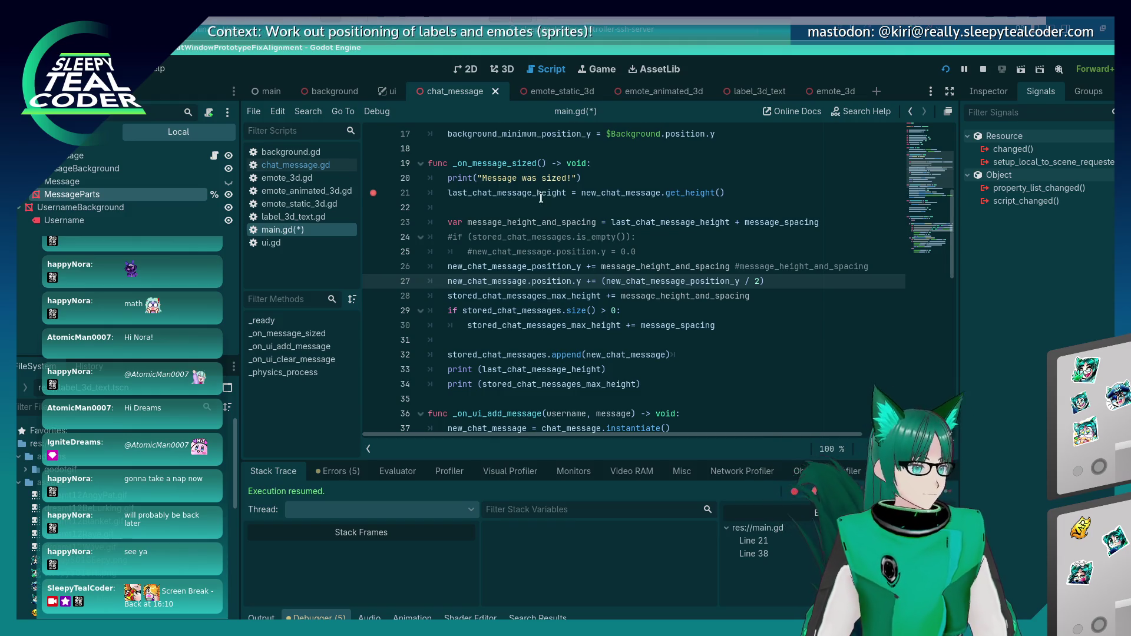
double_click(541, 195)
drag(602, 281, 760, 283)
text(last_chat_message_height / 2)
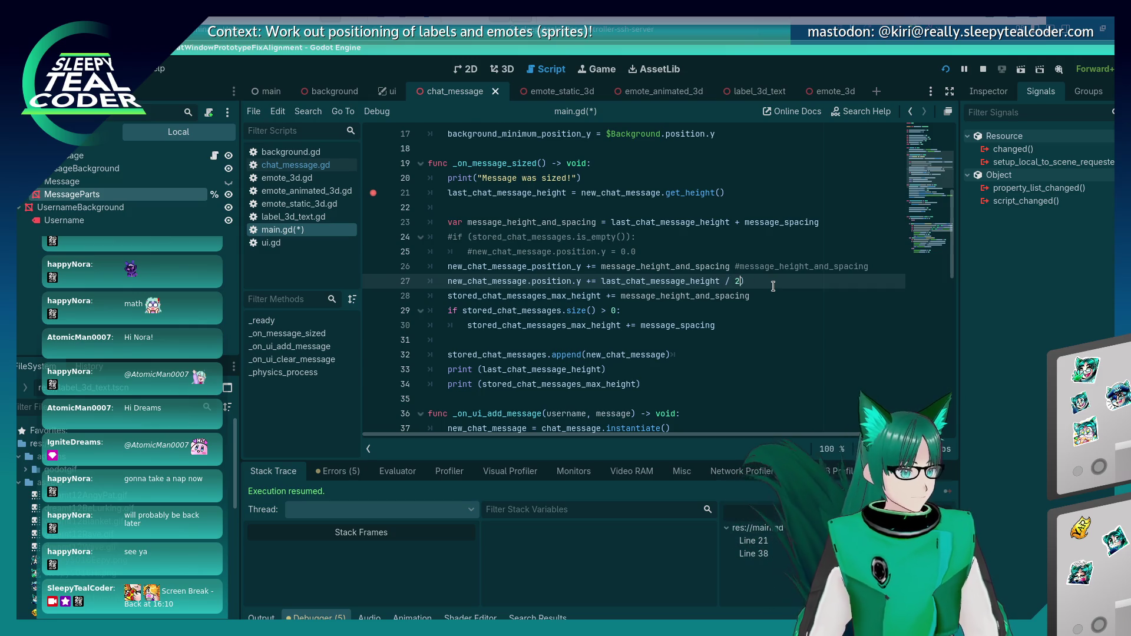
key(ctrl+Left)
key(ctrl+Left)
key(ctrl+Left)
text(()
Step: Run the game, clear the chat, resume from the breakpoint, and restart the game
key(F5)
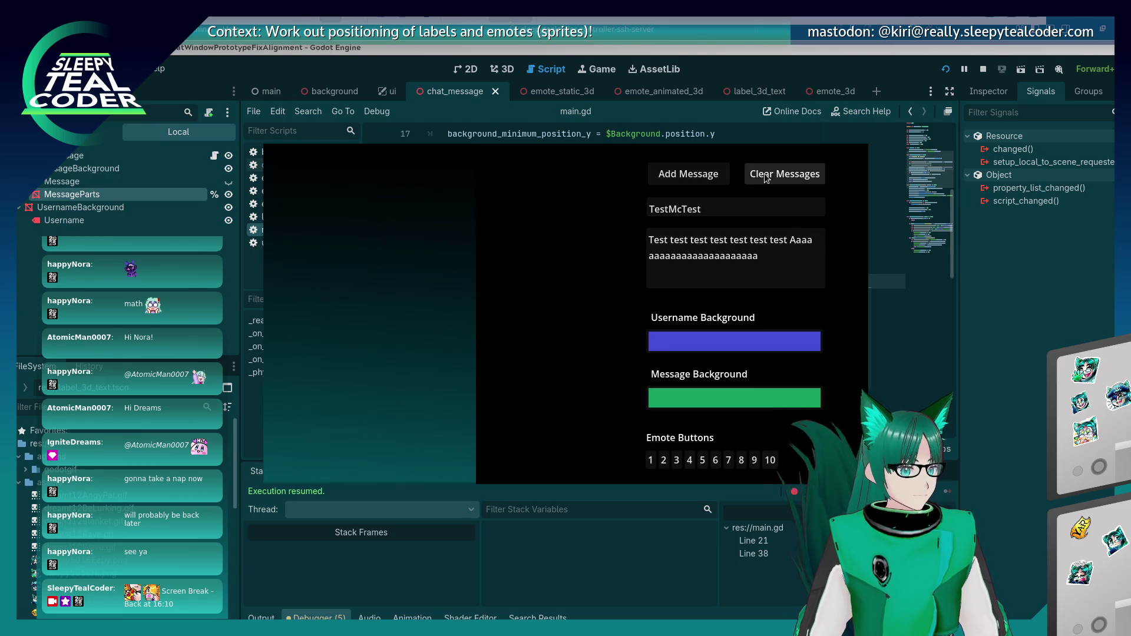
click(689, 175)
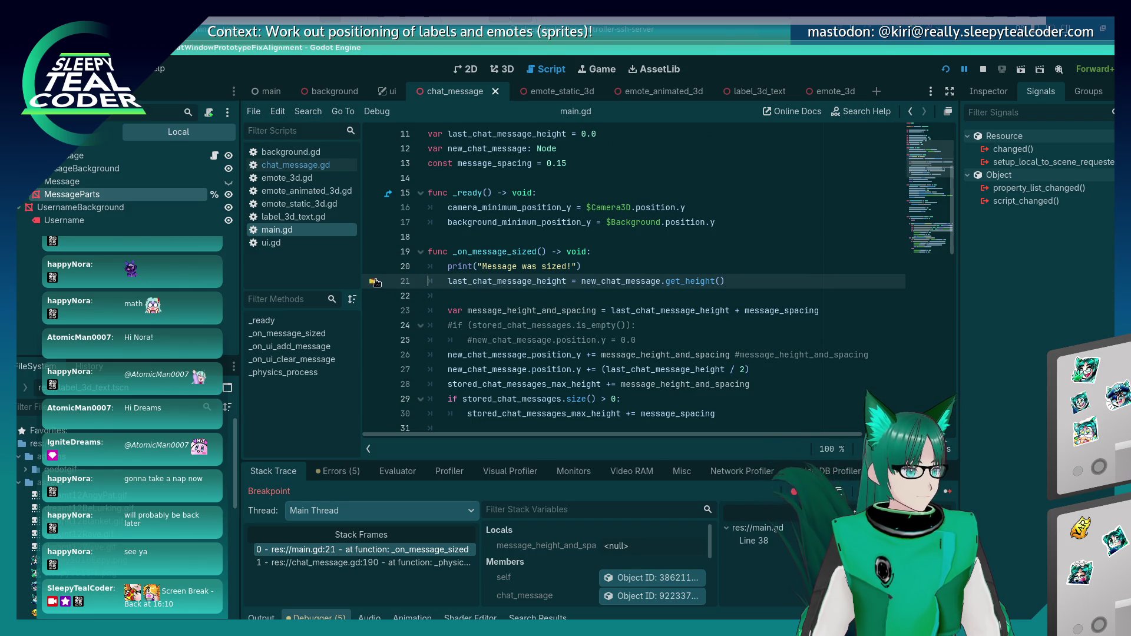
click(948, 491)
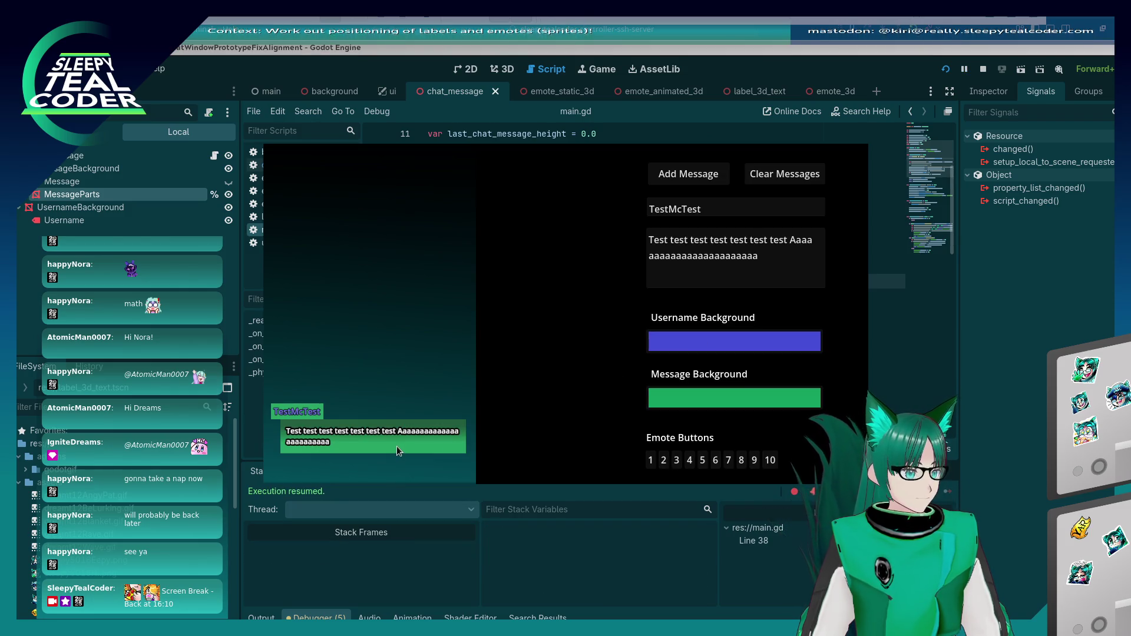
key(alt+Tab)
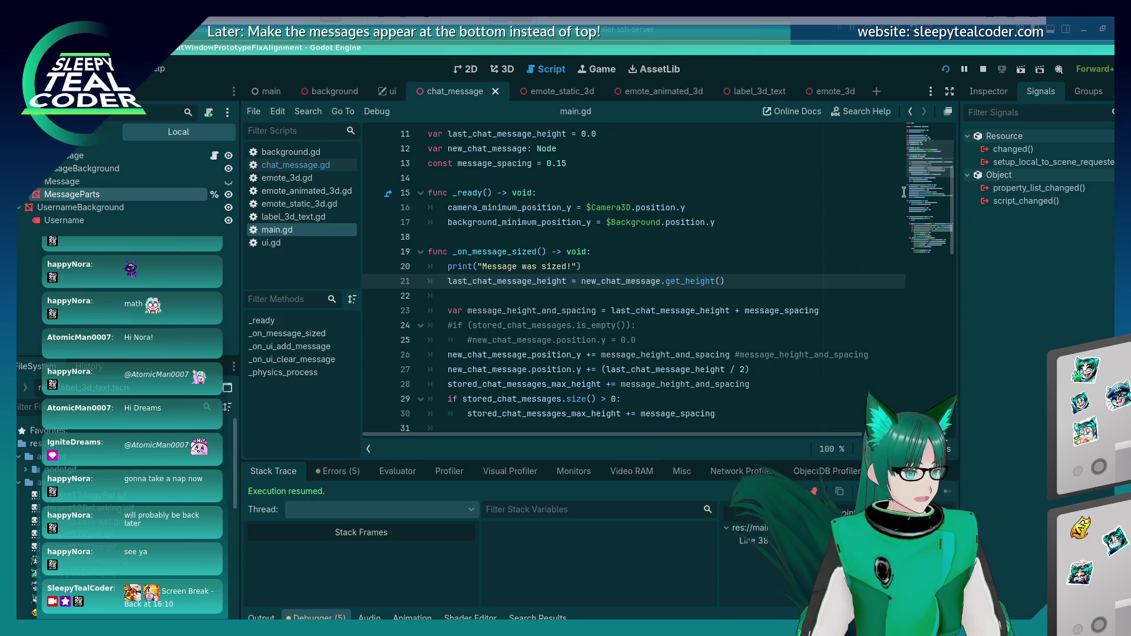
click(947, 70)
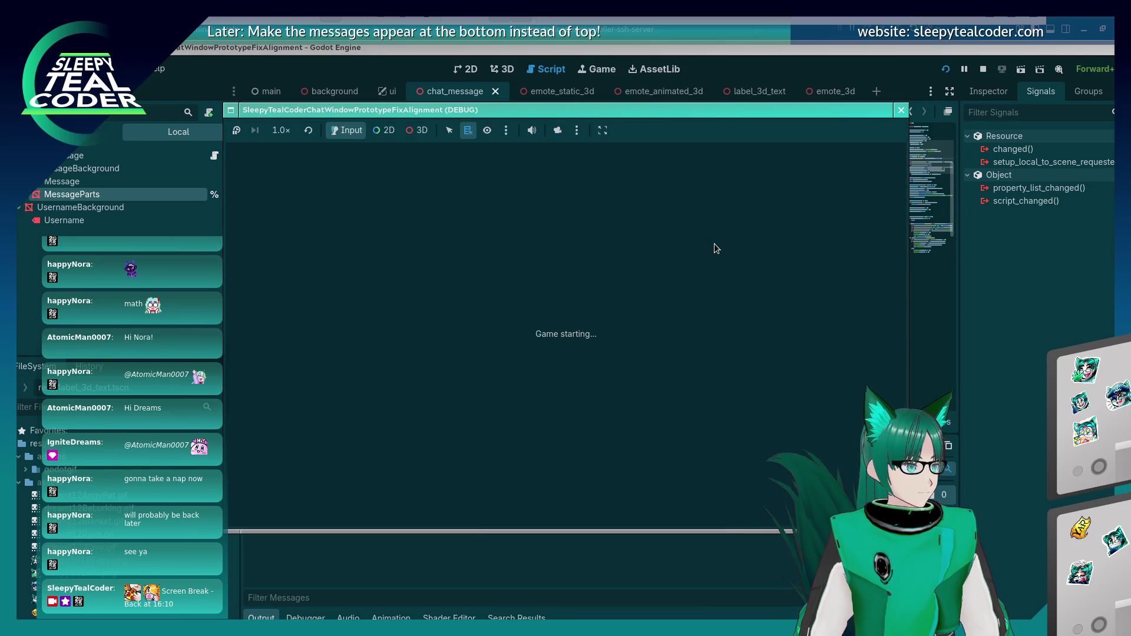
Step: Post a test message with a teal message background and purple username background
click(765, 394)
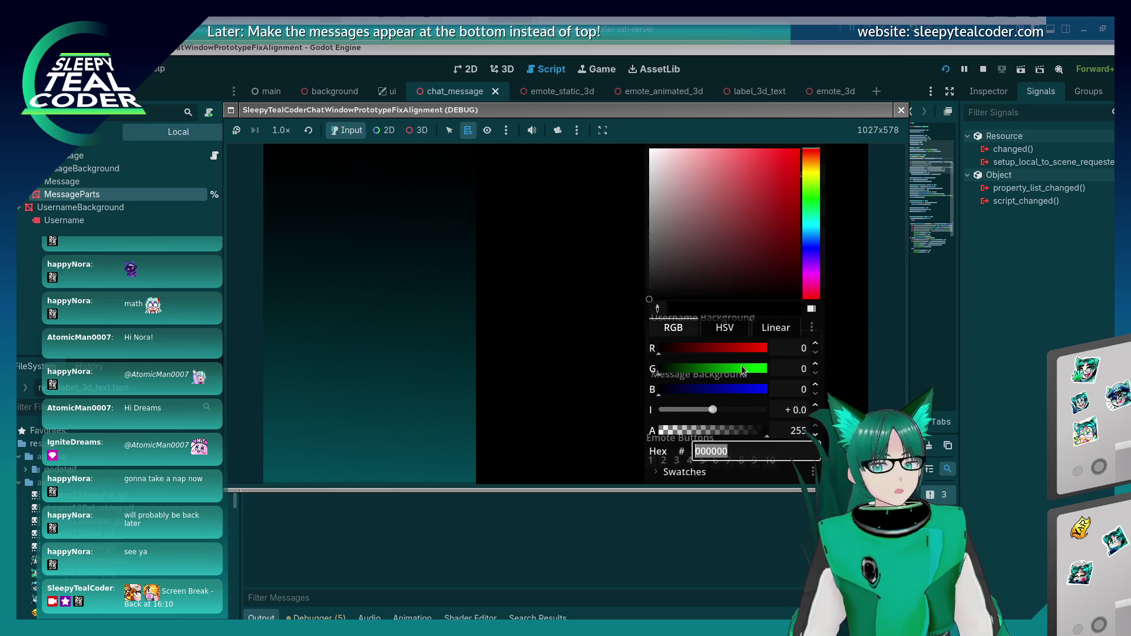
key(ctrl+v)
key(Return)
key(Escape)
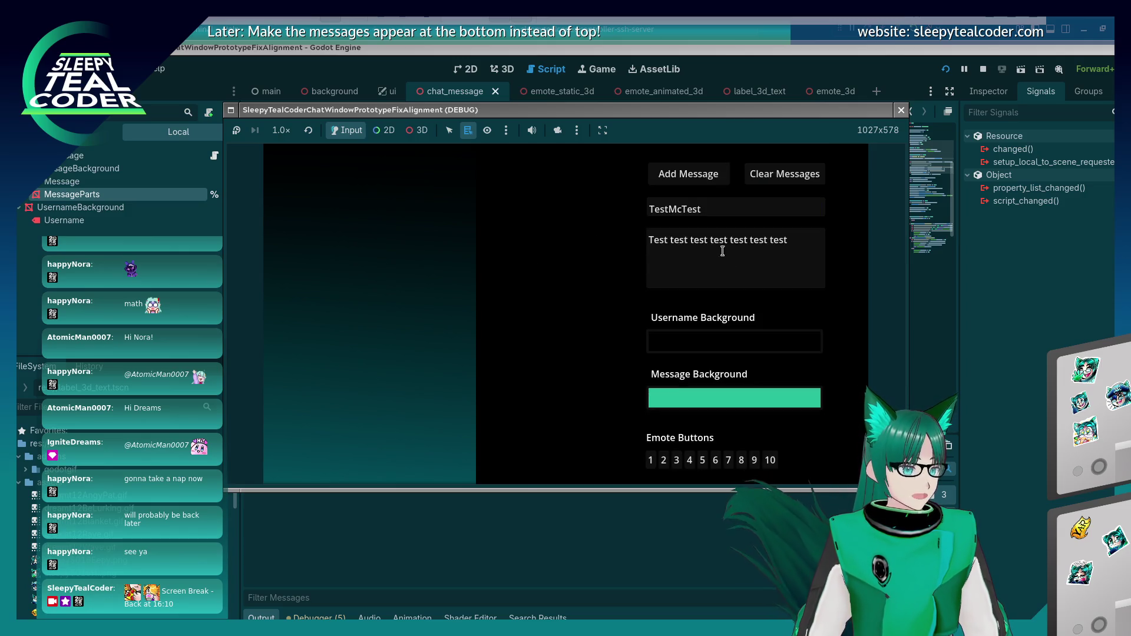
click(755, 347)
click(689, 172)
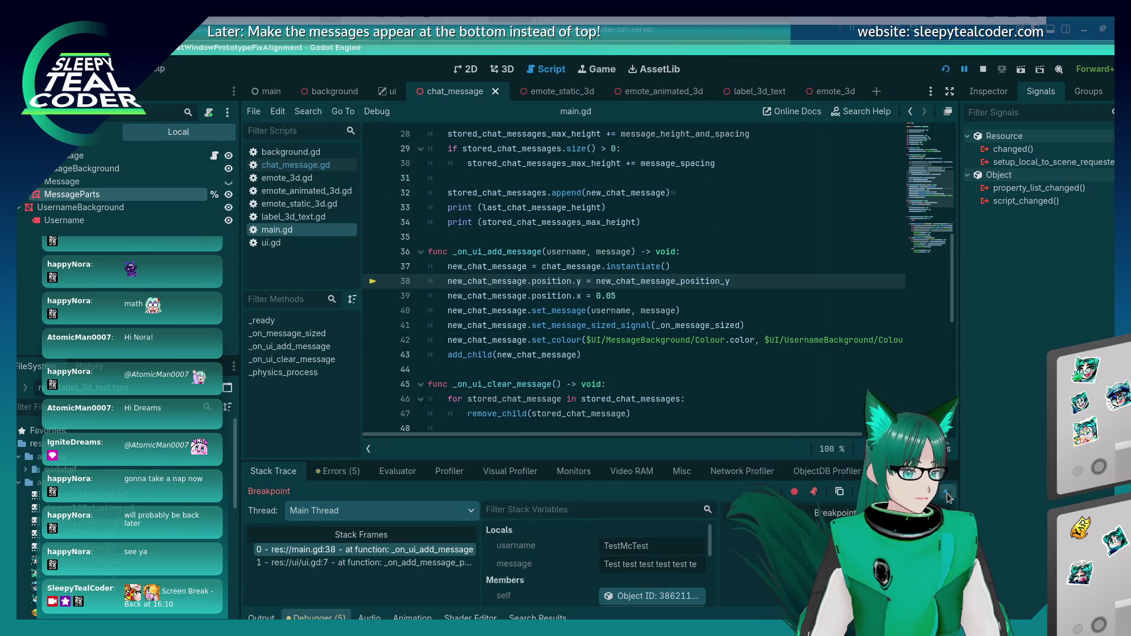
key(F12)
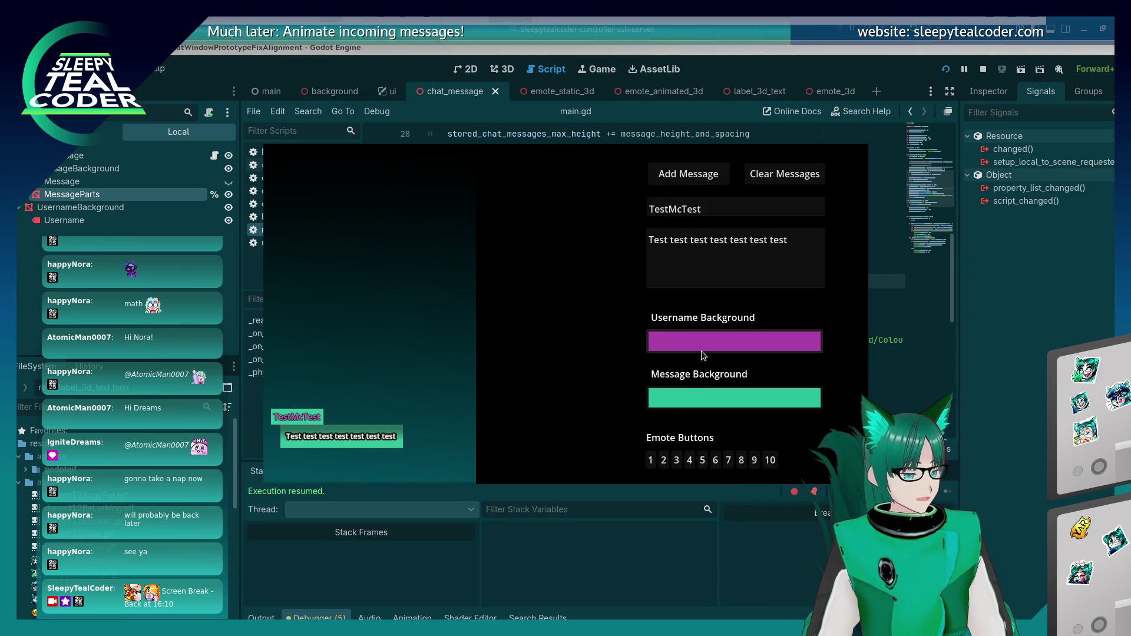
Step: Change '+=' to '=' on line 27 and retest by clearing the chat and adding a message
key(alt+Tab)
scroll(595, 306, up, 3)
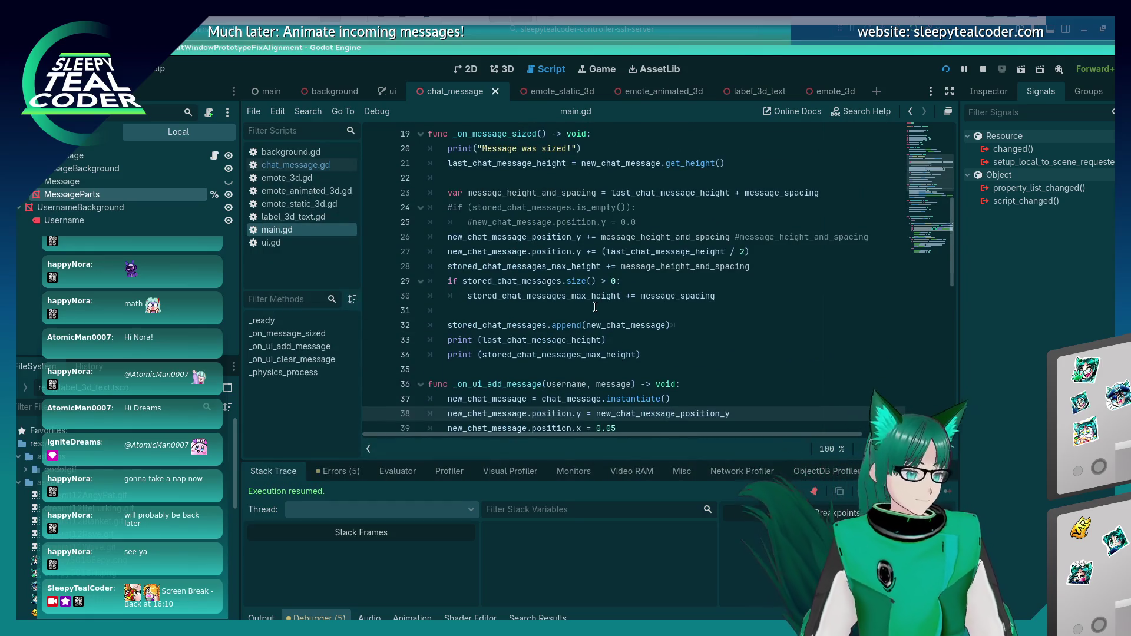
click(591, 258)
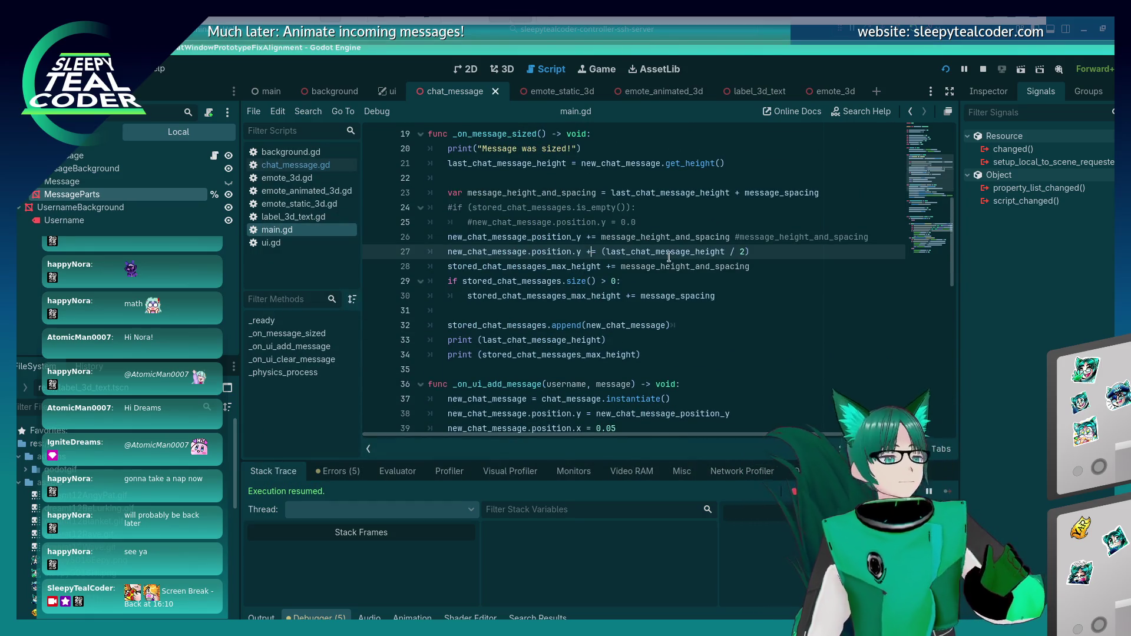
key(BackSpace)
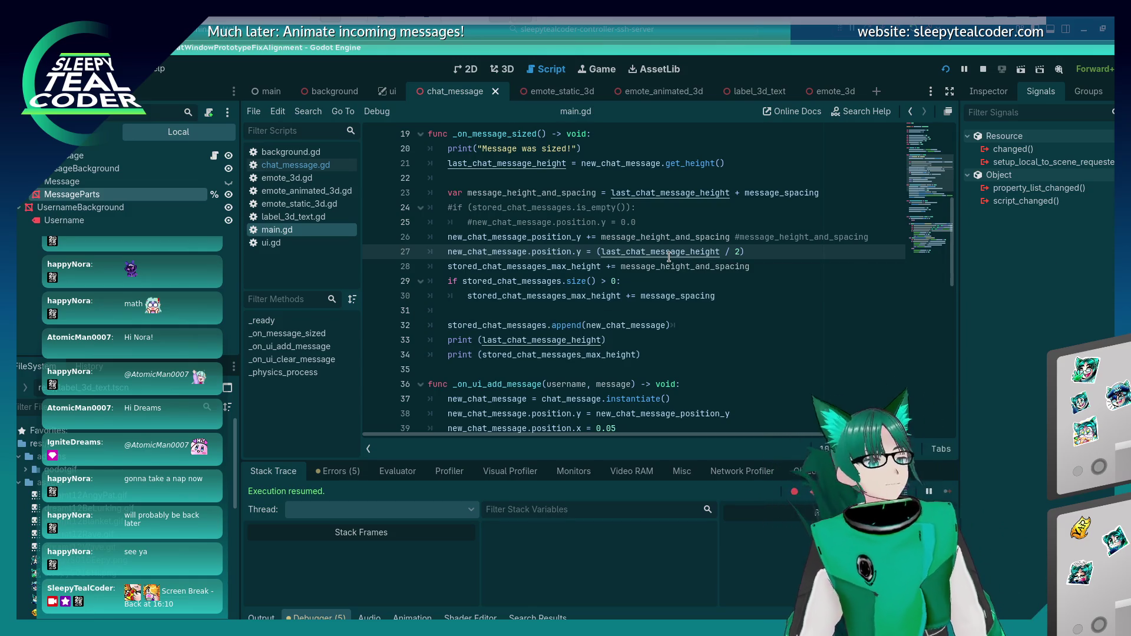
key(F5)
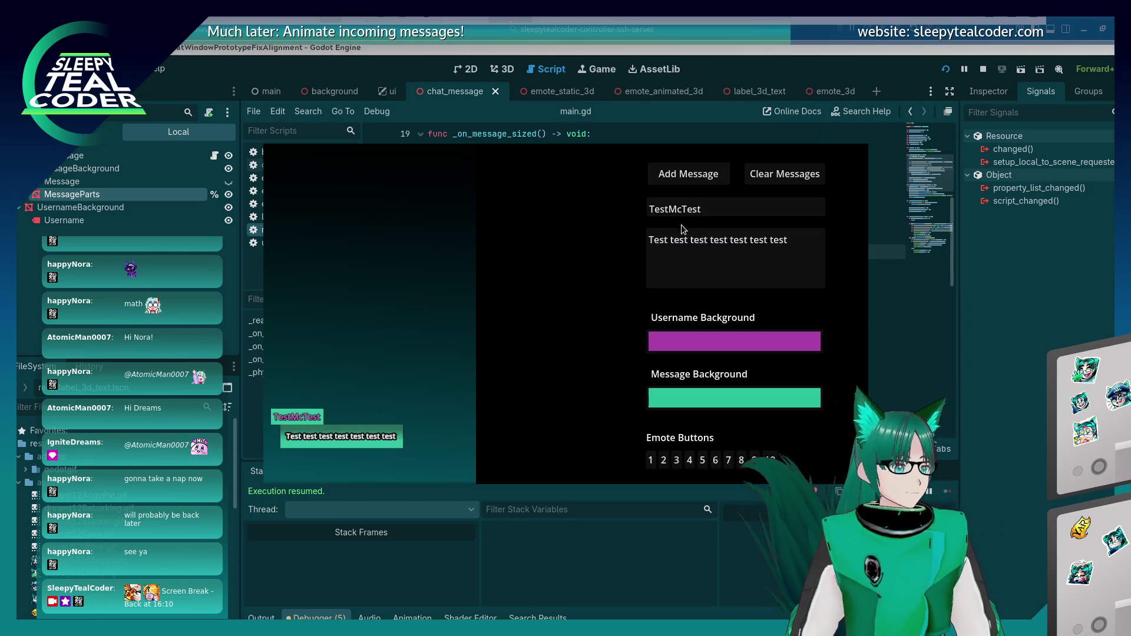
click(753, 177)
click(669, 177)
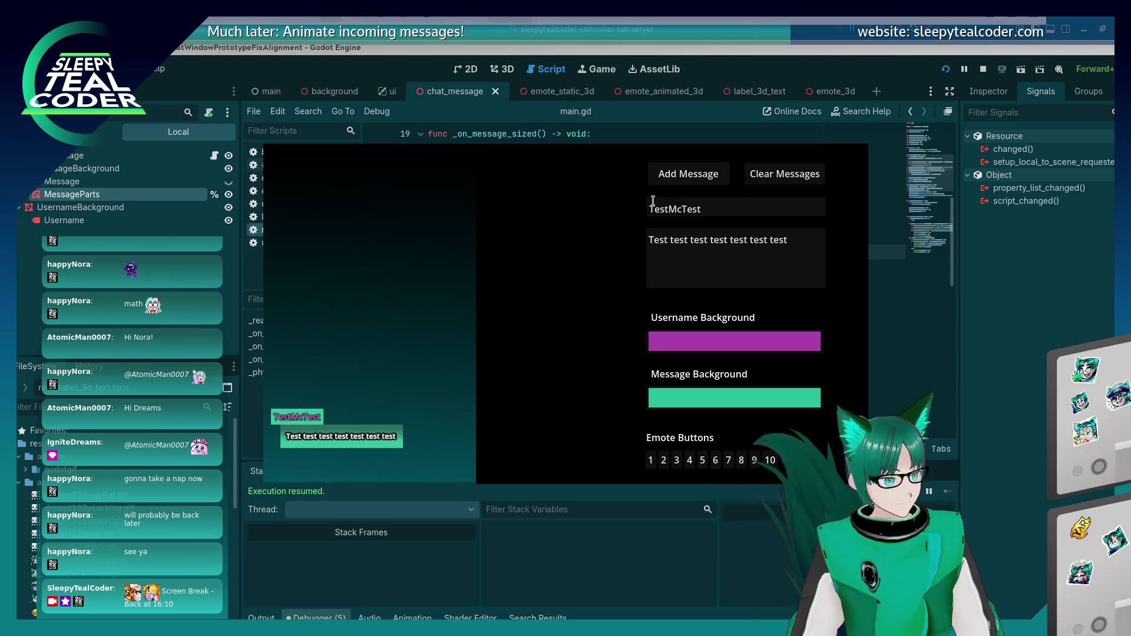
Step: Replace message_height_and_spacing on line 26 with the half-height expression from line 27
key(alt+Tab)
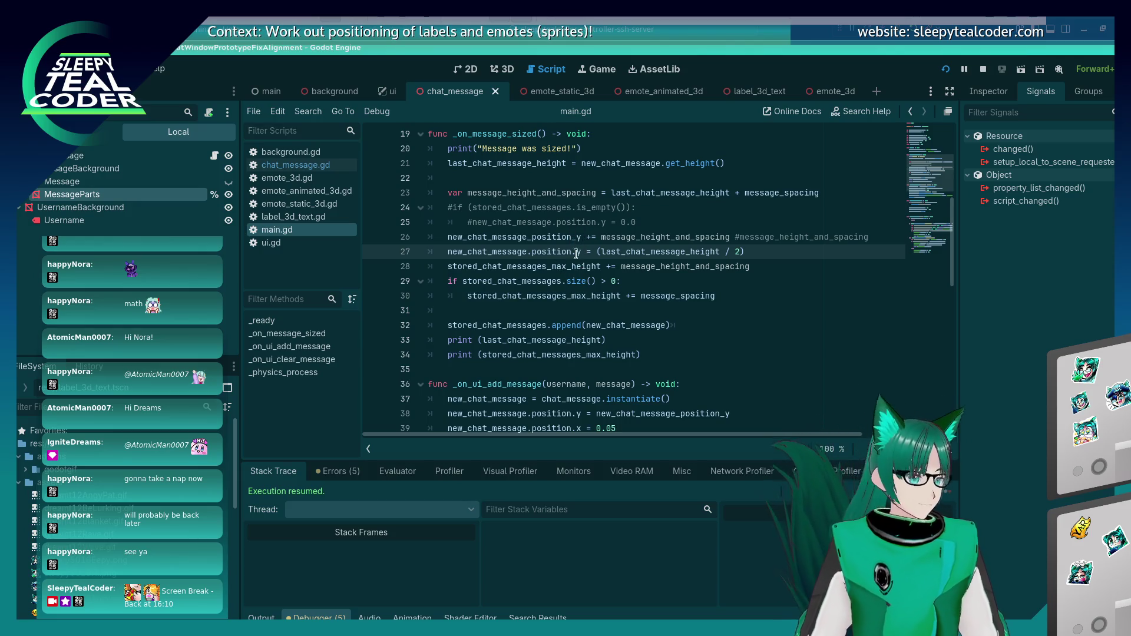
click(598, 258)
key(shift+End)
key(ctrl+c)
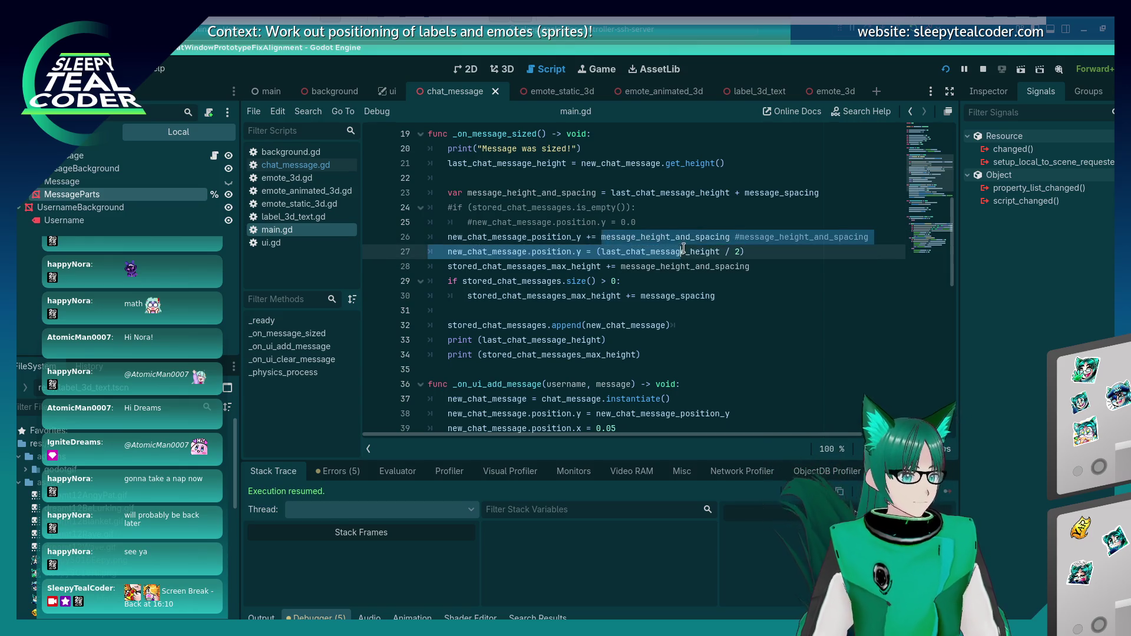
drag(599, 237, 729, 237)
key(ctrl+v)
Step: Run the game to test the spacing, check the math in a calculator, and relaunch
key(F5)
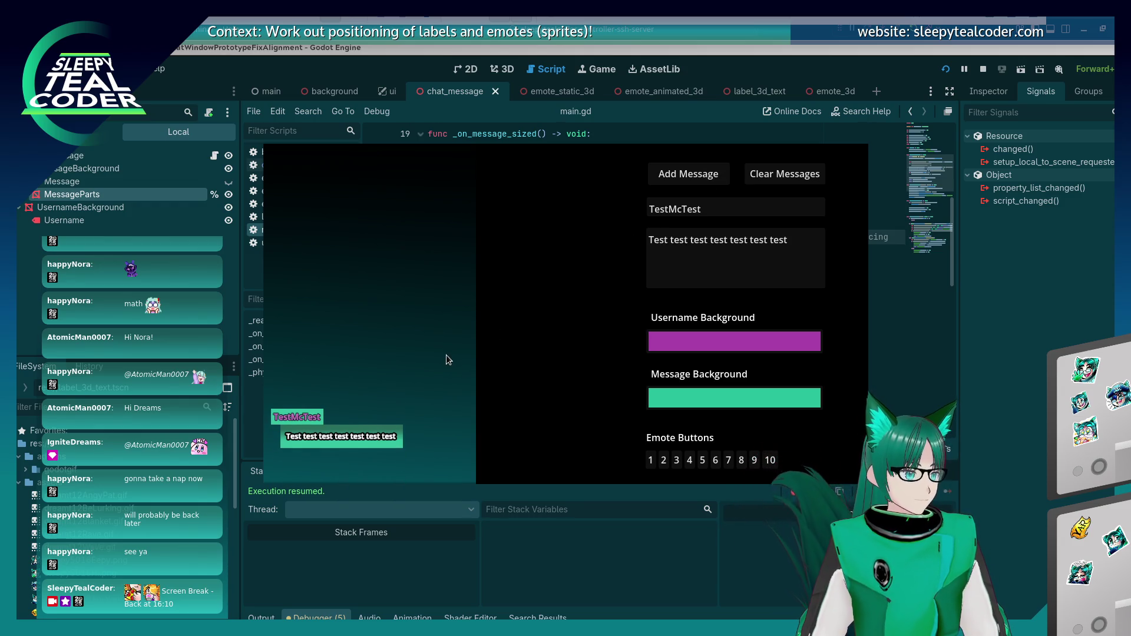
key(F8)
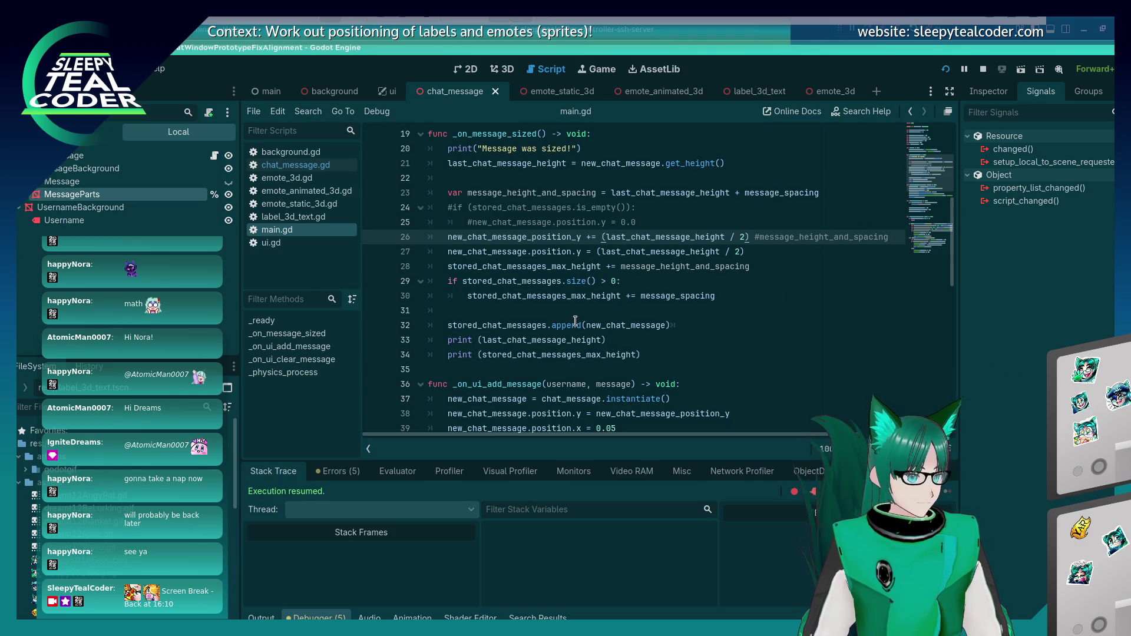
key(alt+Tab)
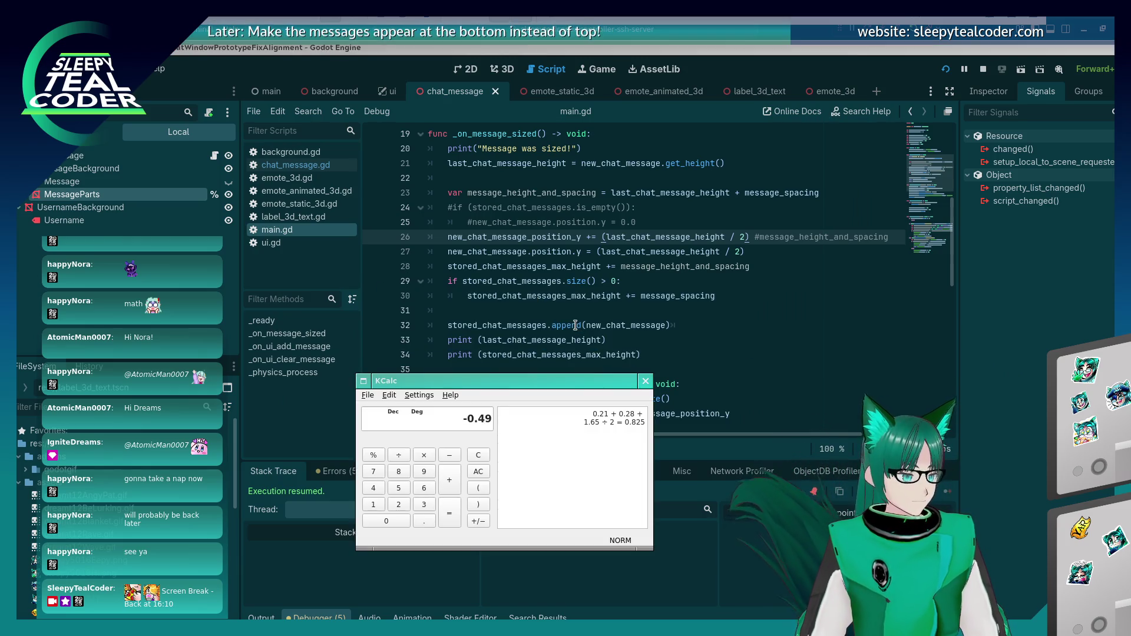
key(alt+Tab)
key(alt+Tab)
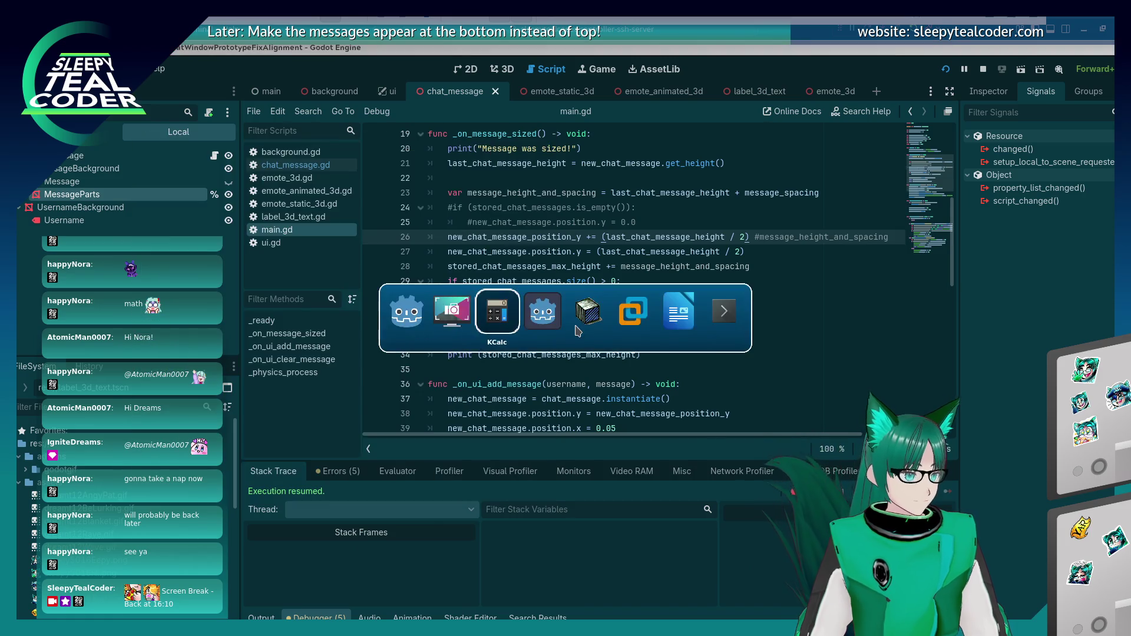
key(F5)
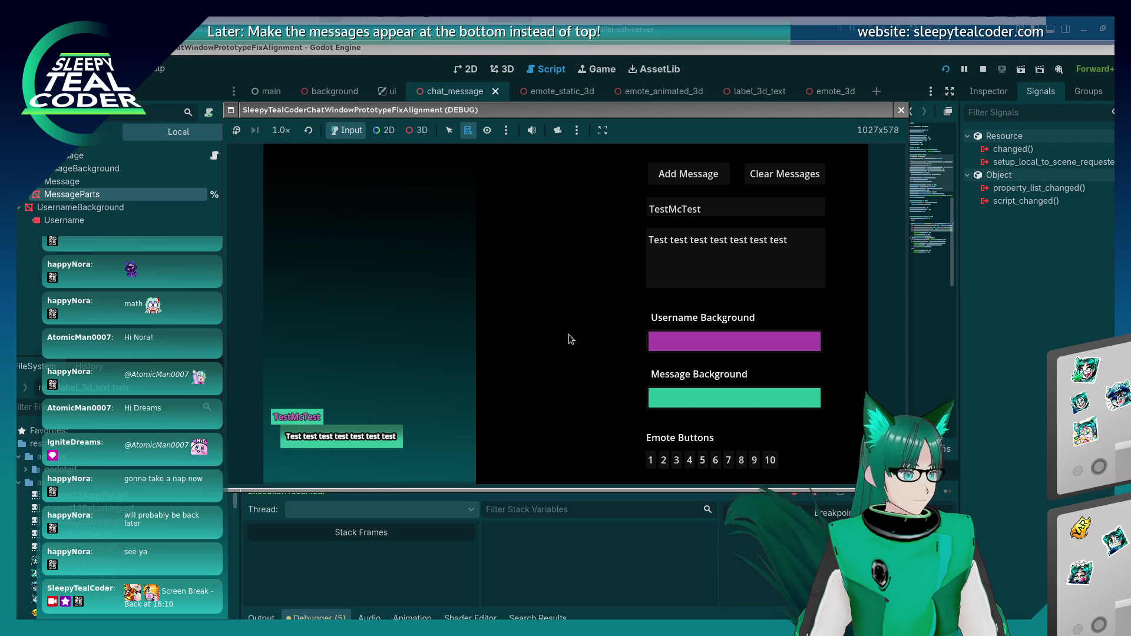
Step: Inspect the 3D chat panel with the free game camera, then clear the messages
click(557, 131)
click(422, 131)
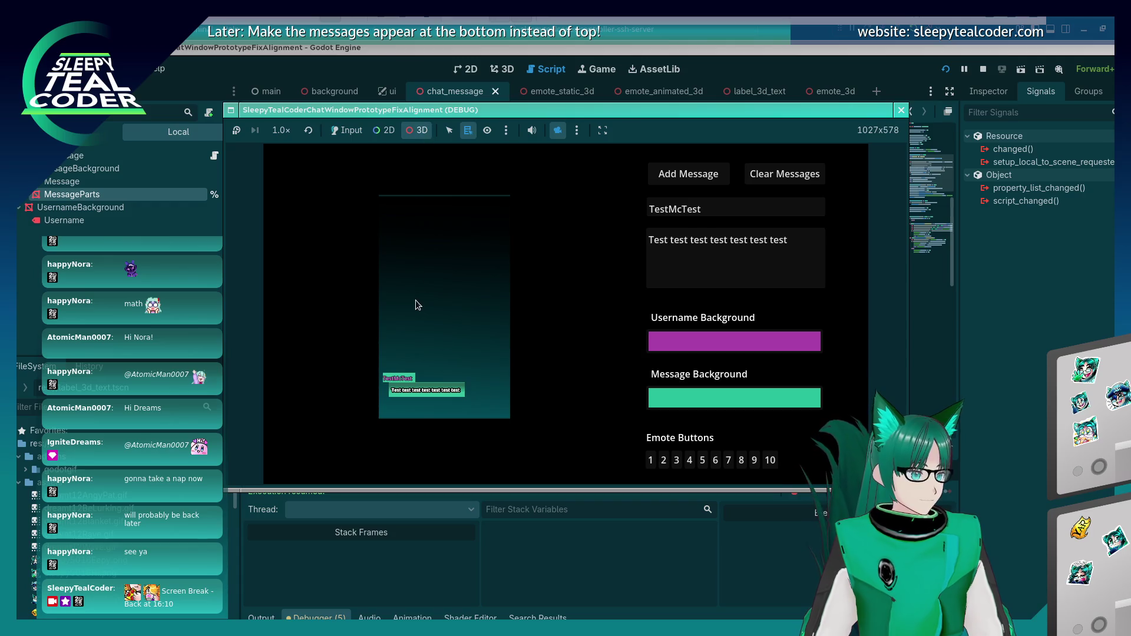
scroll(416, 302, down, 5)
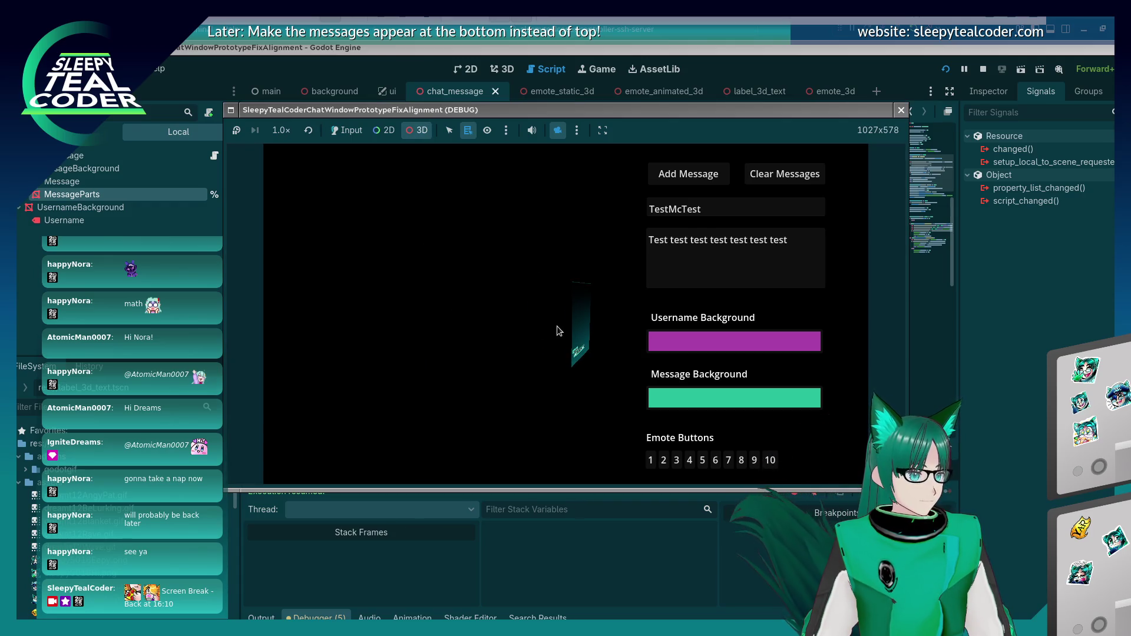
scroll(592, 348, up, 5)
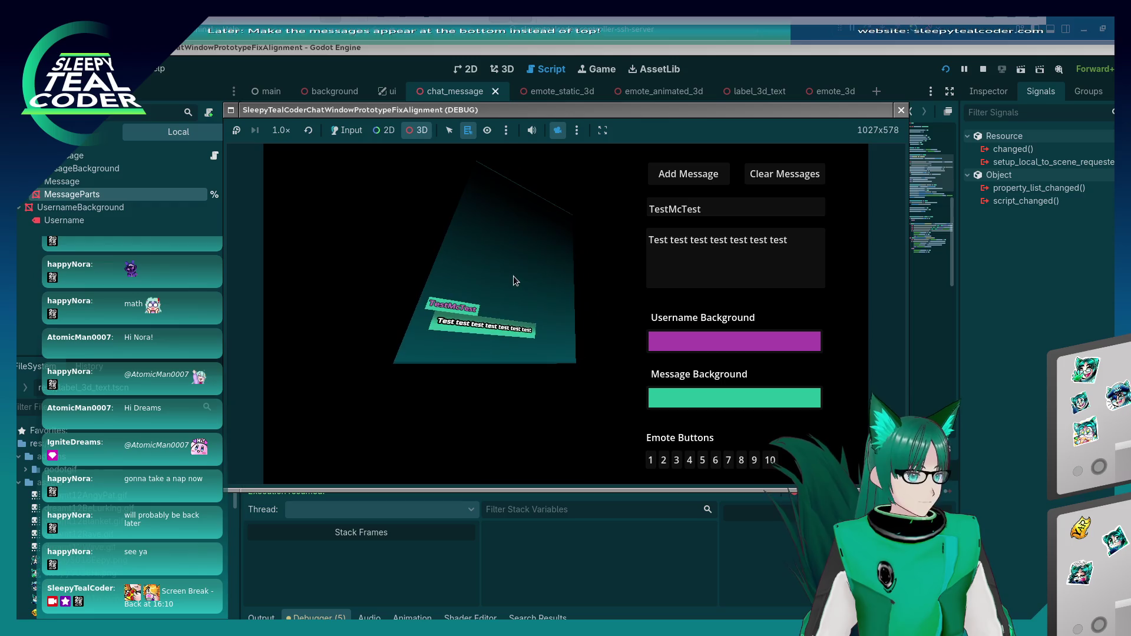
scroll(486, 334, up, 5)
scroll(486, 334, down, 5)
scroll(503, 338, up, 5)
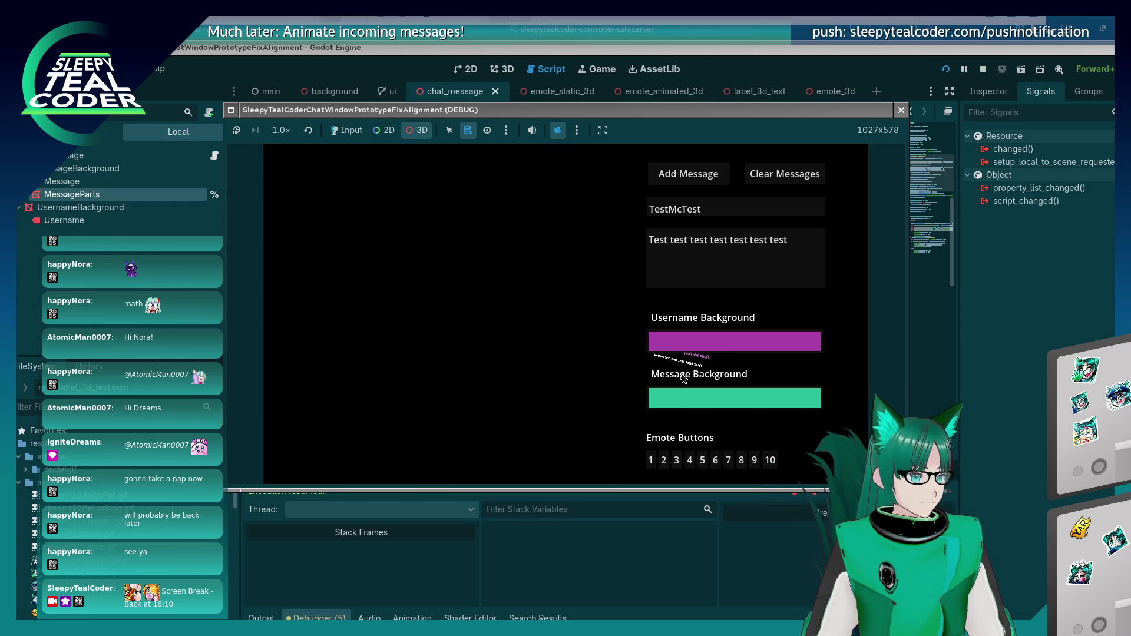
scroll(637, 374, down, 5)
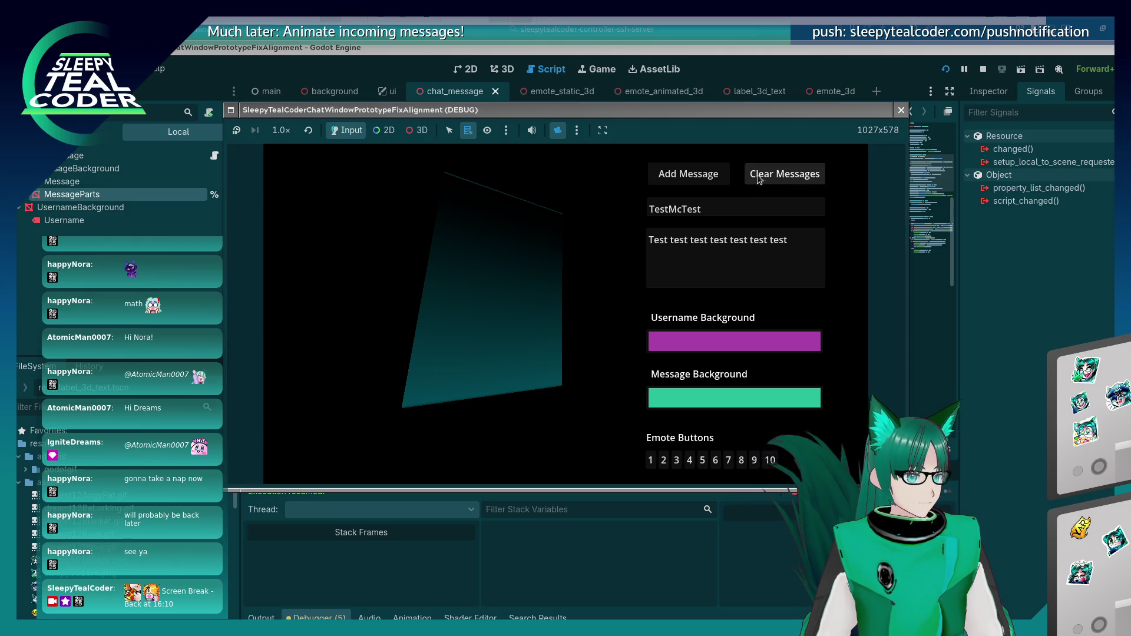
click(697, 180)
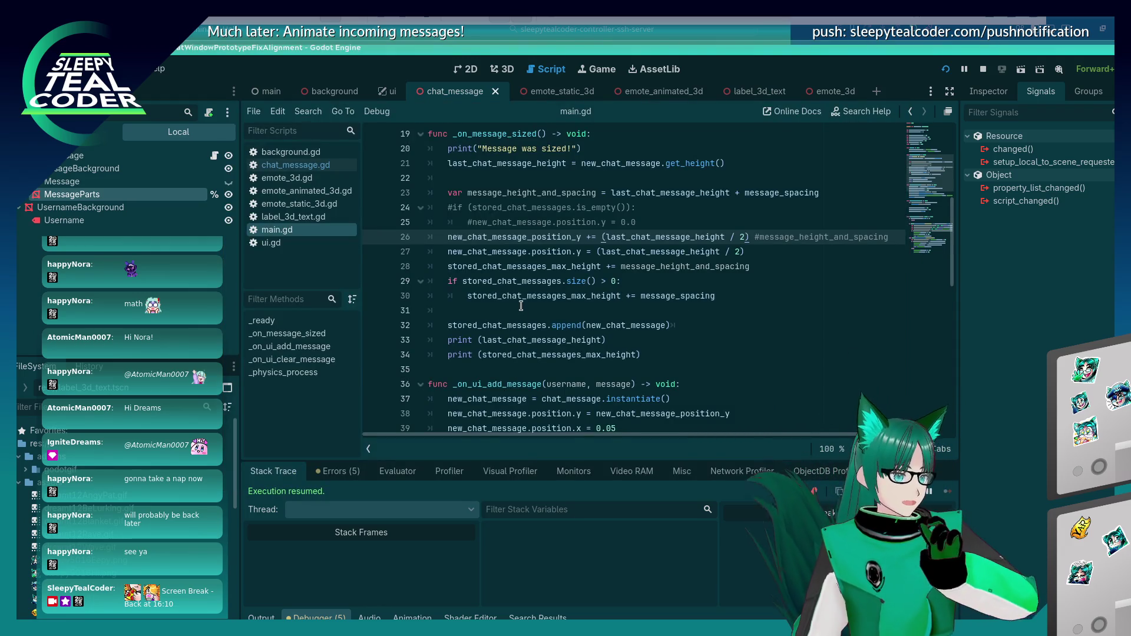
Step: Restore '+=' on line 27 of main.gd
scroll(523, 299, down, 2)
scroll(523, 297, up, 2)
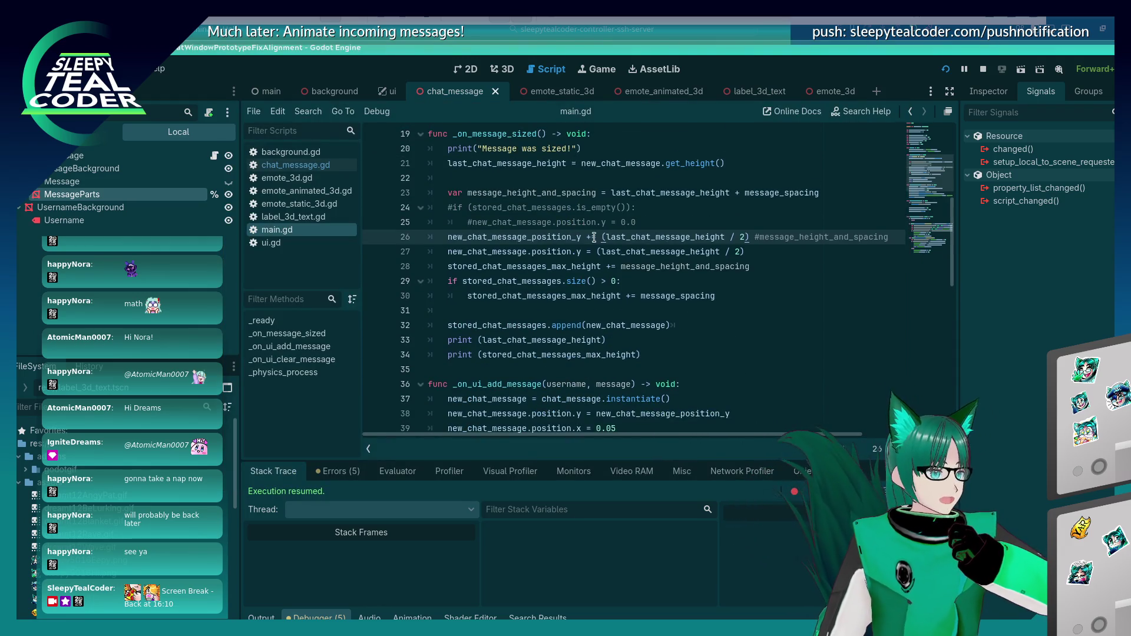
key(Down)
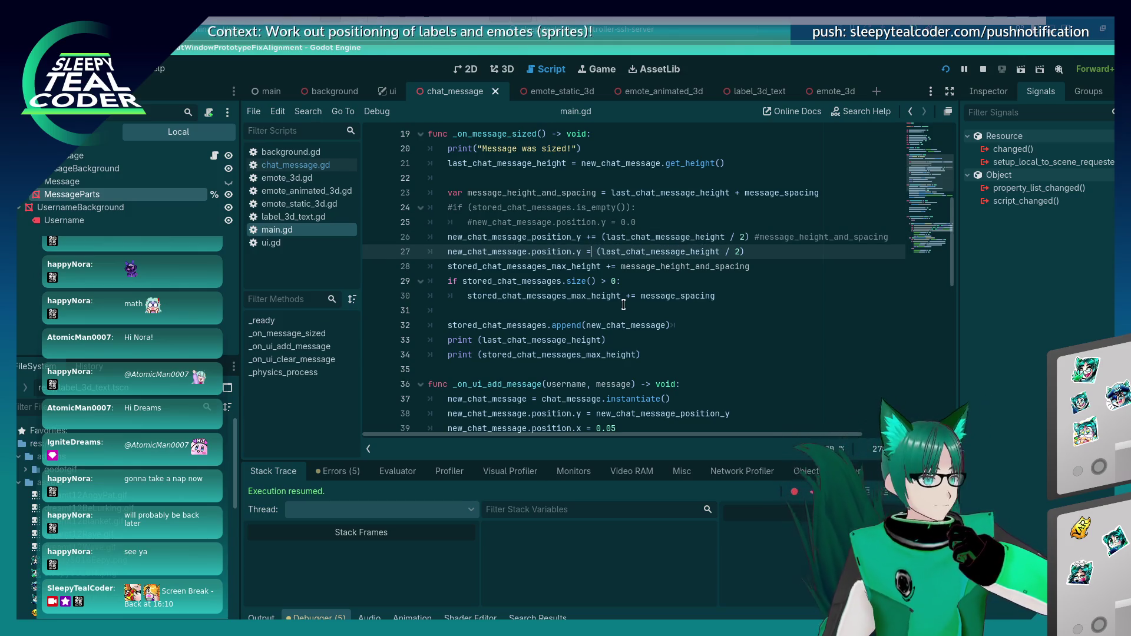
text(+)
Step: Run the game, clear the chat, and add five test messages to check stacking
key(F5)
click(780, 171)
click(715, 172)
click(715, 172)
click(715, 172)
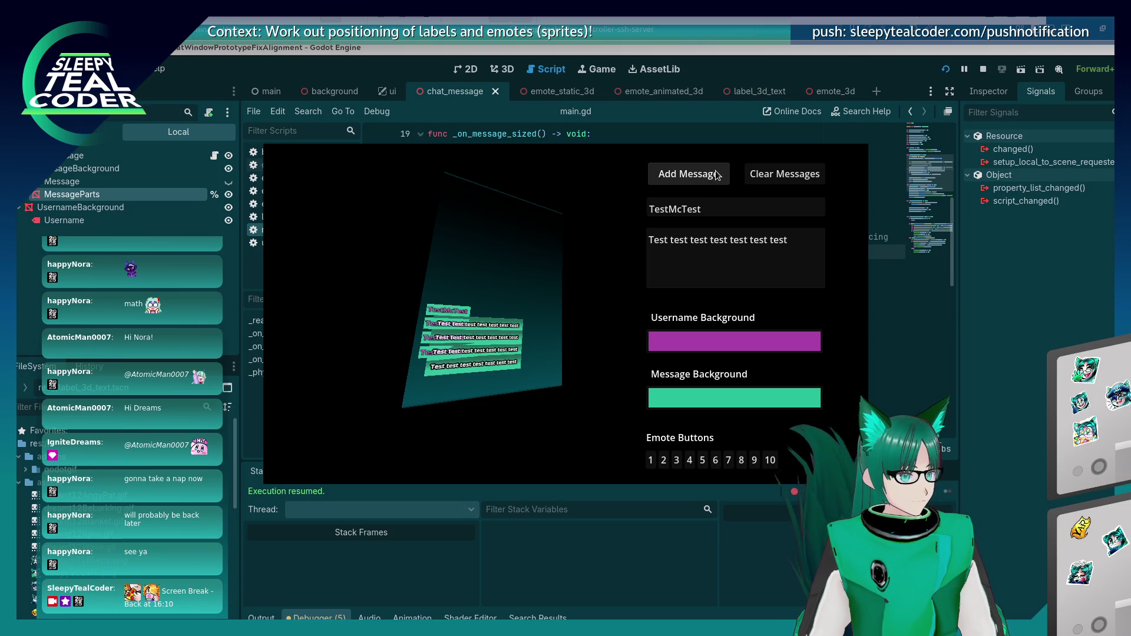
click(715, 172)
click(715, 172)
click(715, 172)
click(716, 172)
click(716, 172)
click(715, 172)
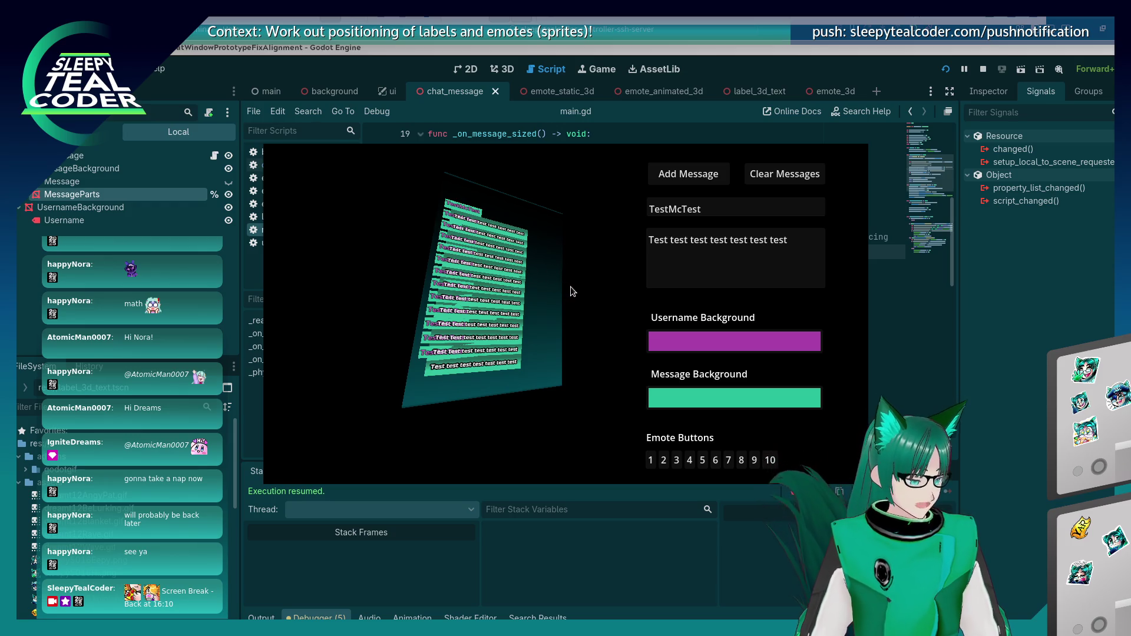
Step: Zoom in on the stacked messages with the game's 3D camera, then return to main.gd
key(alt+Tab)
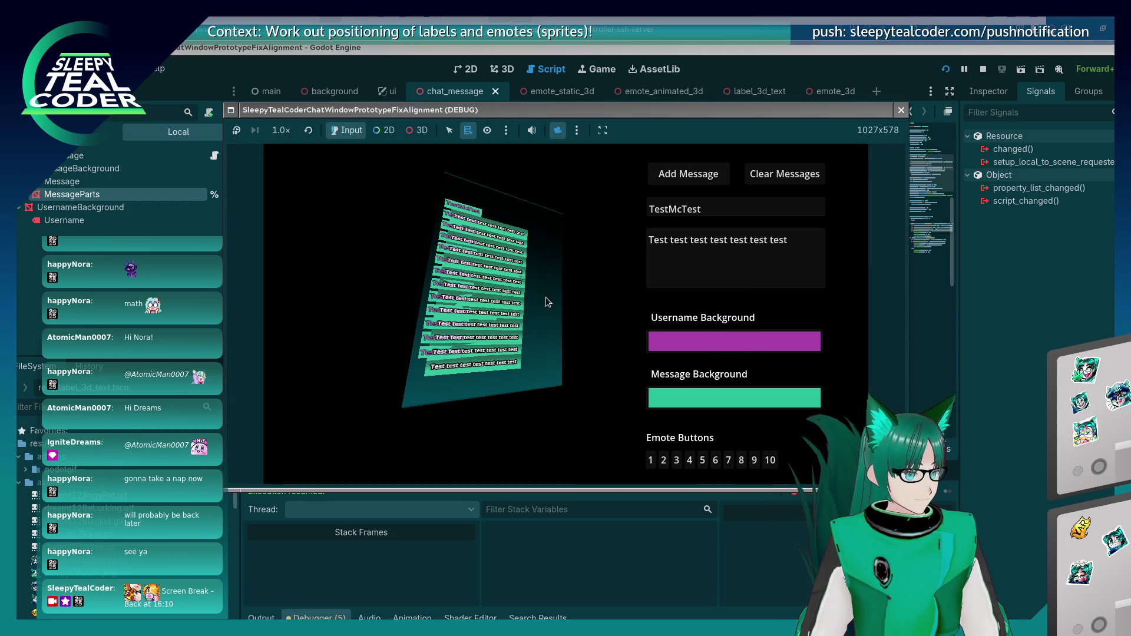
click(419, 130)
scroll(542, 292, up, 5)
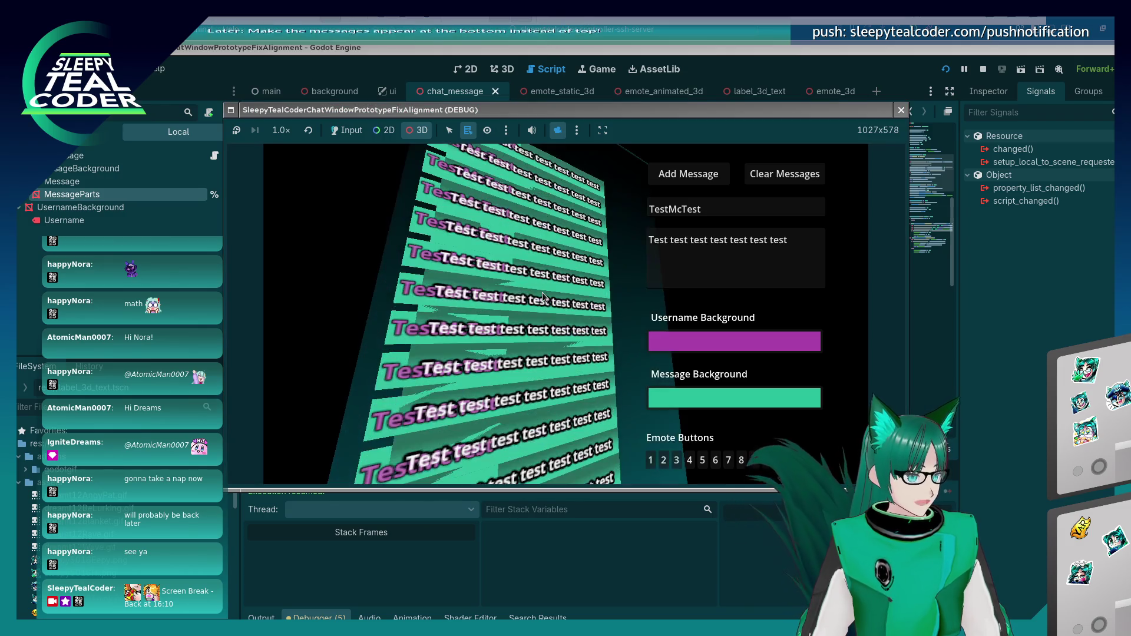
scroll(542, 292, down, 5)
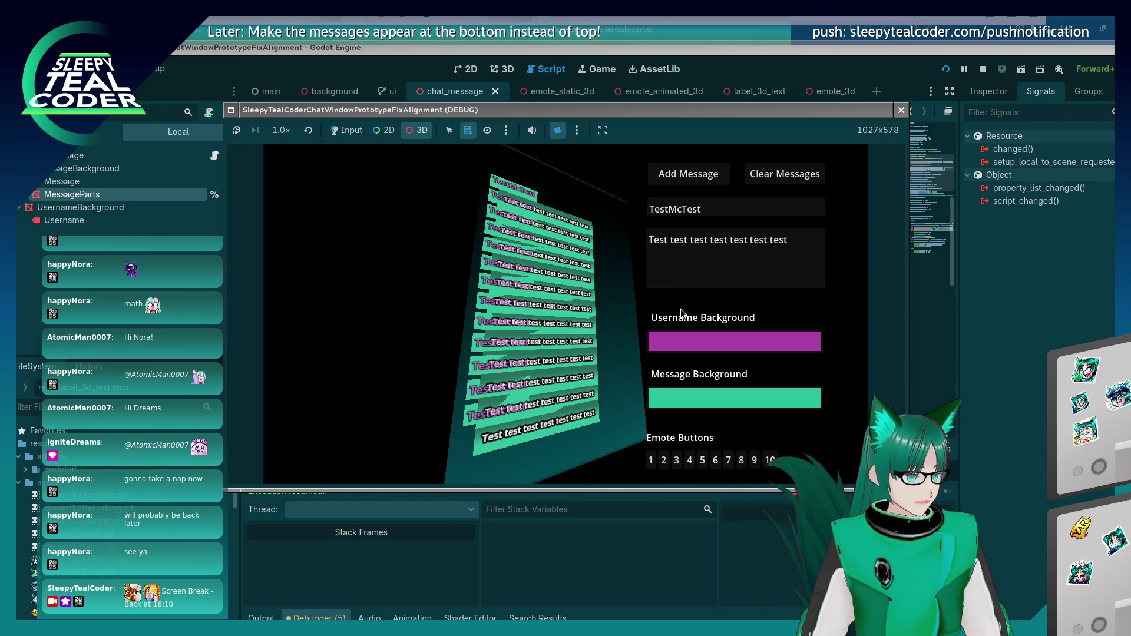
click(996, 360)
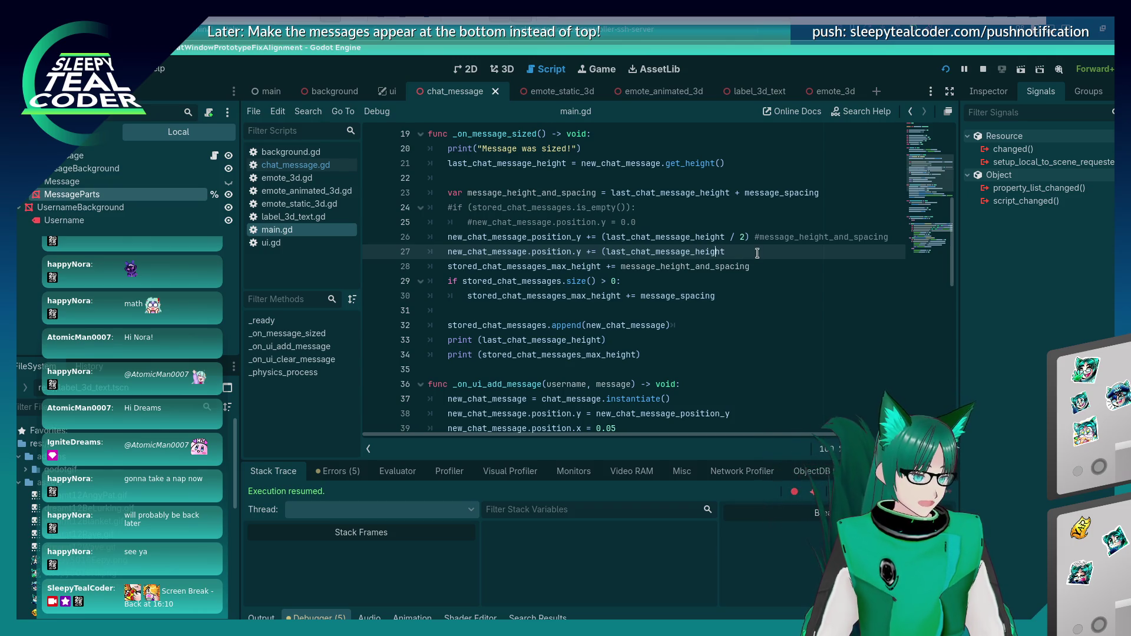
Step: Undo the '/ 2' offset, run the game, clear the chat, and add four test messages
key(ctrl+z)
key(ctrl+z)
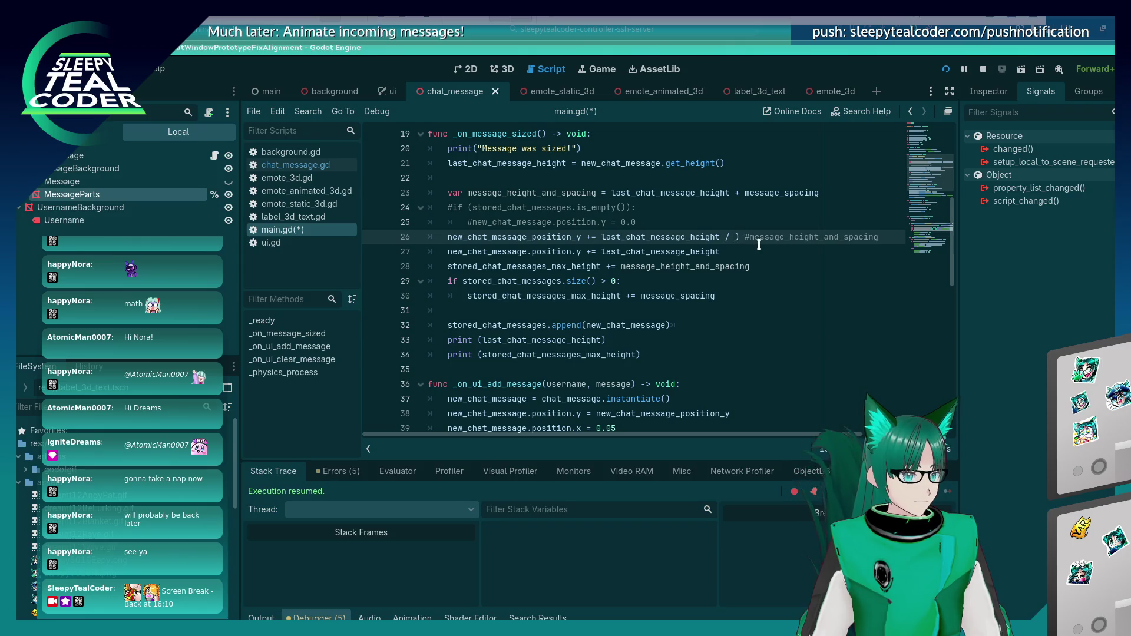
key(F5)
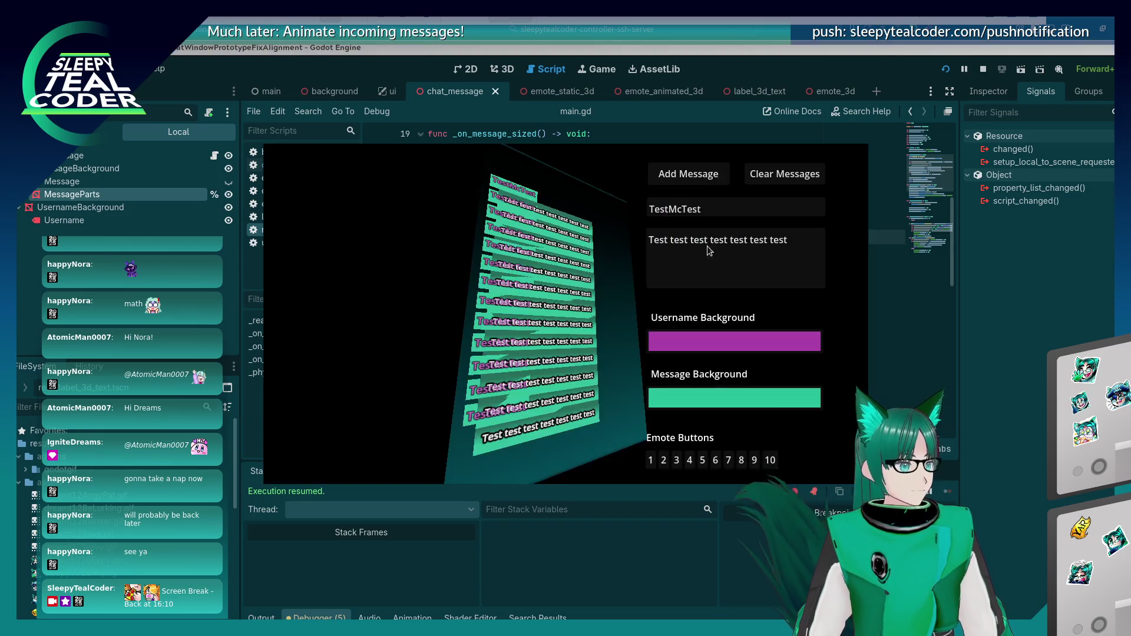
key(alt+Tab)
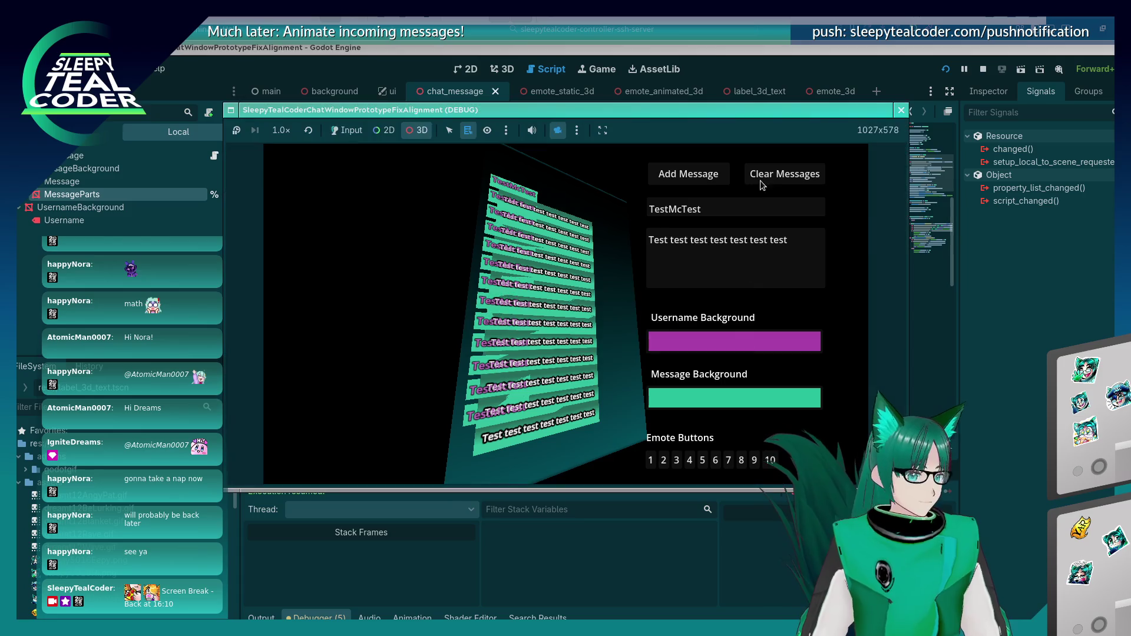
click(784, 174)
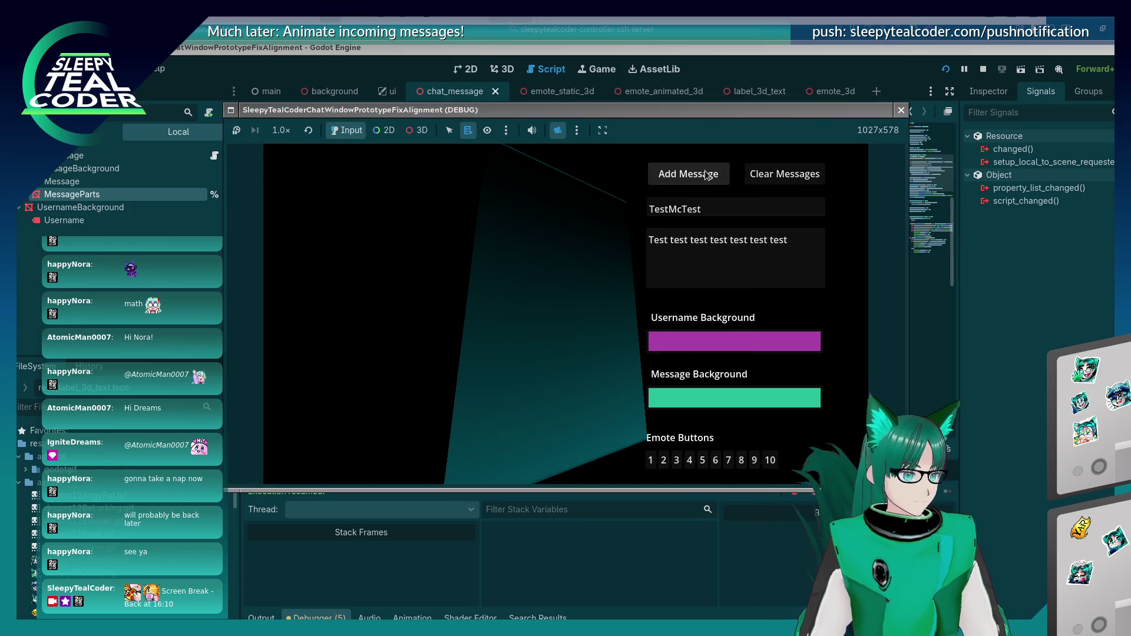
click(706, 174)
click(705, 175)
click(705, 175)
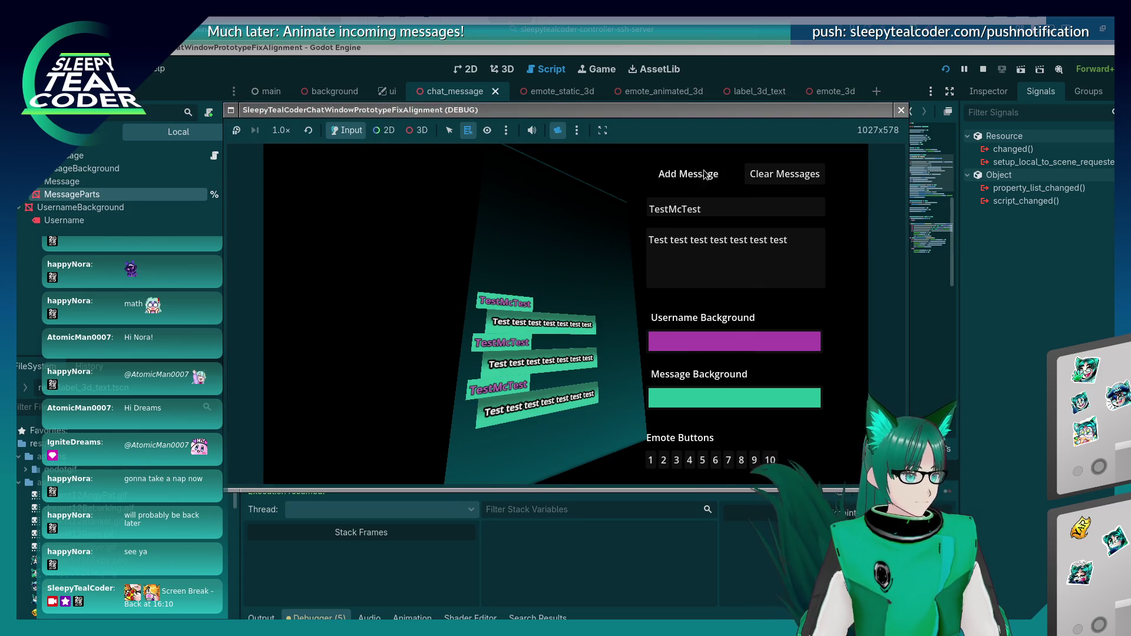
click(705, 175)
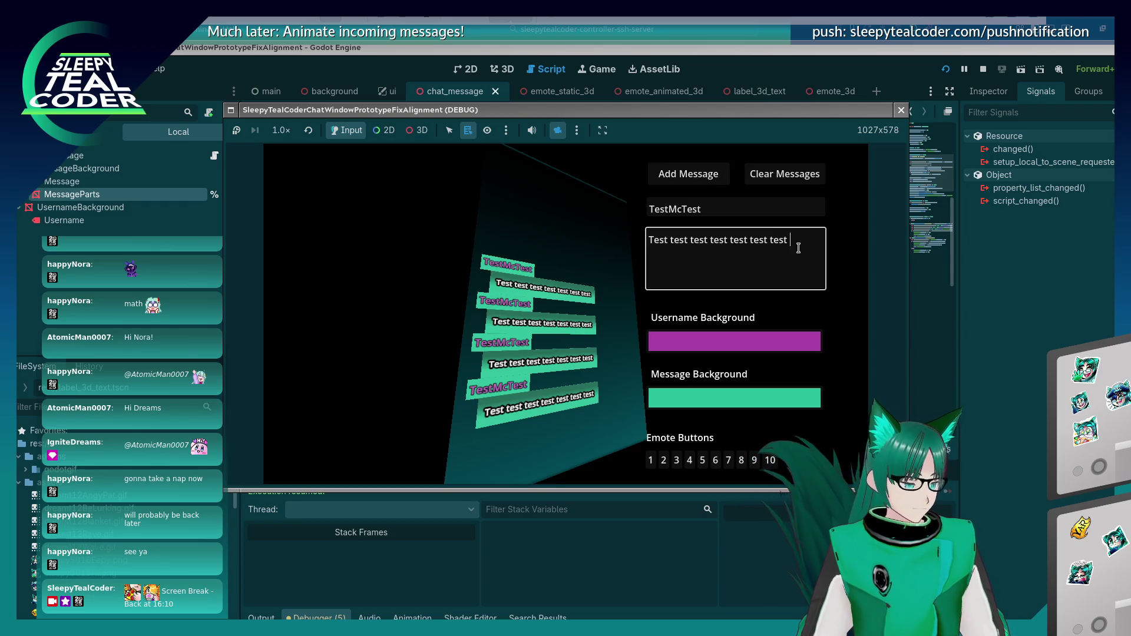
click(736, 258)
Step: Add long 'aaaaaaaaaaaaaaaaaaaa' and 'bbbbbbbbbbbbbbbbbbbbb' messages to test wrapping
text(Aaaaaaaaaaaaaaaaaaaaa)
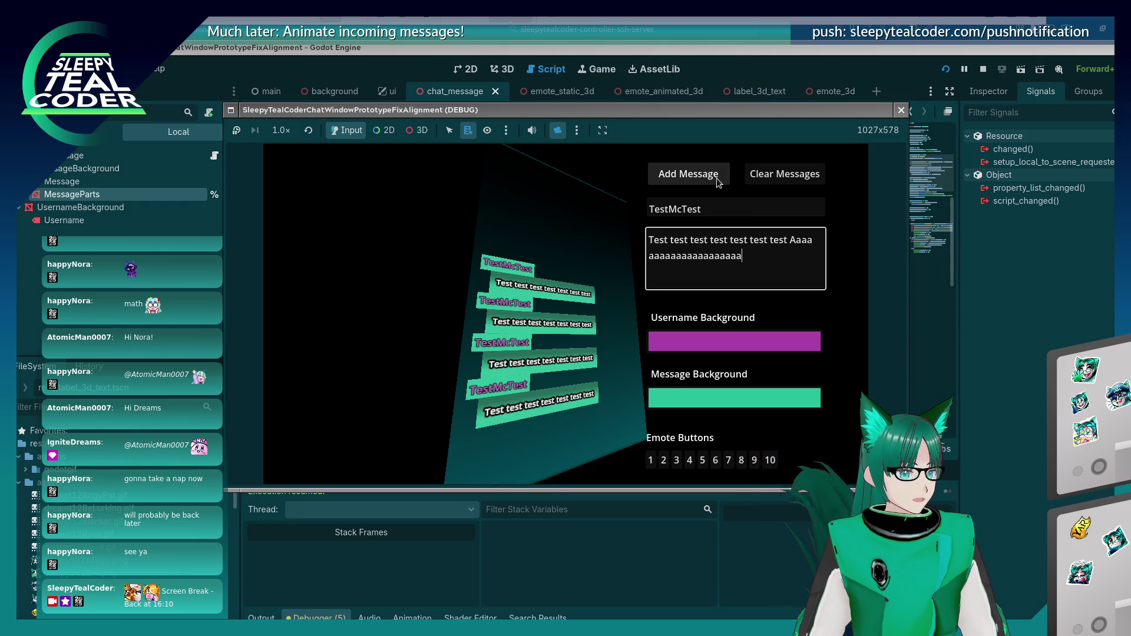
click(716, 178)
click(716, 178)
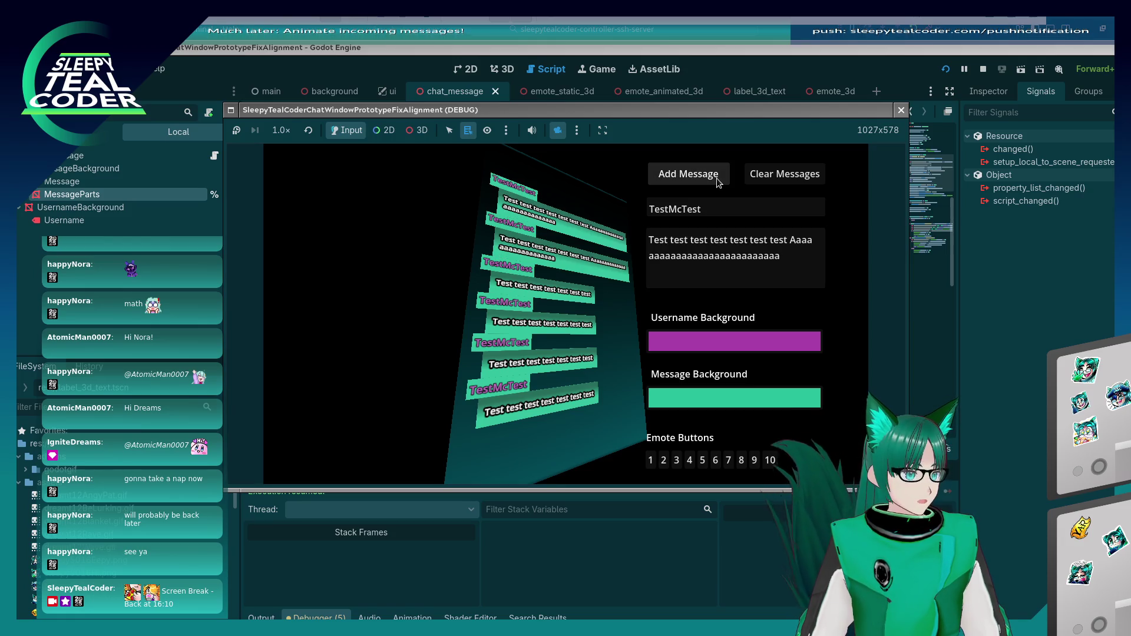
click(785, 274)
text(B)
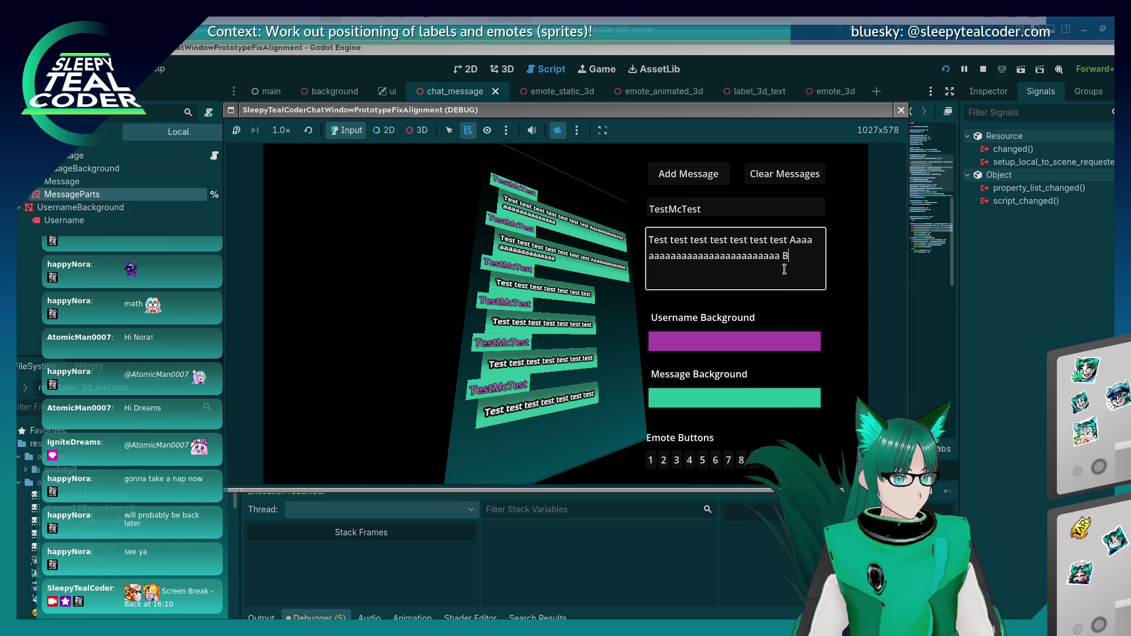
text(bbbbbbbbbbbbbbbbbbbbbb)
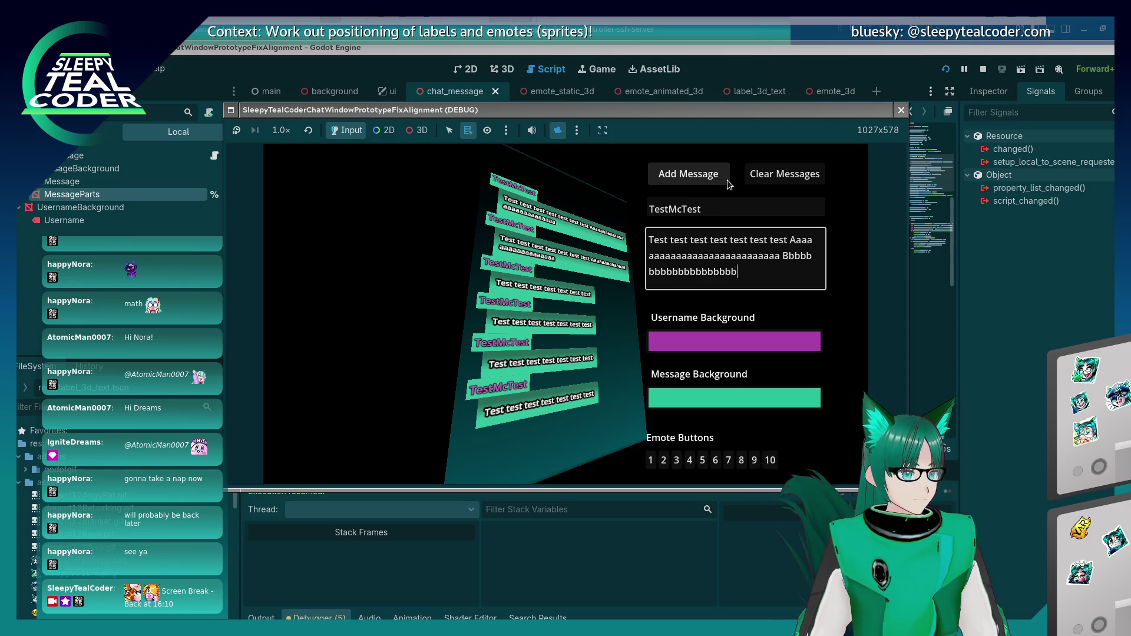
click(727, 179)
click(779, 277)
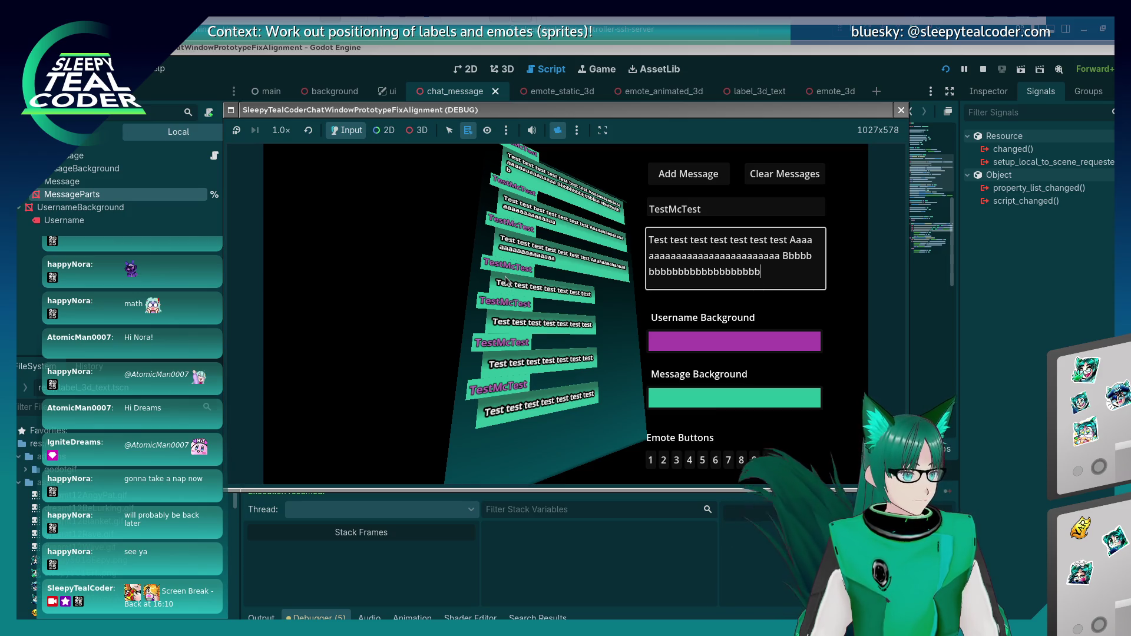
Step: Add a long 'ccc…' message, inspect the stack with the 3D camera, and close the game
click(422, 130)
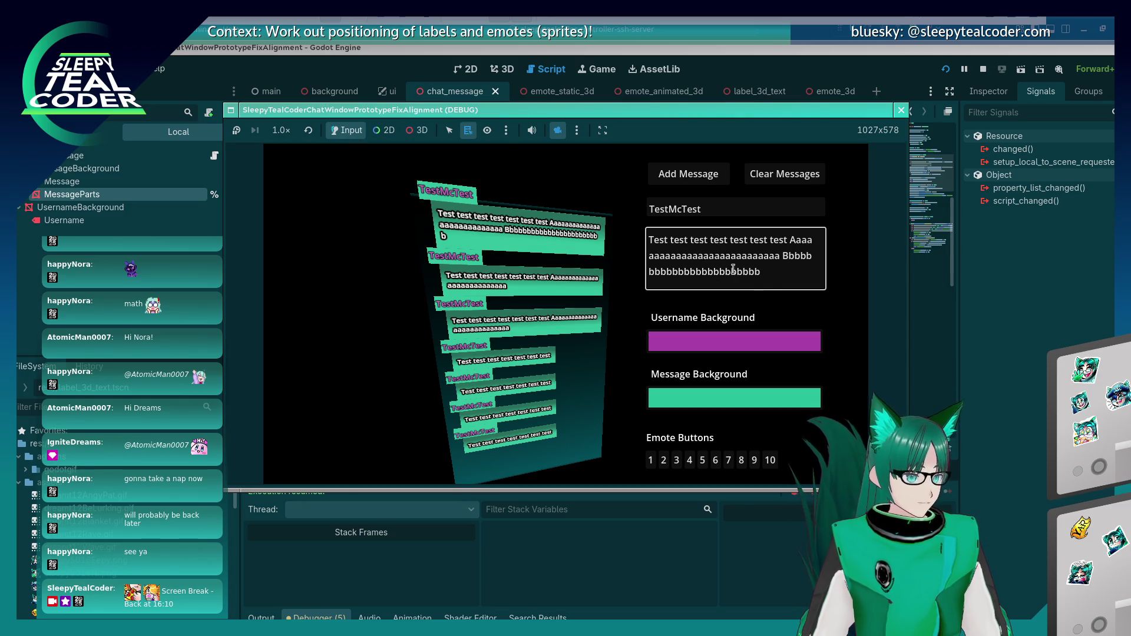
click(772, 281)
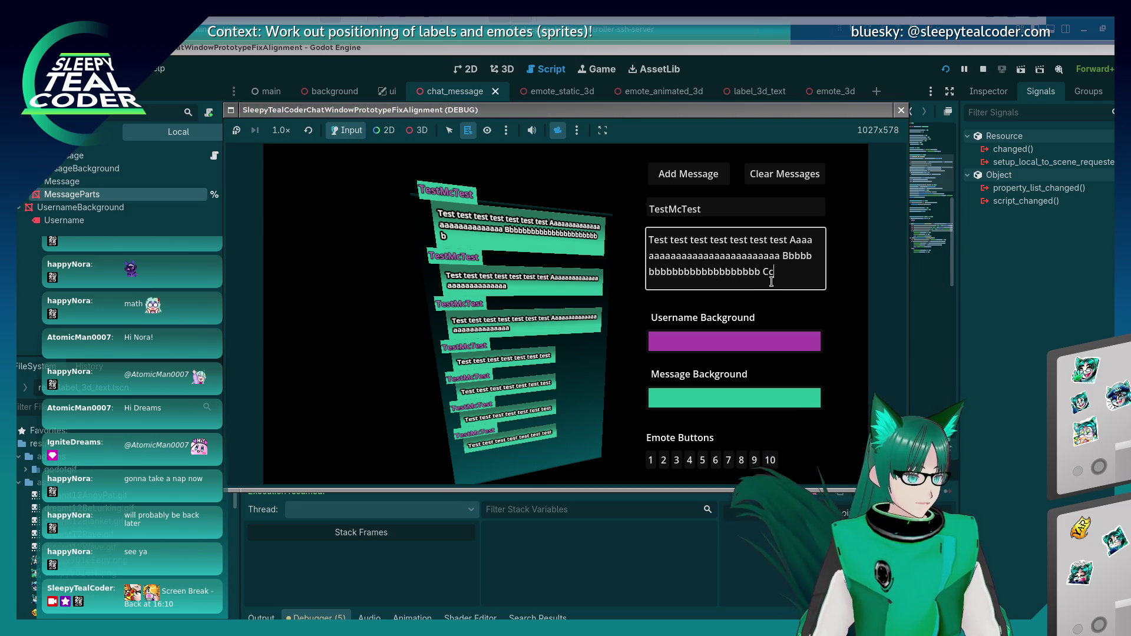
text(ccccccccccccccccccccccccccccccccccccccccccccccccccccccccccccccc)
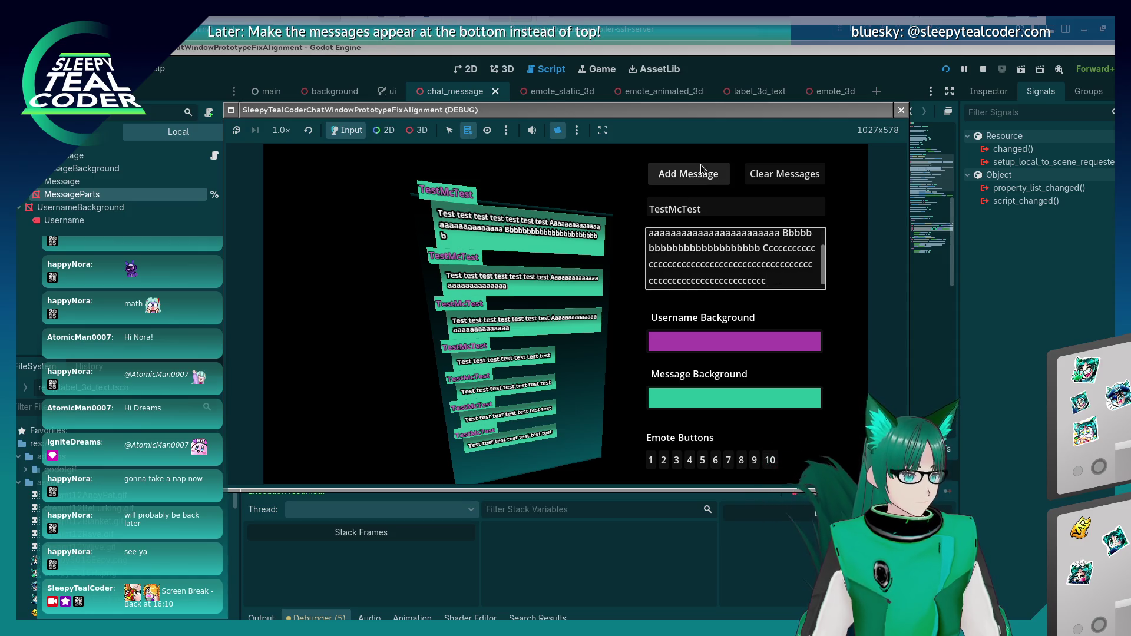
click(701, 165)
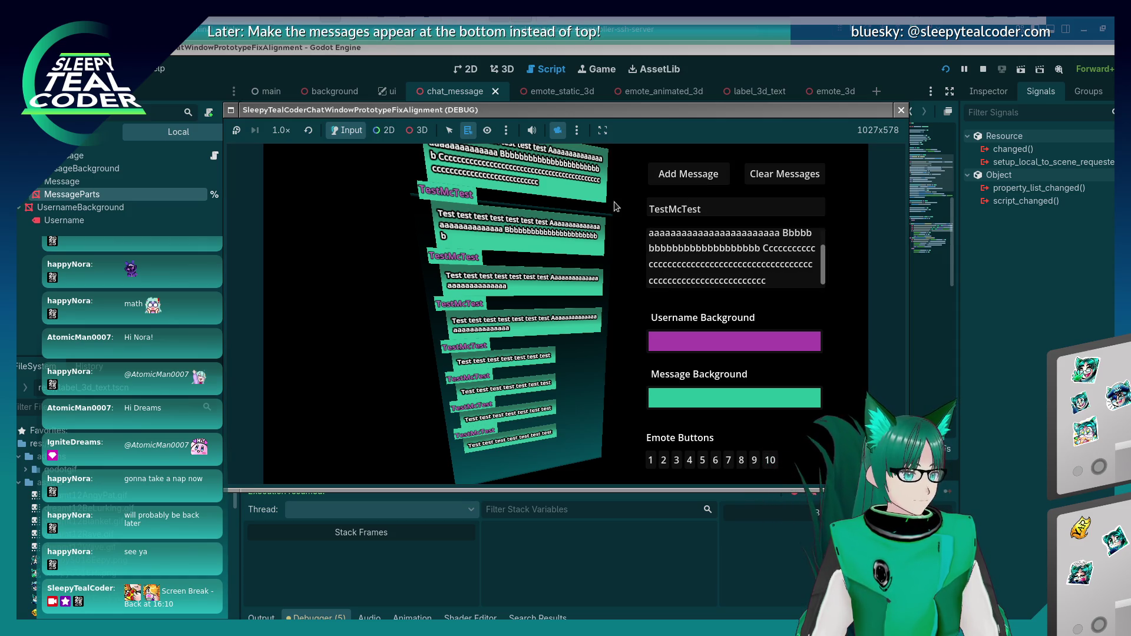
click(423, 135)
scroll(569, 288, up, 3)
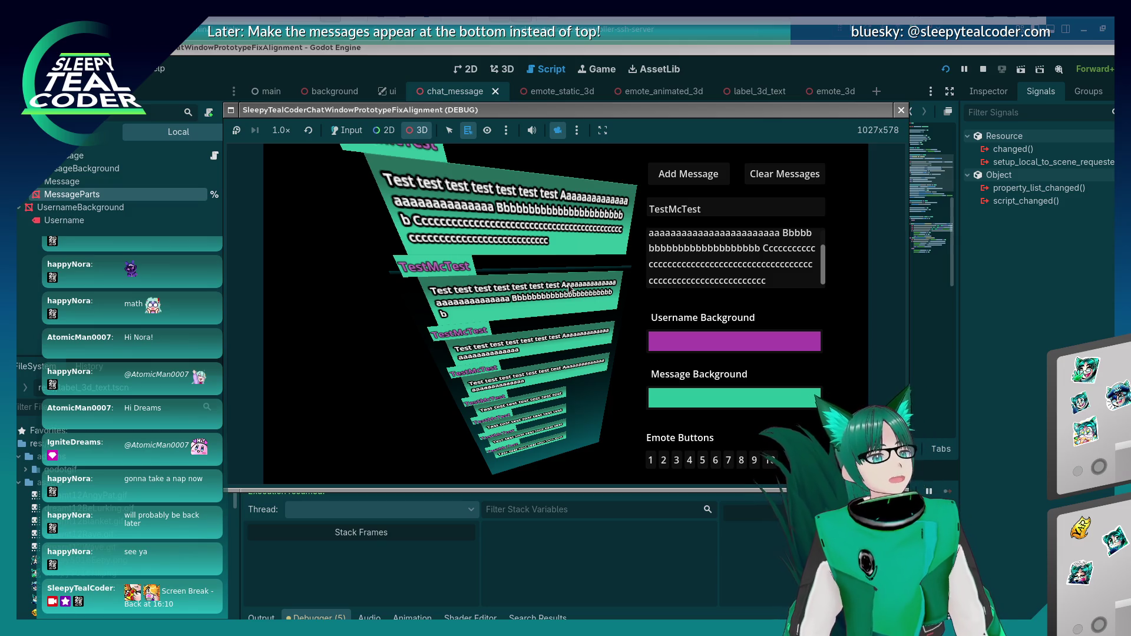
key(F8)
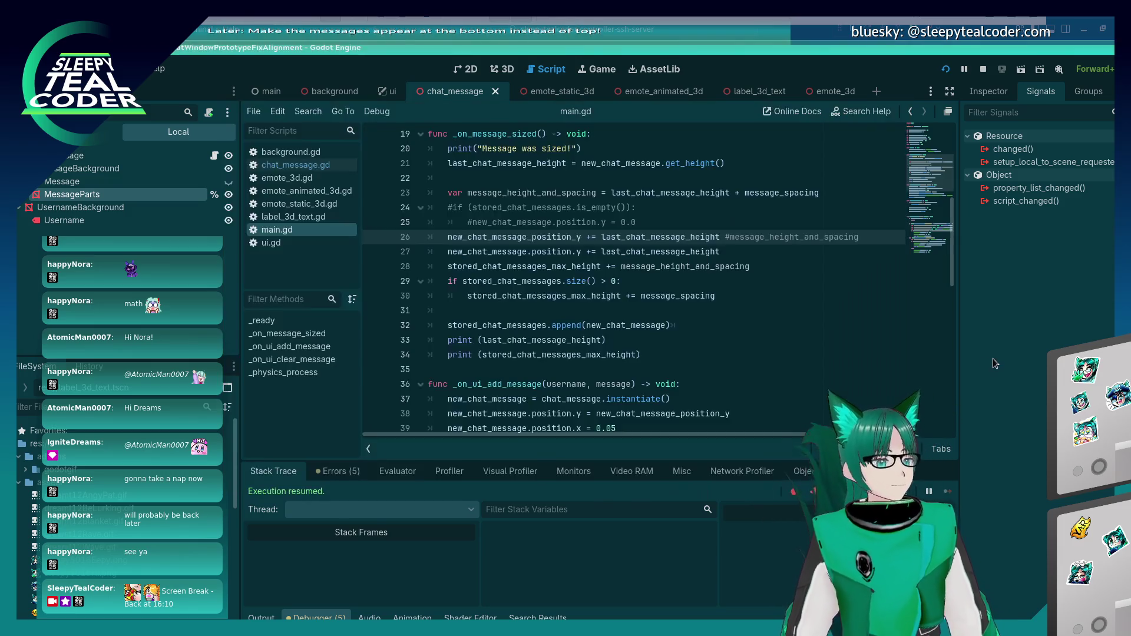
Step: Replace last_chat_message_height with message_height_and_spacing on lines 26 and 27, then save main.gd
scroll(563, 325, down, 4)
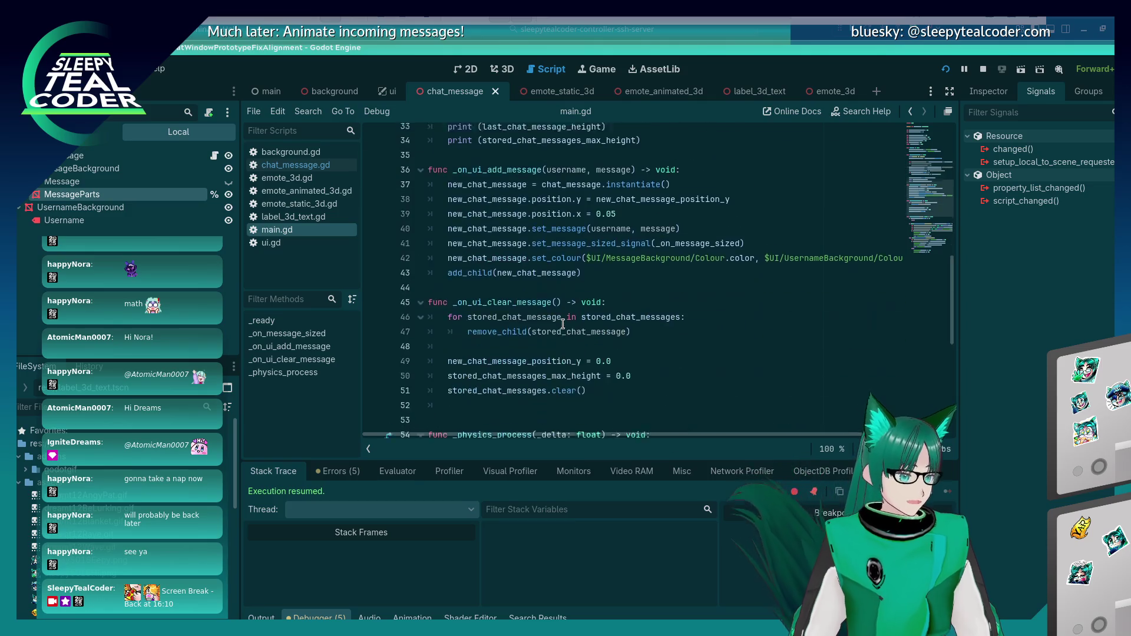
scroll(563, 330, up, 1)
scroll(563, 330, down, 2)
scroll(563, 330, up, 6)
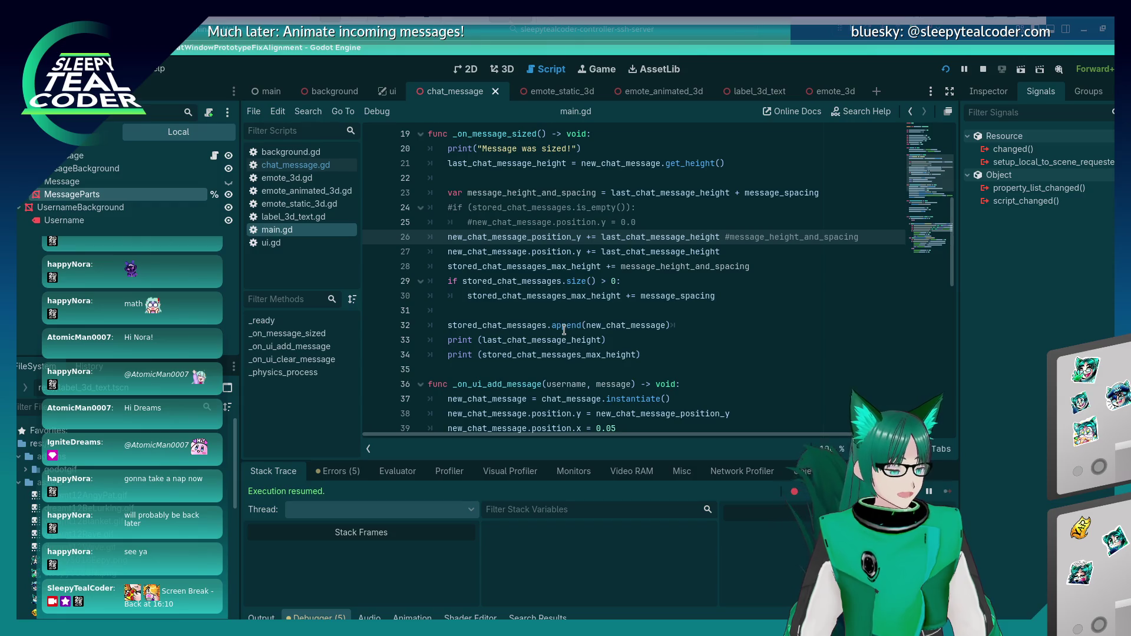
mouse_move(564, 330)
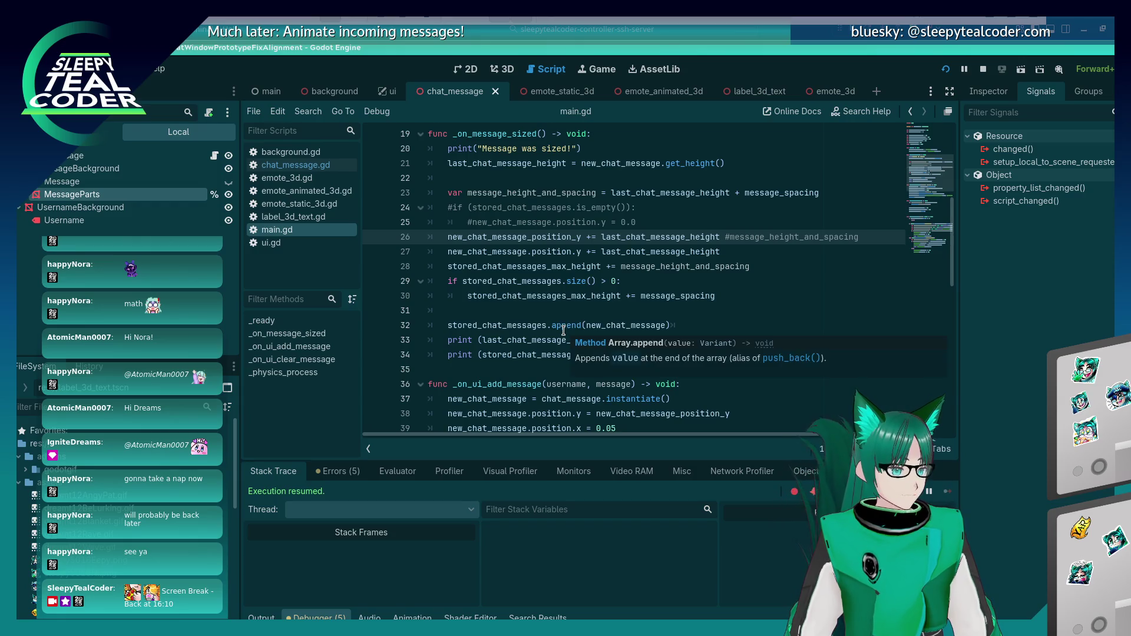
click(744, 252)
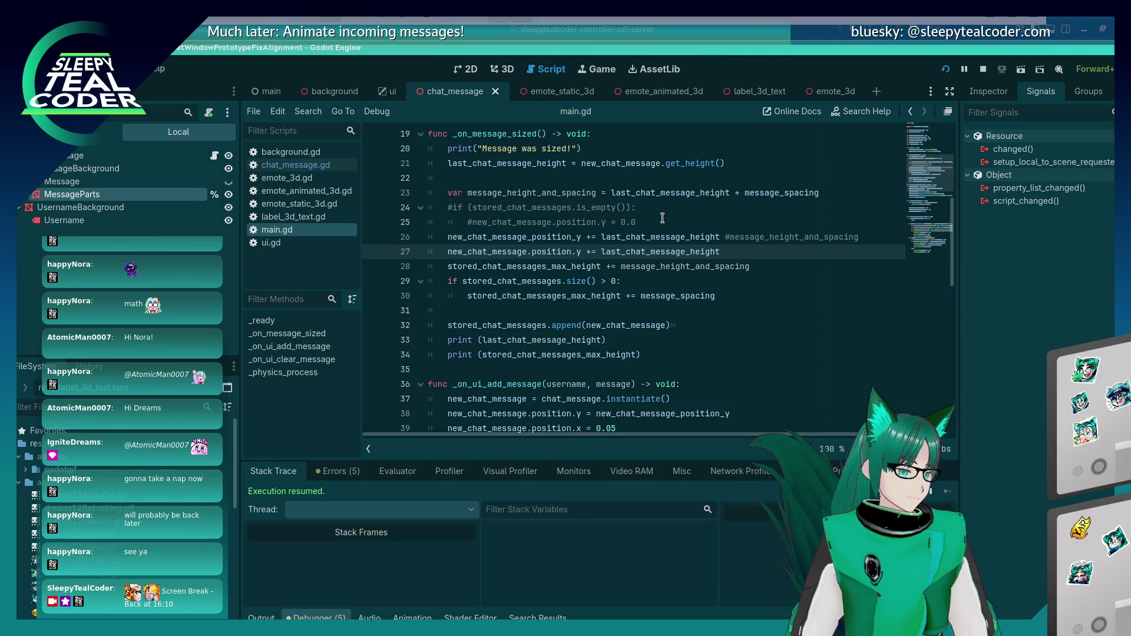
double_click(554, 193)
key(ctrl+c)
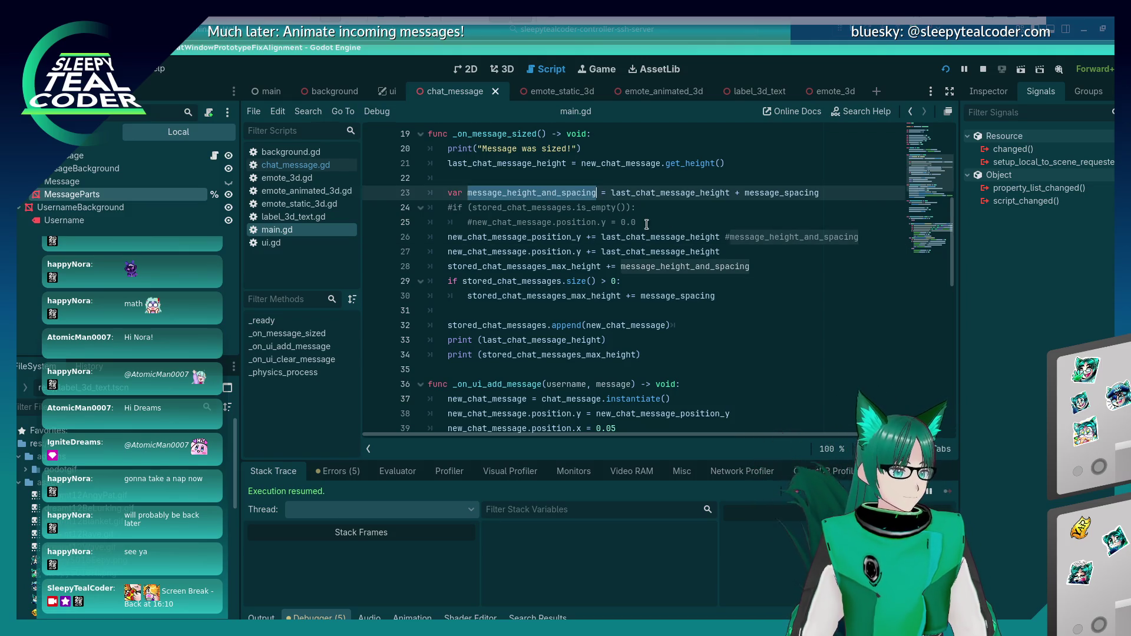
double_click(653, 236)
key(ctrl+v)
double_click(652, 251)
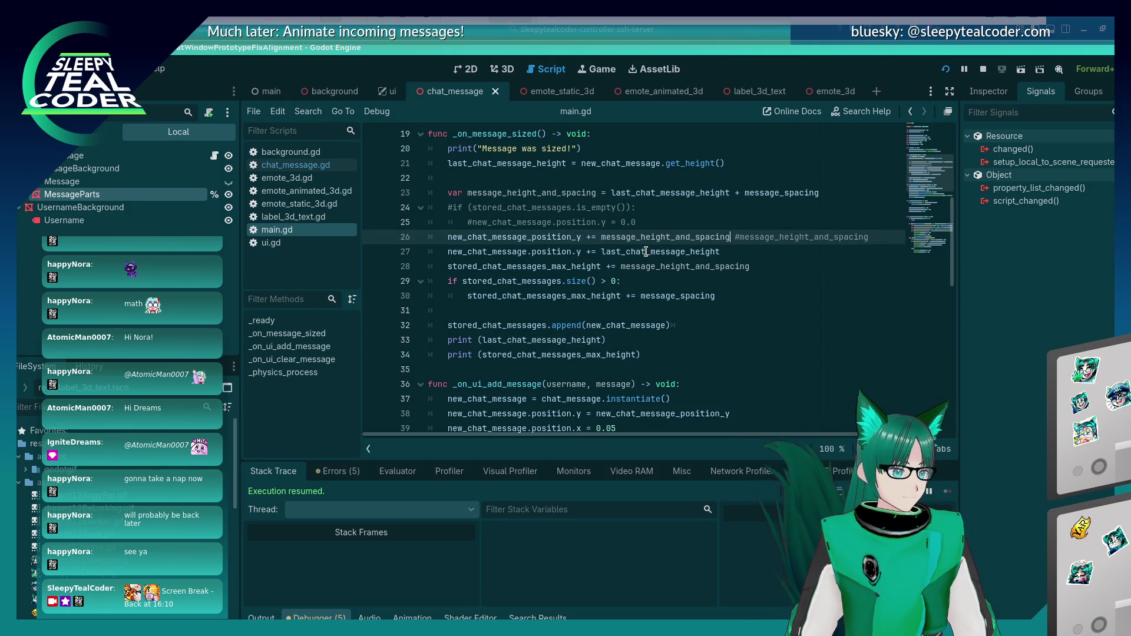
key(ctrl+v)
key(ctrl+s)
Step: In the running game, clear the chat, add three test messages, and delete the trailing C's
key(alt+Tab)
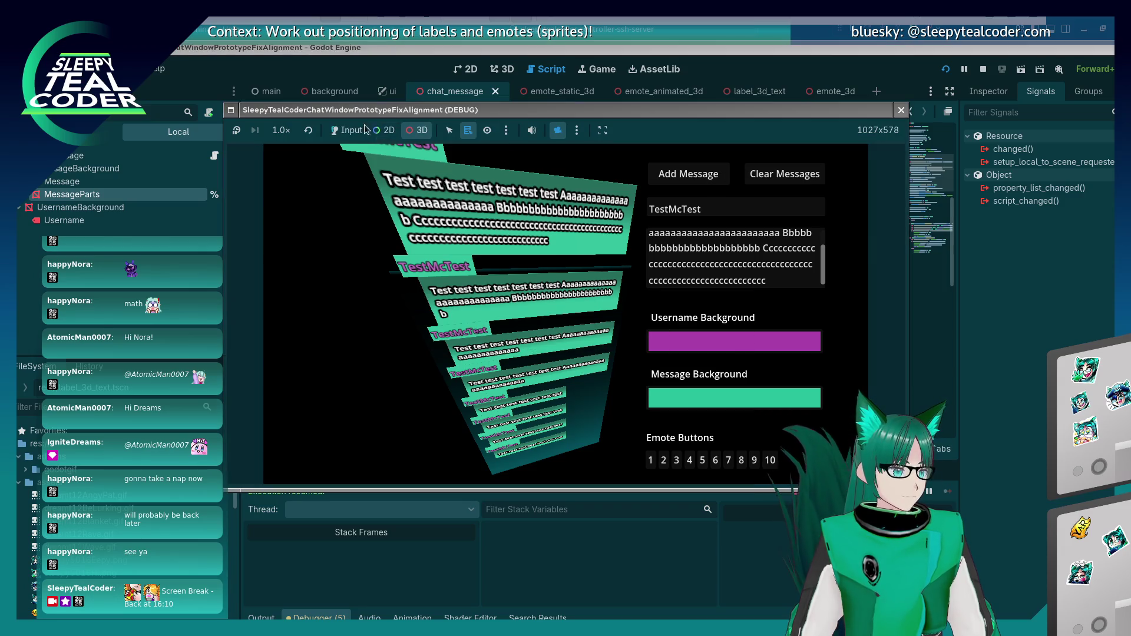
click(781, 174)
click(686, 175)
click(686, 178)
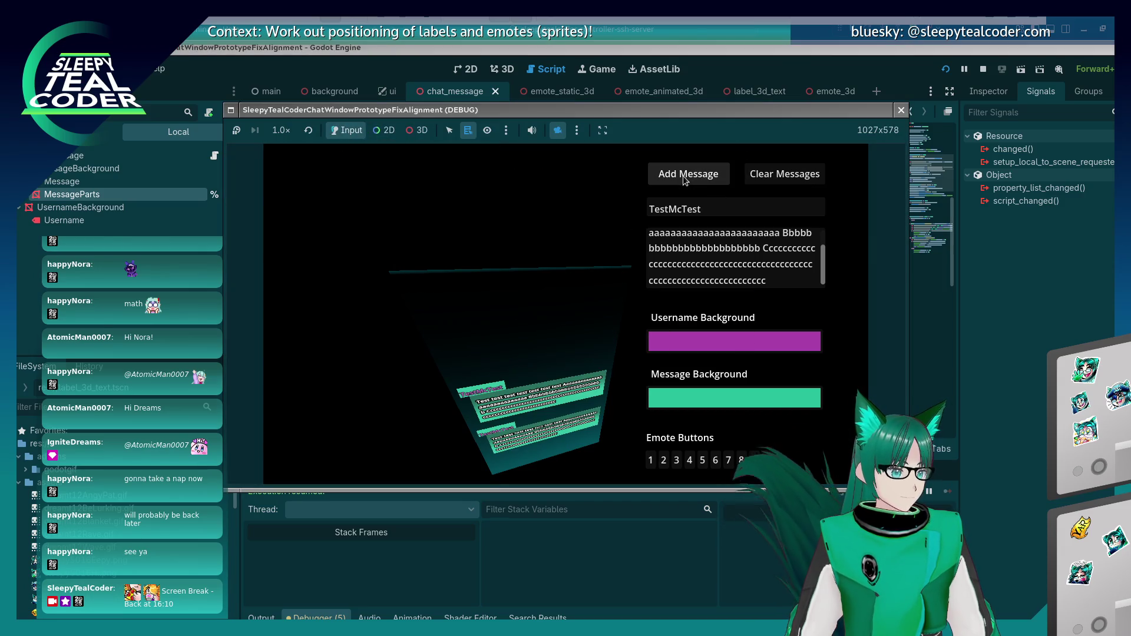
click(685, 181)
drag(782, 276, 779, 248)
key(BackSpace)
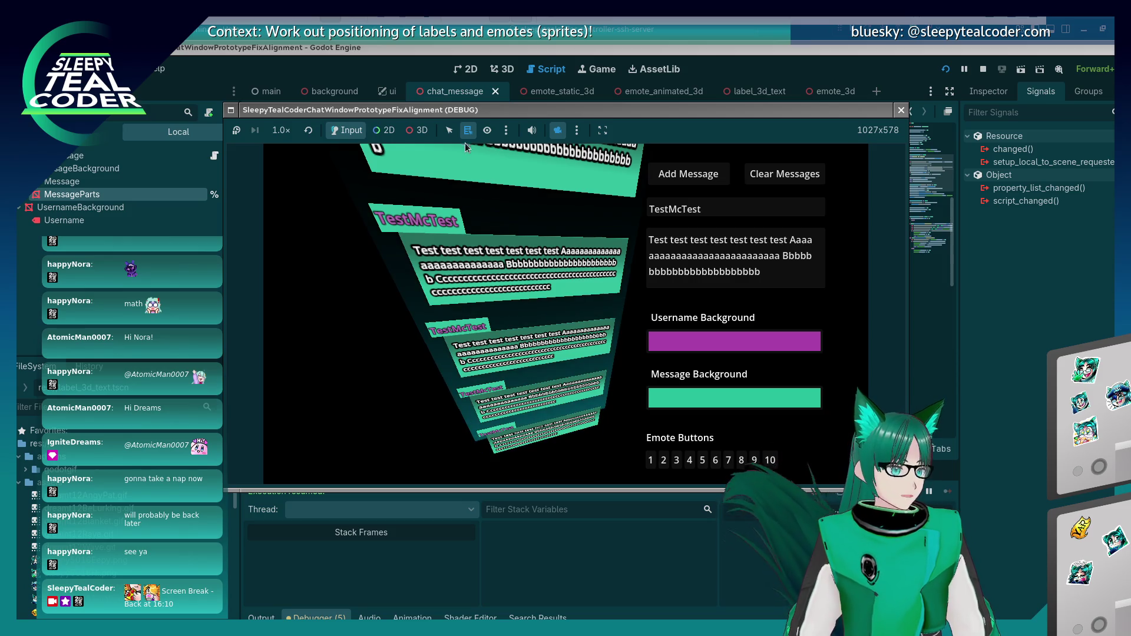
Step: Switch to a flat front view, shorten the message text, and add it as a short message
click(564, 133)
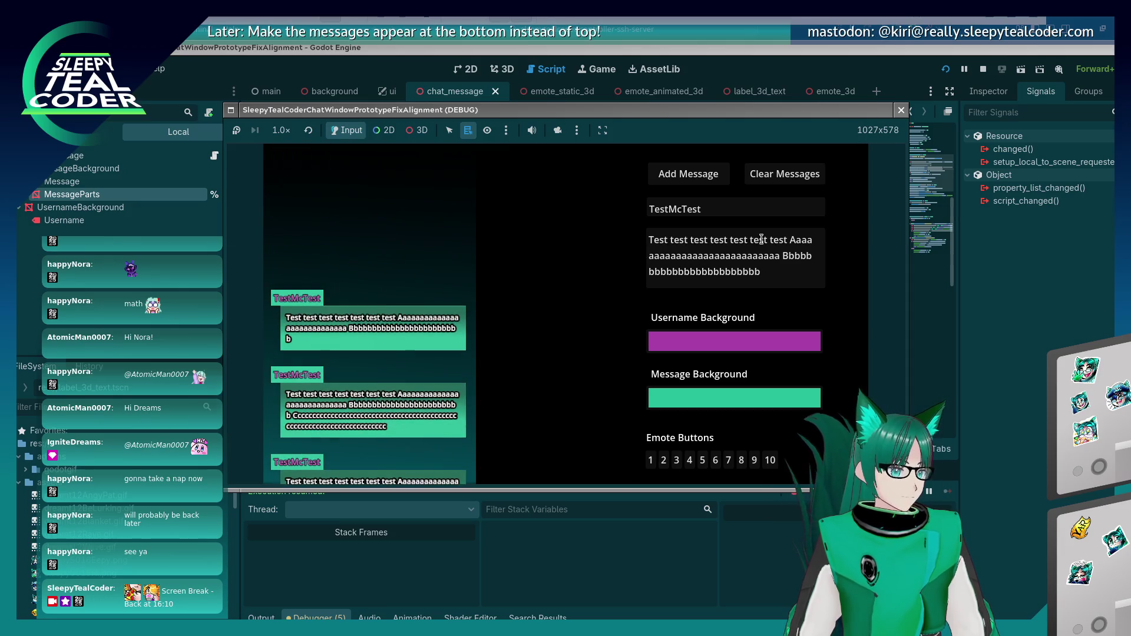
drag(780, 268, 787, 241)
key(BackSpace)
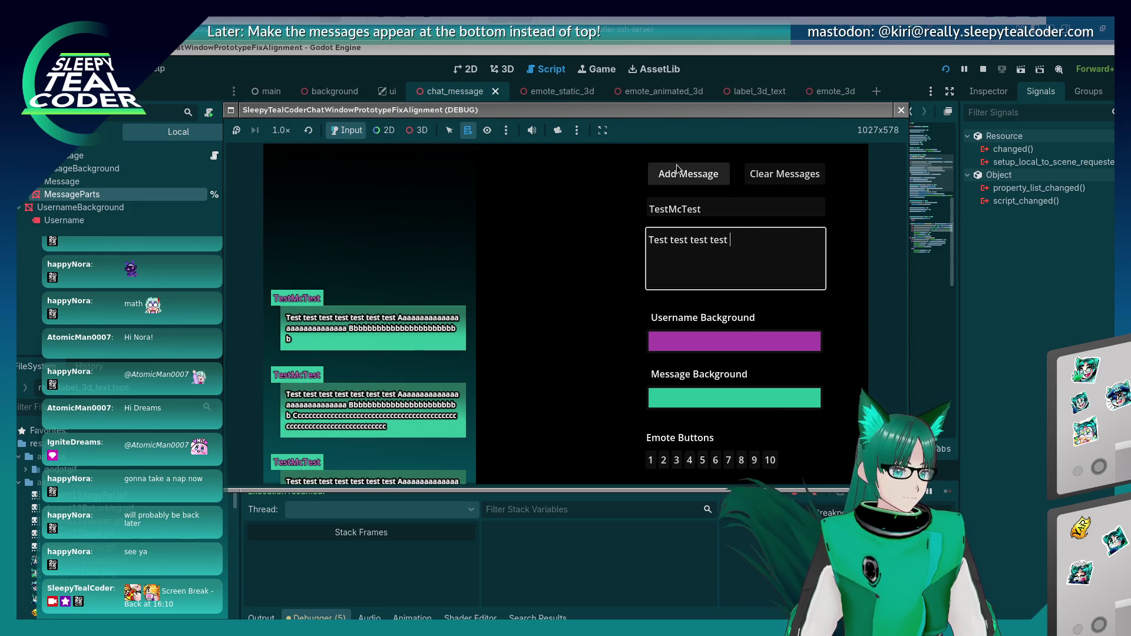
click(684, 177)
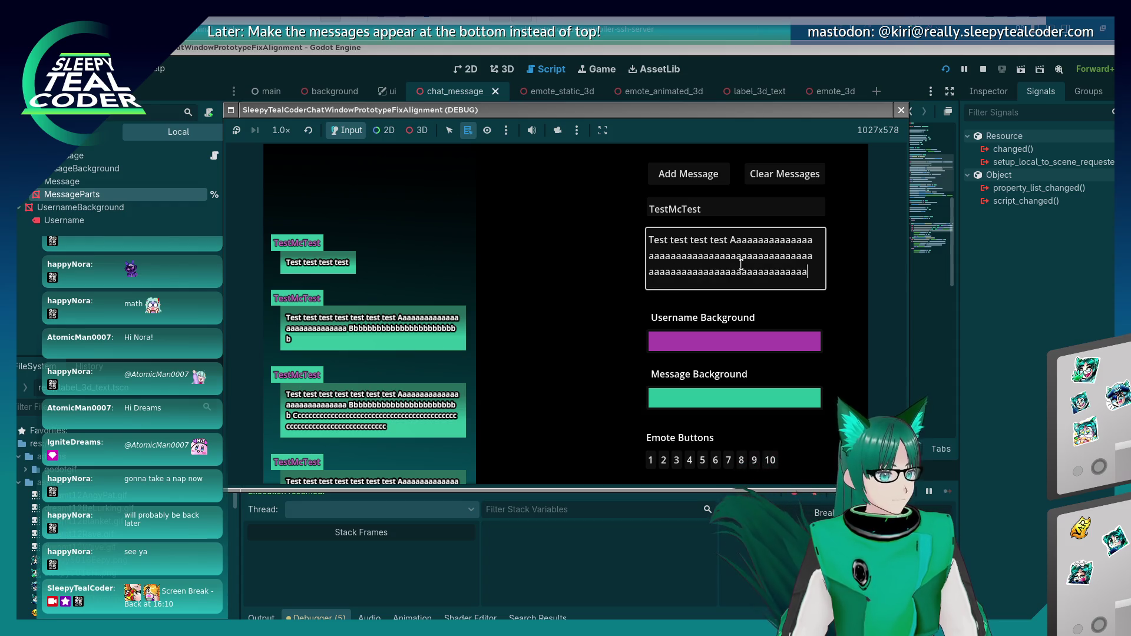
Step: Add a long message of repeated 'a' characters, then stop the running game
text(aaaaaaaaaaaaaaaaaaaaaaaaaaaaaaaaaaaaaaaaaaaaaaaaaaaaaaaaaaaaaaaaaaaaaaaaaaaaaaaaaaaa)
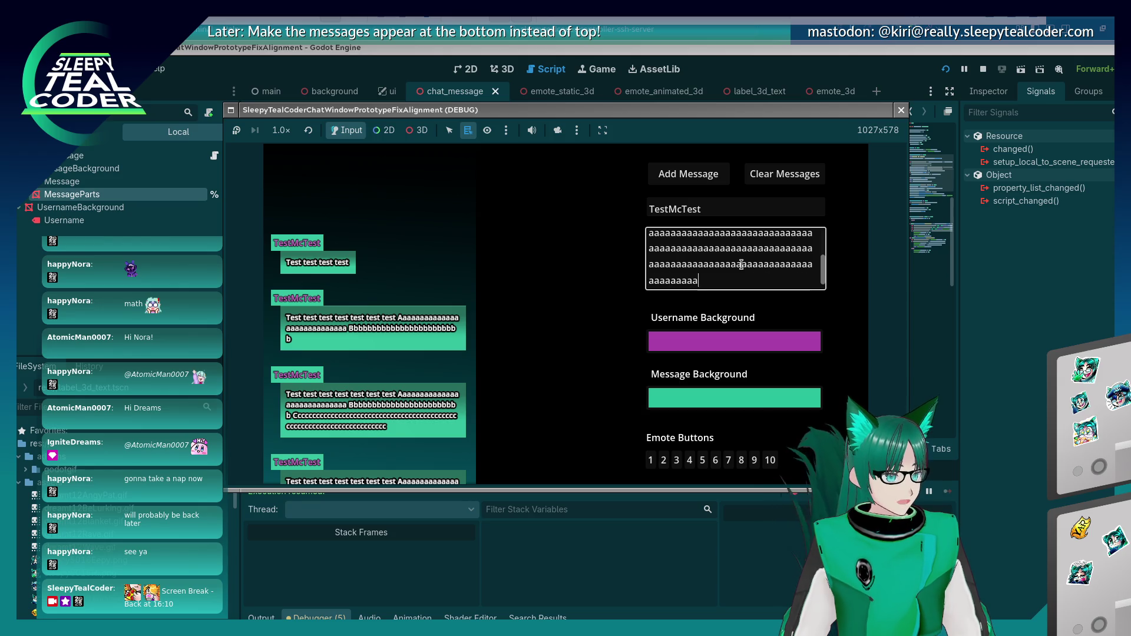
key(BackSpace)
key(BackSpace)
key(BackSpace)
key(BackSpace)
key(BackSpace)
key(BackSpace)
click(701, 174)
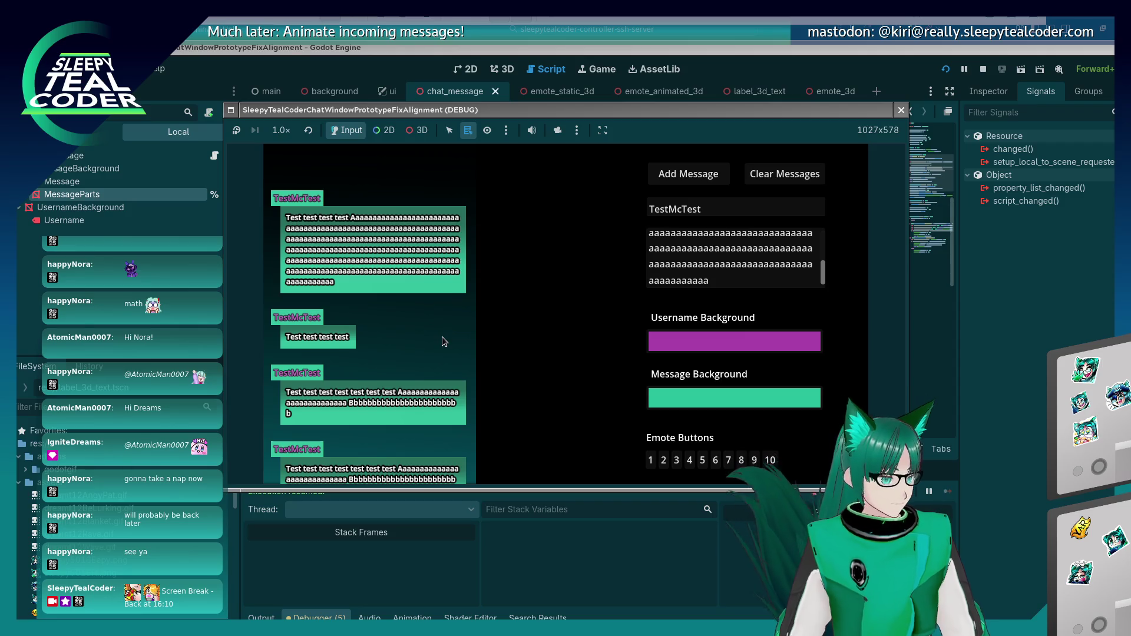
scroll(442, 342, down, 5)
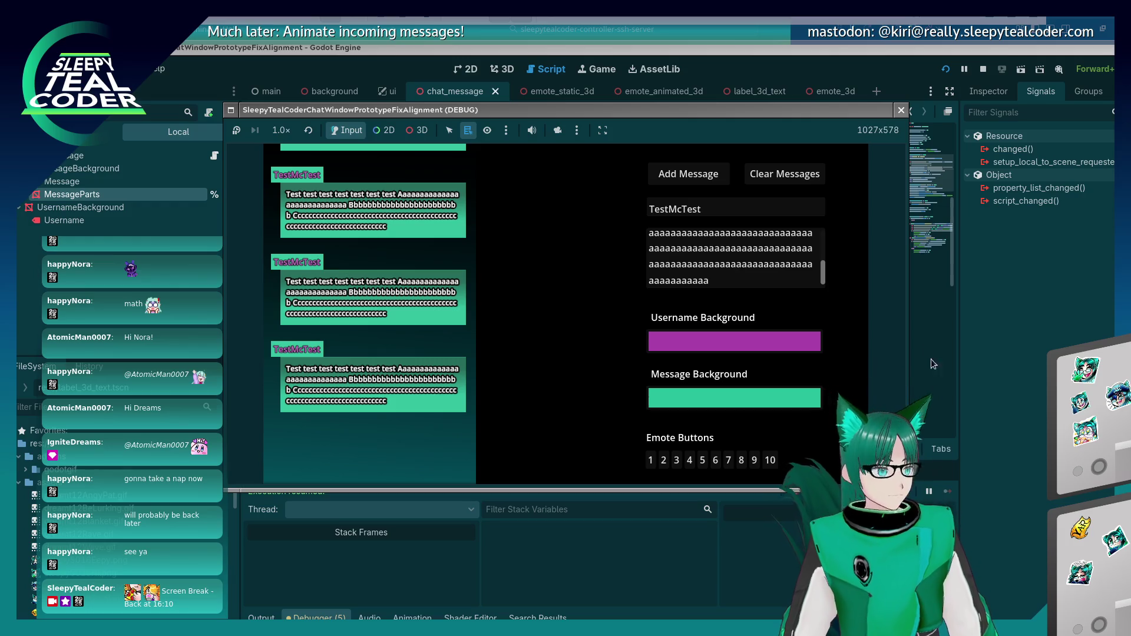
key(F8)
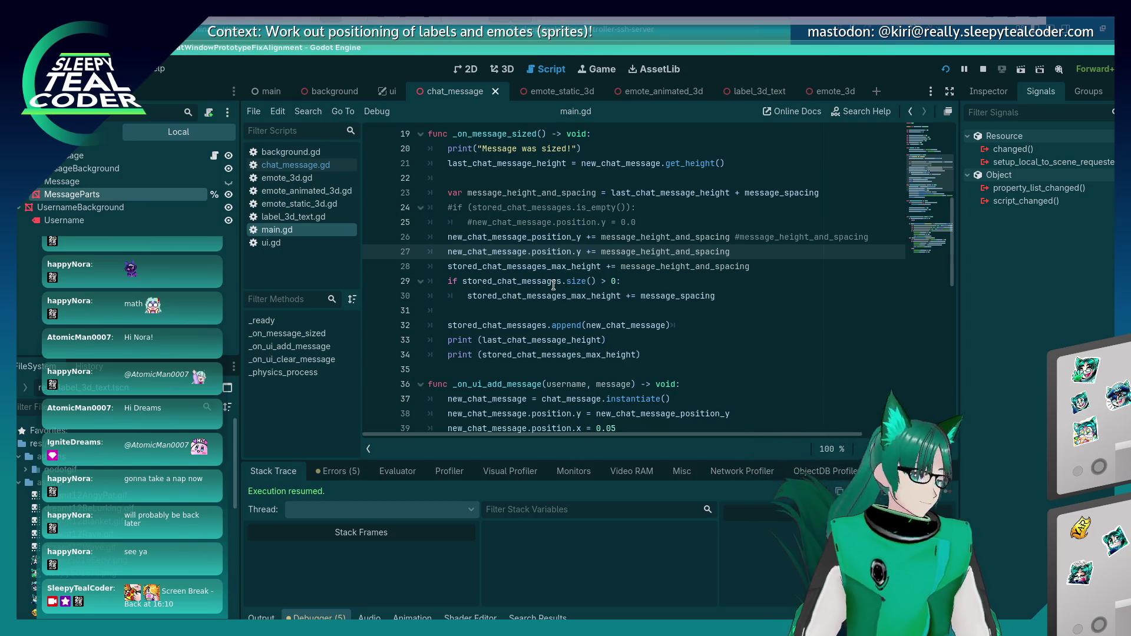
Step: Move line 26's position_y increment inside the stored_chat_messages.size() > 0 block and run with F5
scroll(560, 283, down, 4)
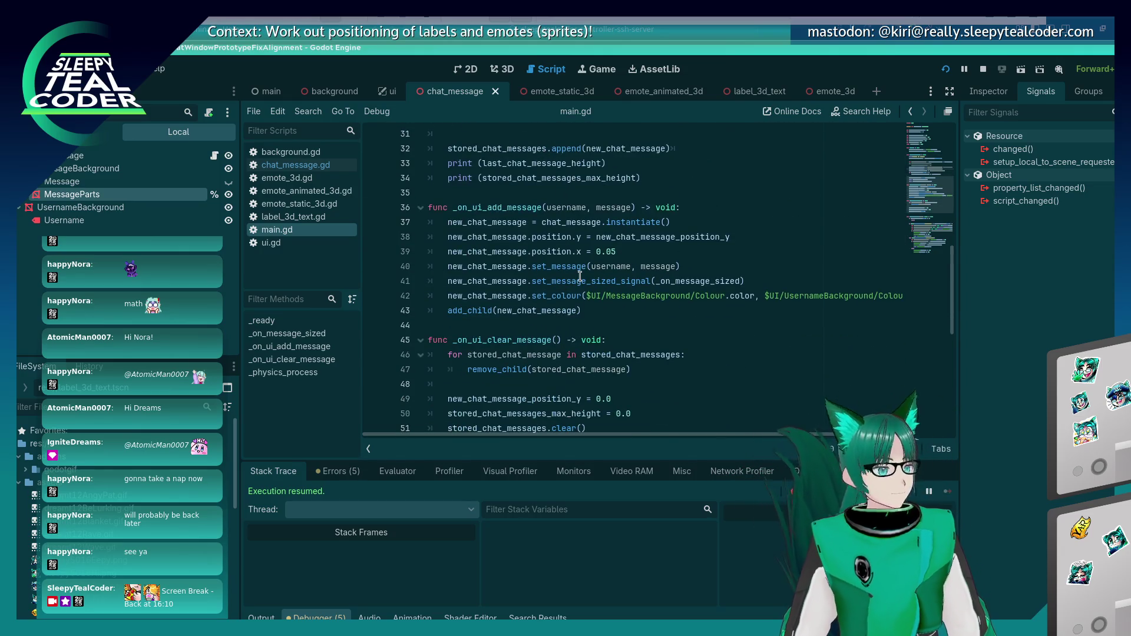
scroll(565, 295, up, 3)
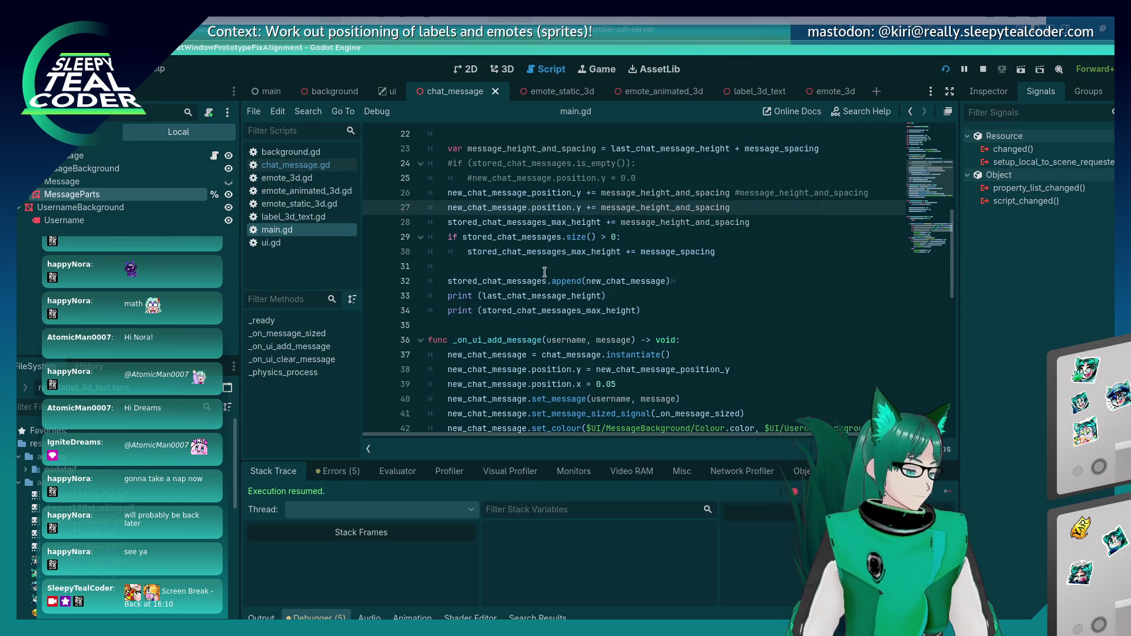
scroll(547, 245, up, 1)
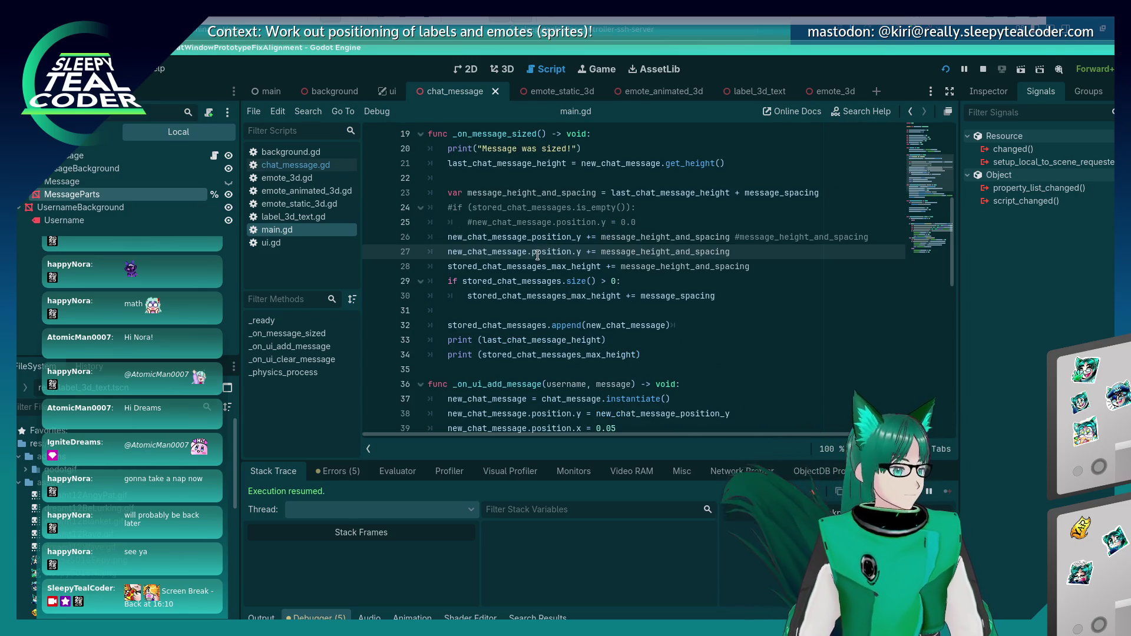
click(650, 236)
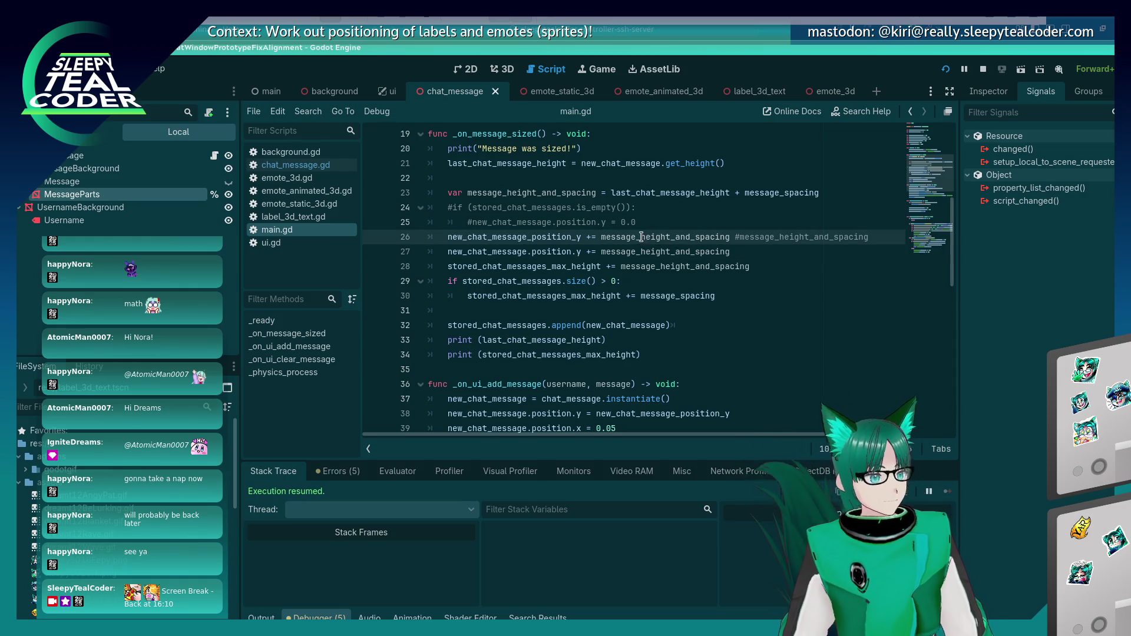
click(573, 236)
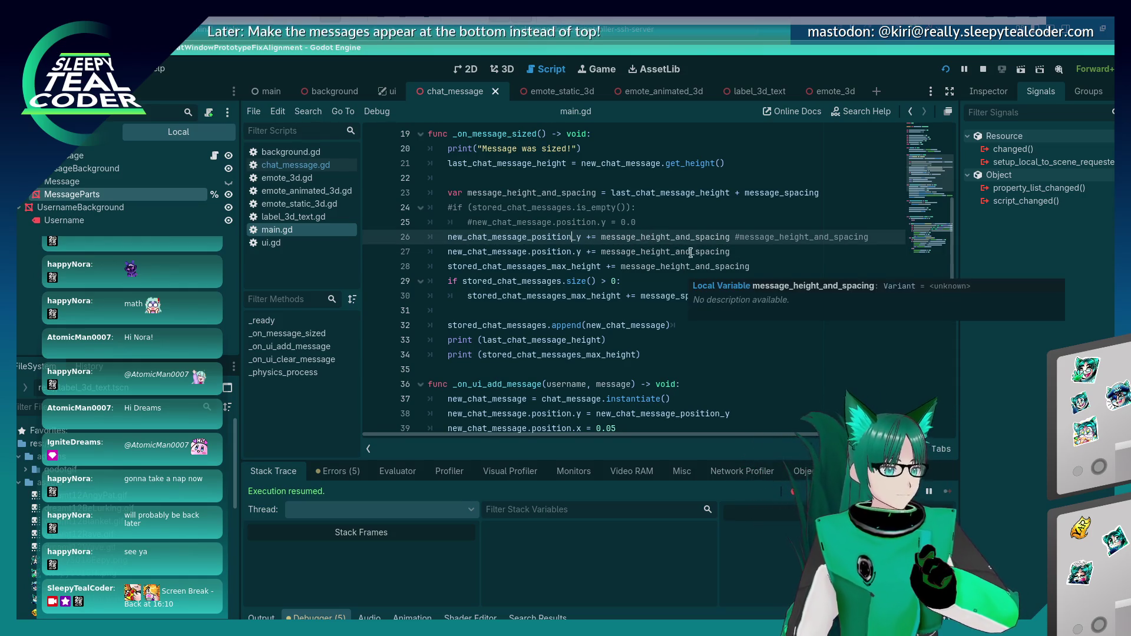
key(shift+Home)
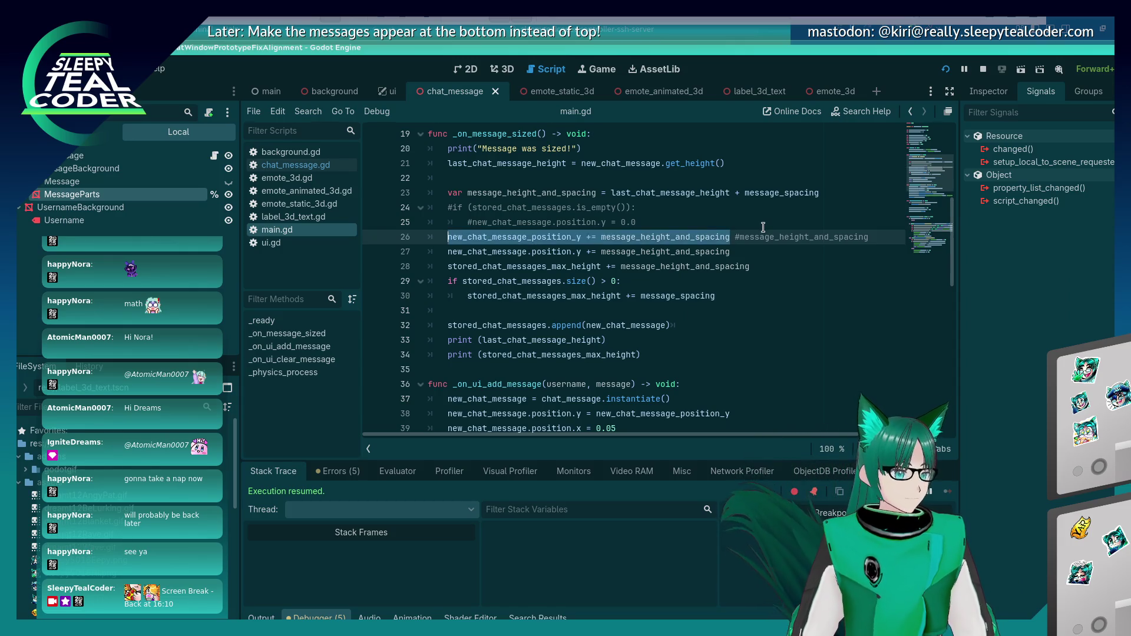
key(BackSpace)
key(Down)
key(Down)
key(Down)
key(End)
key(Return)
key(ctrl+v)
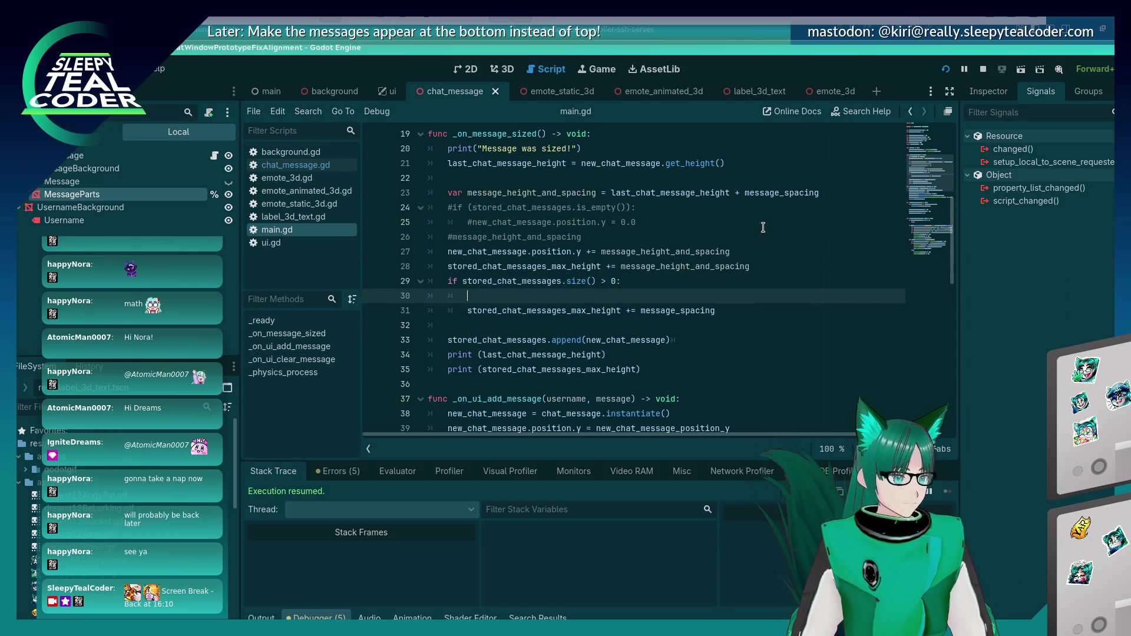
key(F5)
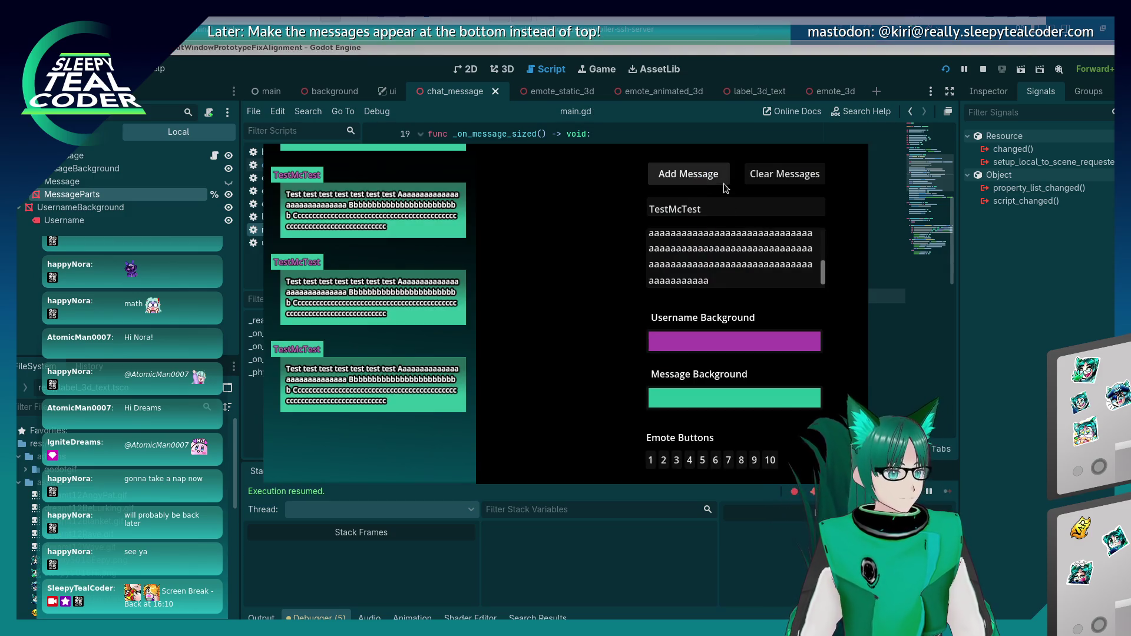
Step: Check spacing with one added message, then move the position_y increment back to line 26
click(713, 180)
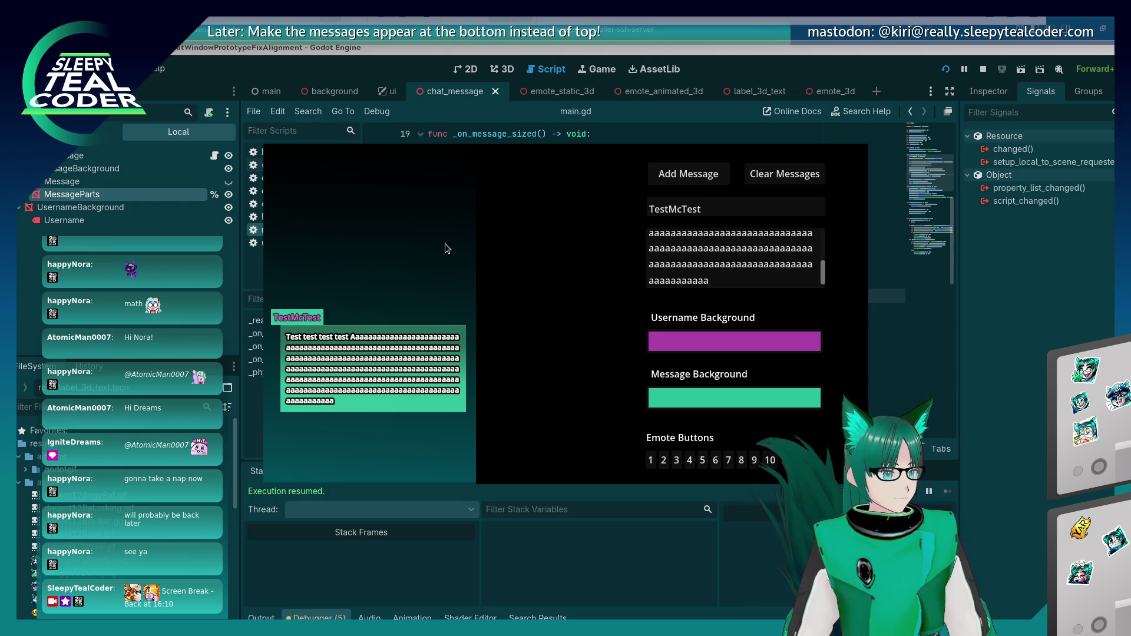
click(1042, 351)
key(shift+Home)
key(ctrl+x)
key(Up)
key(Up)
key(Up)
key(ctrl+v)
key(shift+Home)
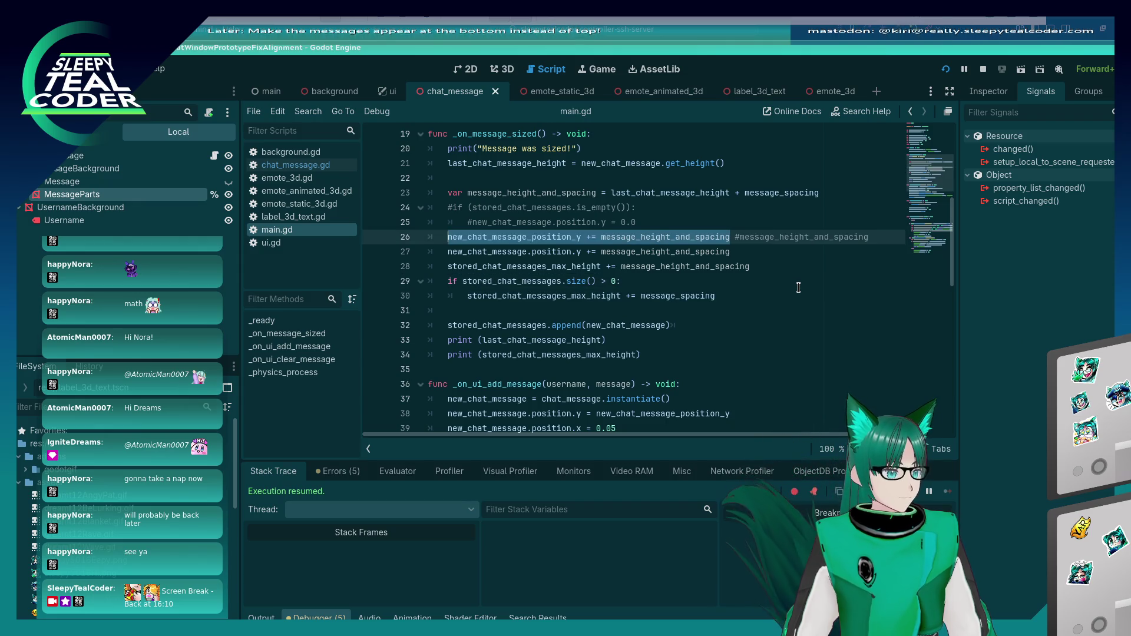
Step: Rerun the game, add several test messages, then clear them all
key(F5)
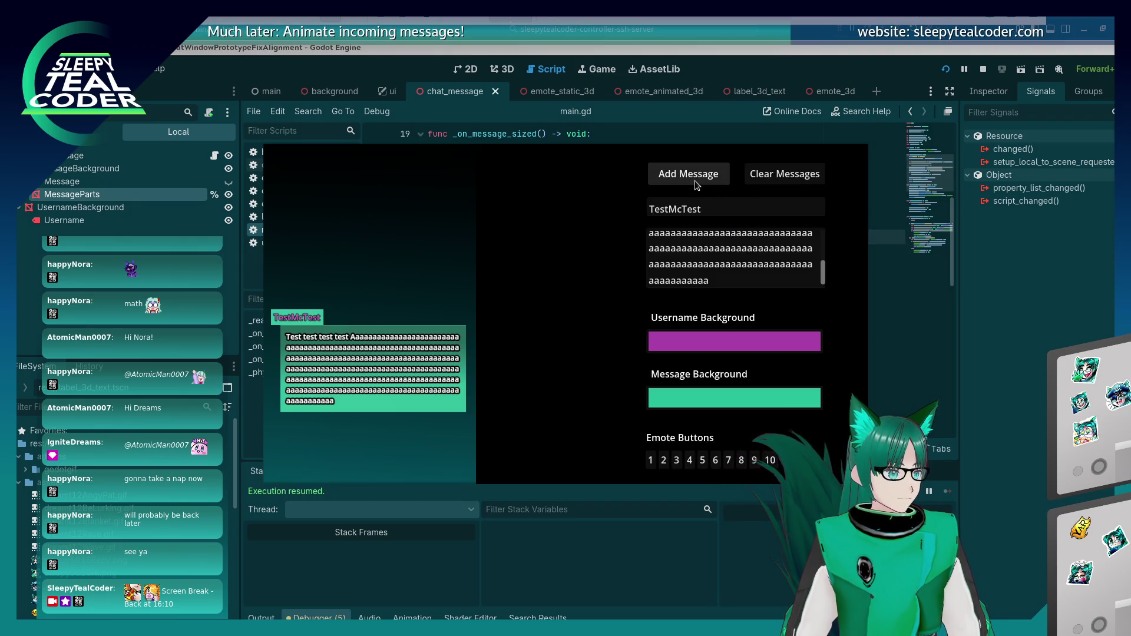
click(693, 179)
click(947, 69)
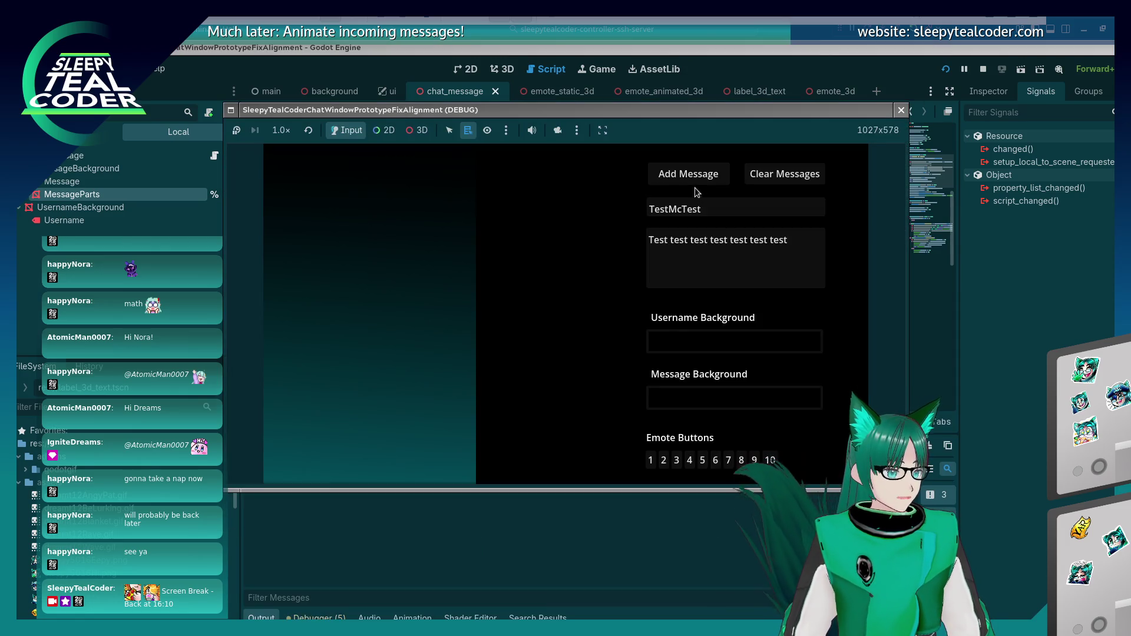
click(697, 180)
click(698, 180)
click(698, 179)
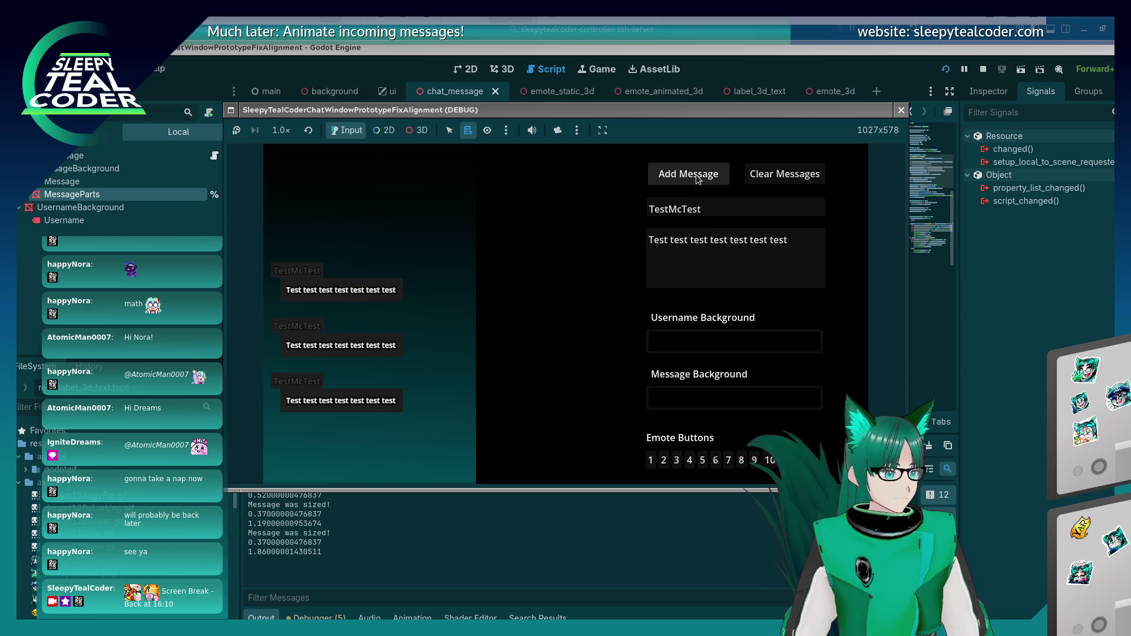
click(813, 176)
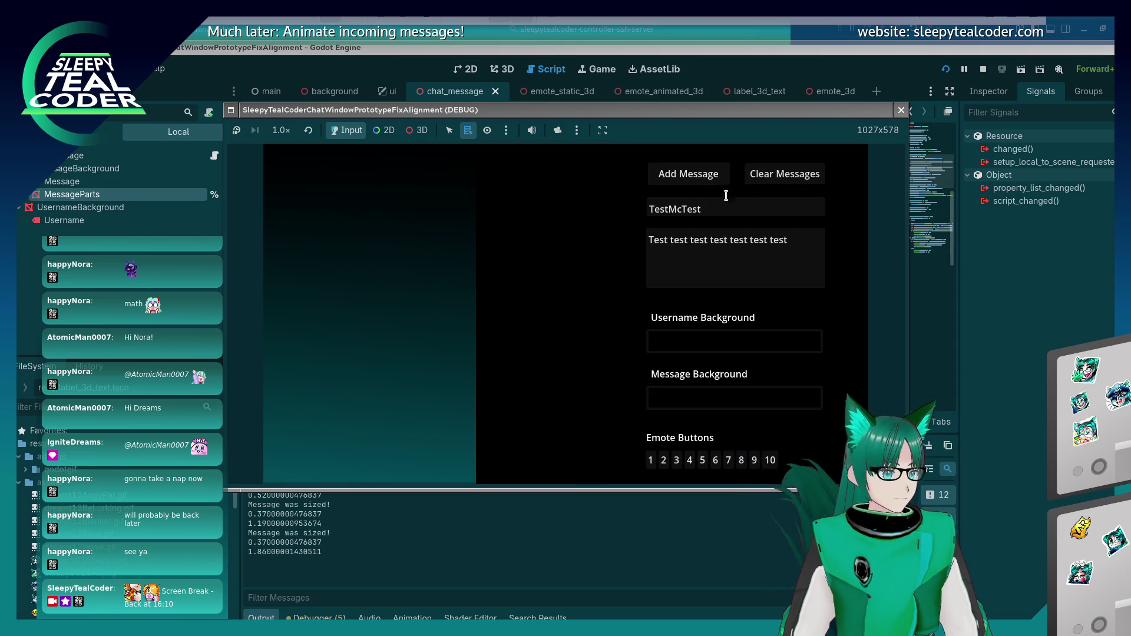
Step: Type a long 'a' message and set a dark teal message background and yellow username background
click(792, 274)
text(aaa)
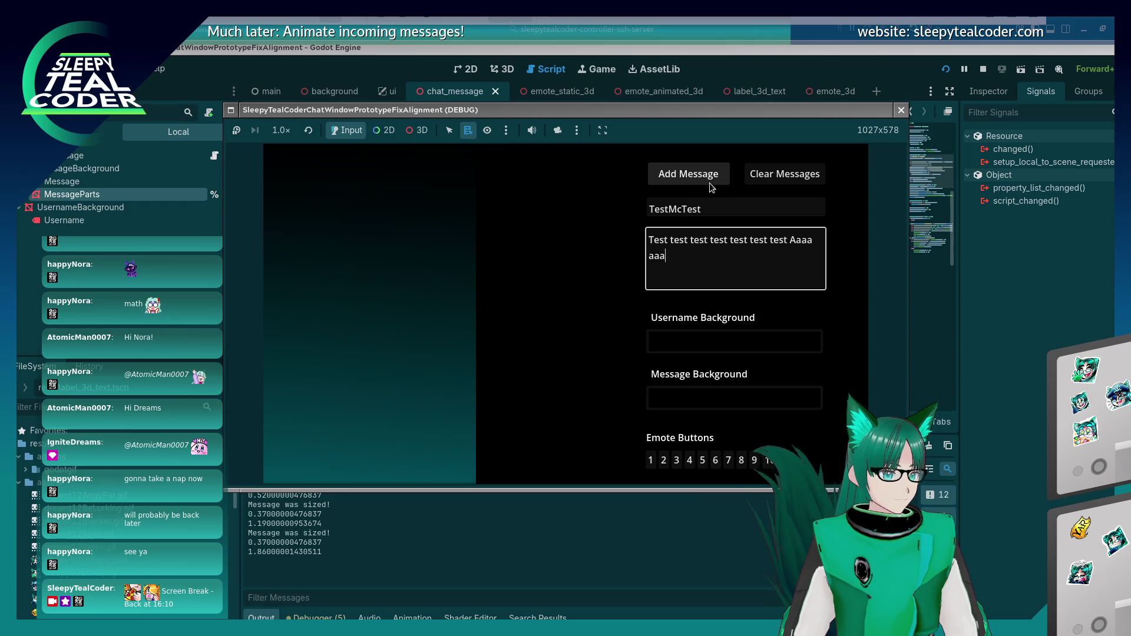
text(aaaaaaaaaaaaaaaaaaaaaaaaaaaaaaaaaaaaaaaaaaaaaaaaaaaaaaaaaaaaaa)
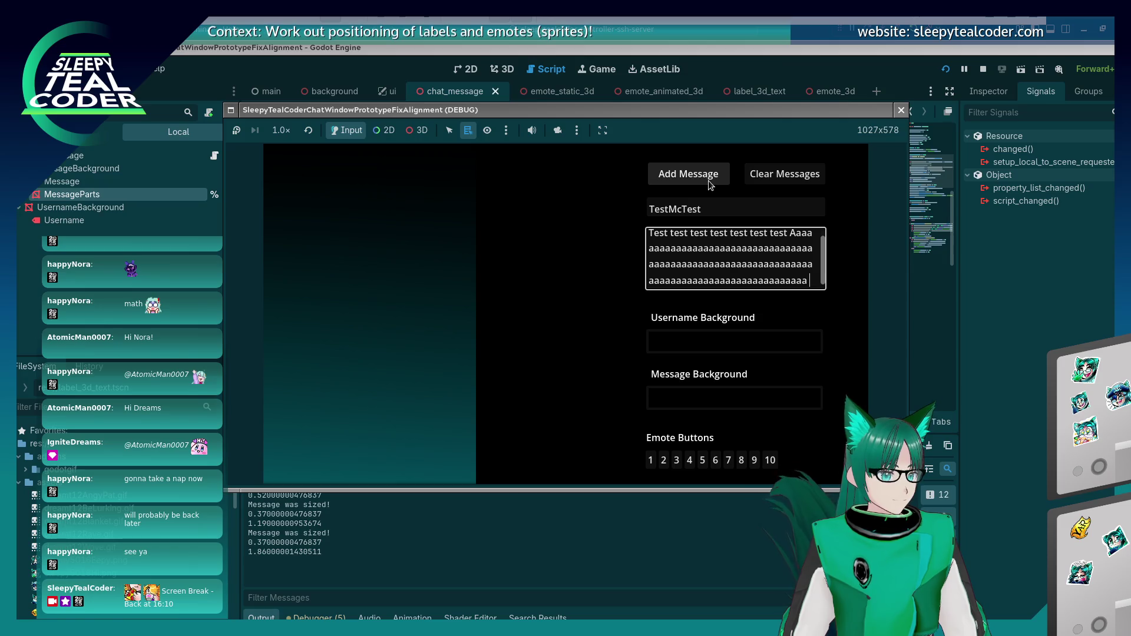
text( aaaaaaaaaaaaaaaaaaaaaaaaaaaaaaaaaaaaaaaaaaaaaaaaaaaaaaaa)
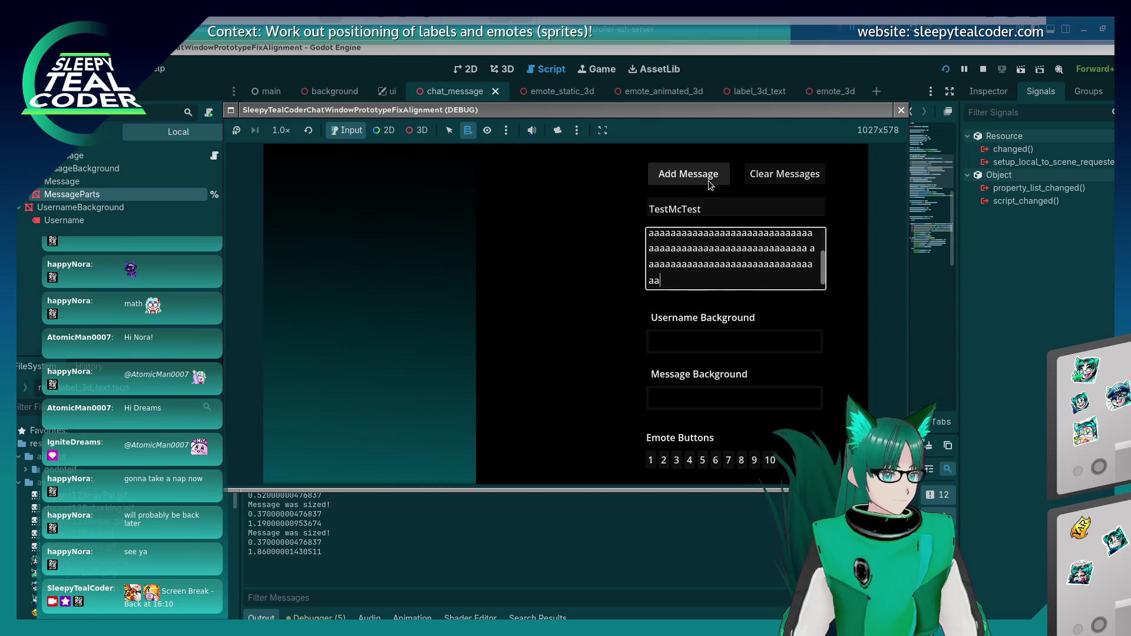
click(732, 401)
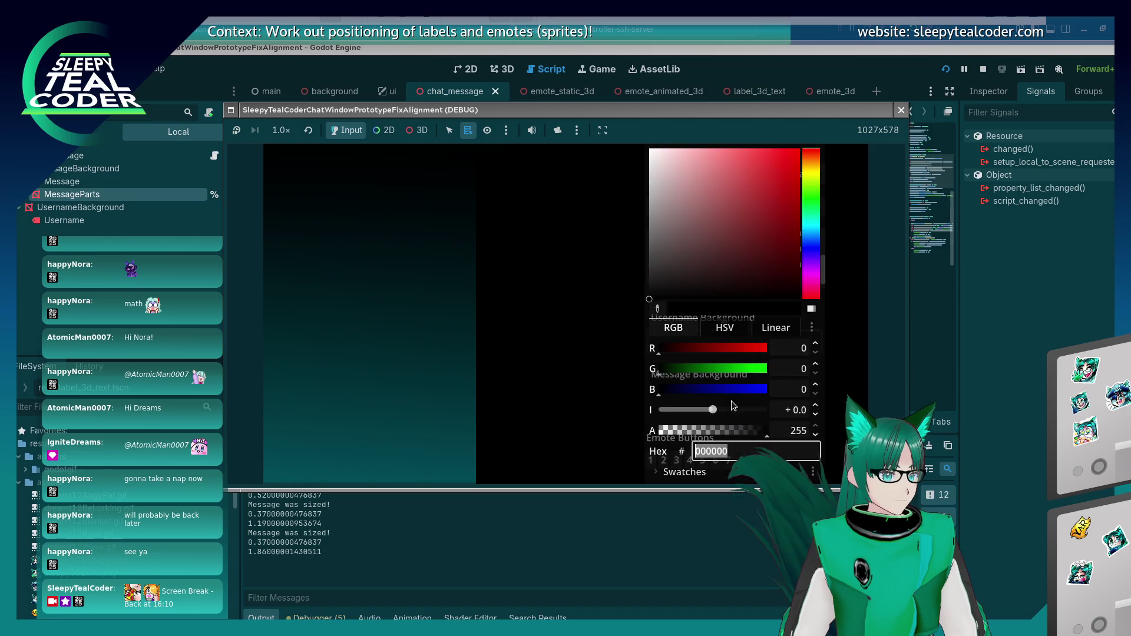
click(802, 222)
click(780, 231)
click(779, 252)
key(Escape)
click(737, 351)
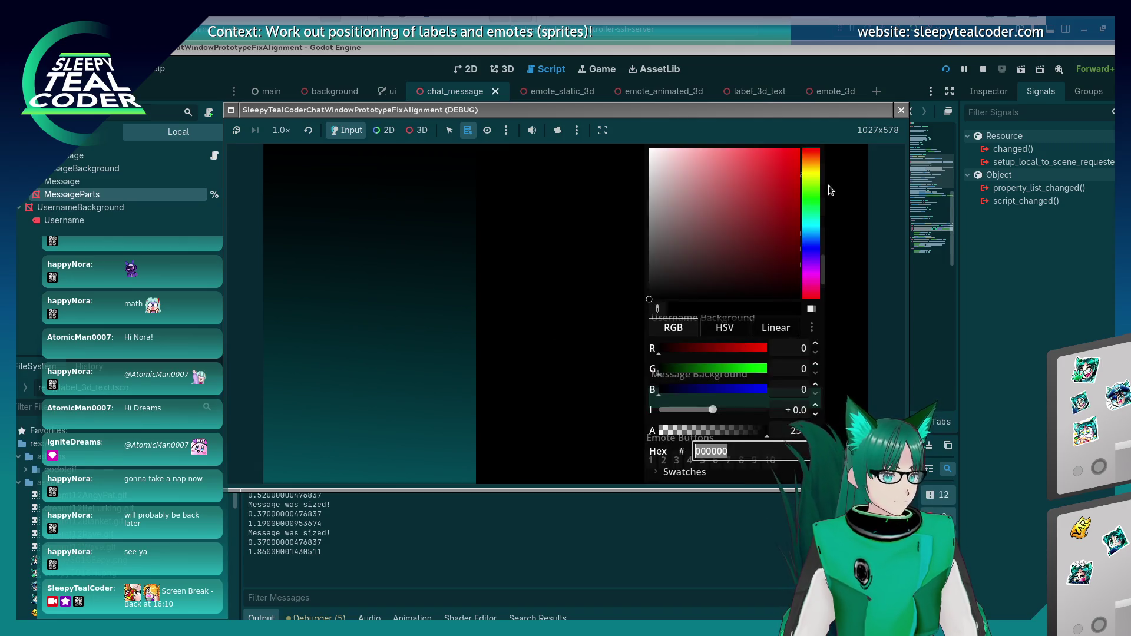
click(811, 171)
click(766, 172)
key(Escape)
Step: Add the coloured long message repeatedly to test stacking
click(669, 178)
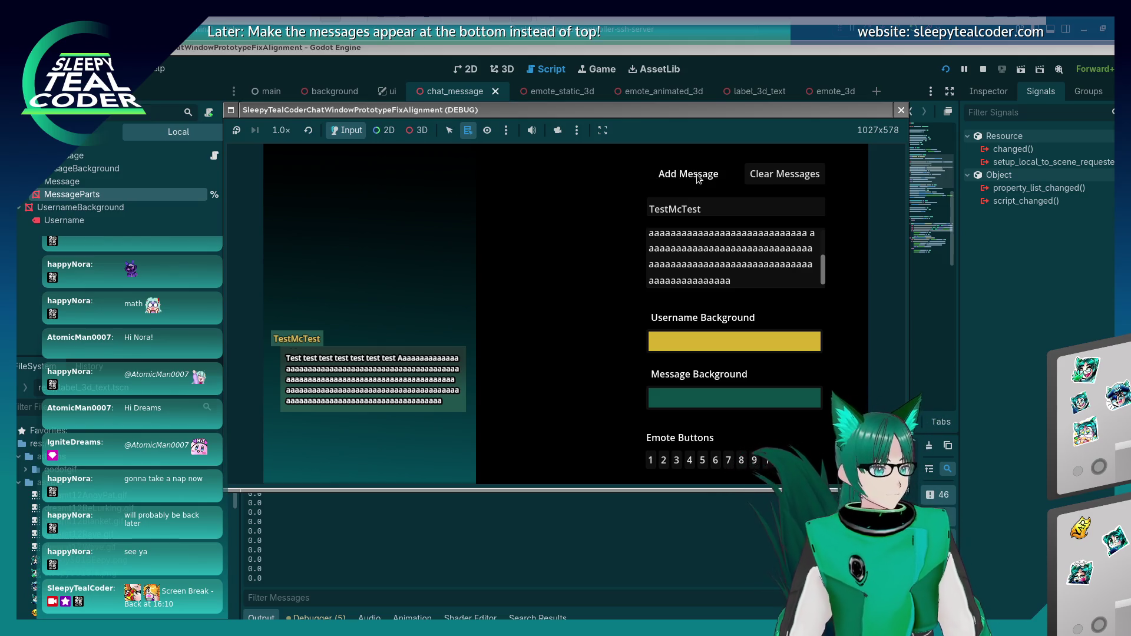
click(697, 179)
click(697, 179)
click(698, 179)
click(698, 179)
click(697, 178)
click(698, 179)
click(1020, 384)
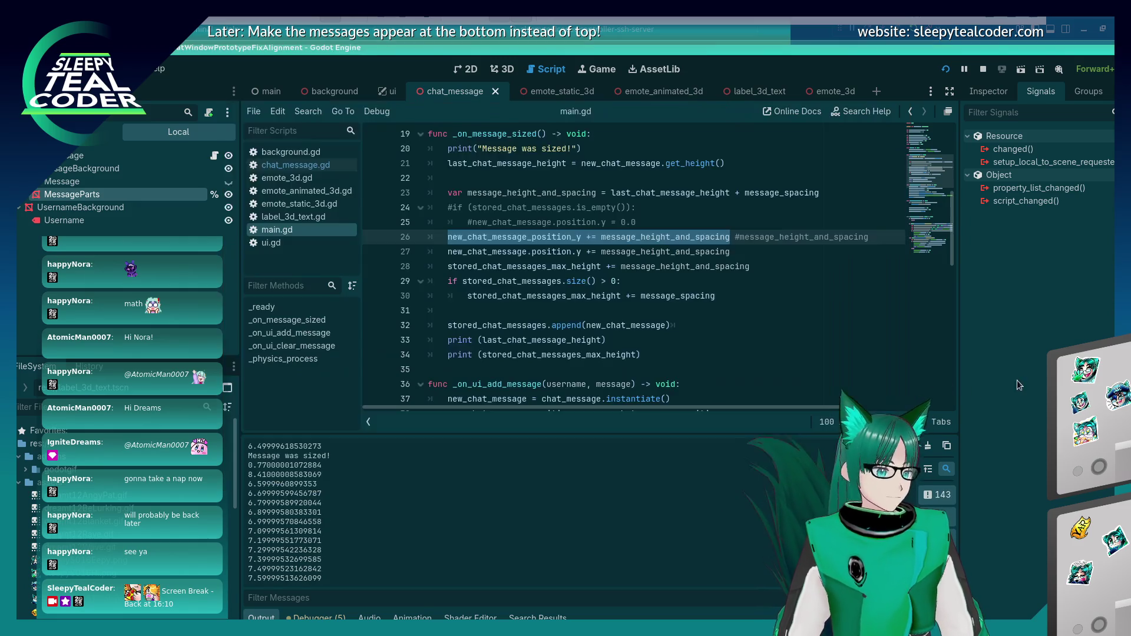
Step: Replace message_spacing on line 30 with message_height_and_spacing copied from line 28
scroll(658, 231, down, 1)
click(658, 232)
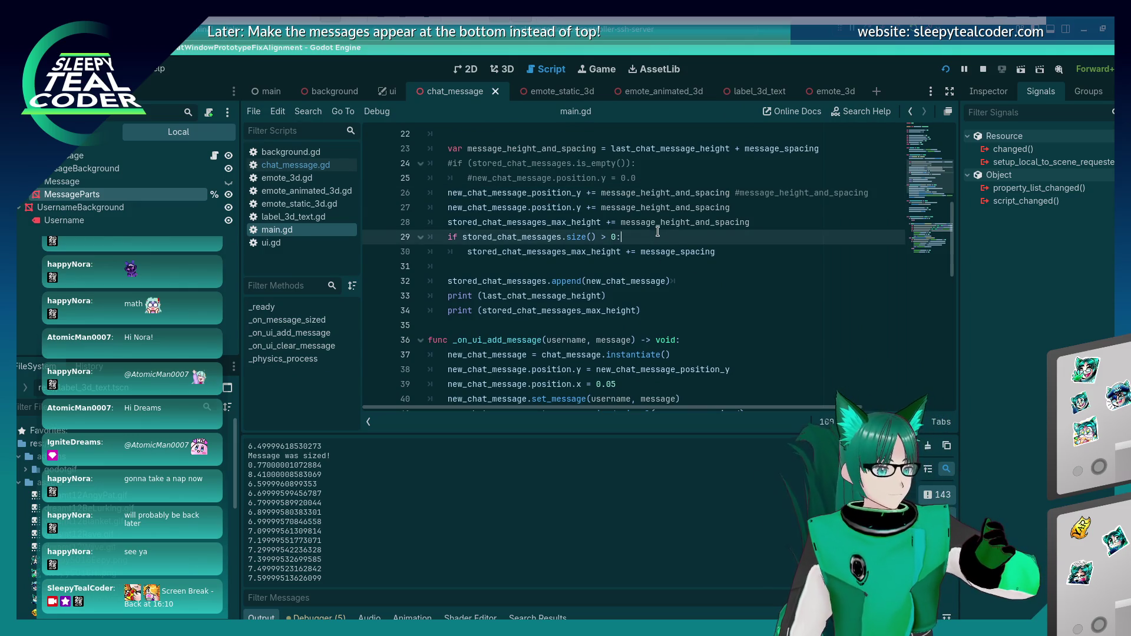
double_click(658, 224)
key(ctrl+c)
double_click(677, 251)
key(ctrl+v)
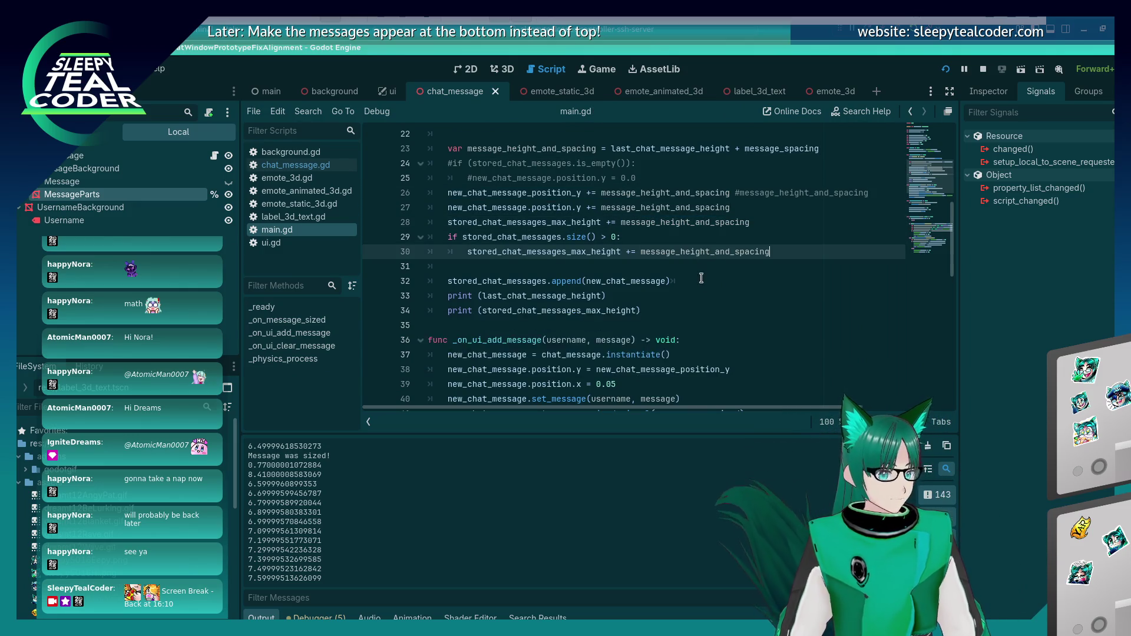
Step: In the game, clear the chat, add four test messages, clear again, and return to the script
key(alt+Tab)
click(769, 177)
click(708, 179)
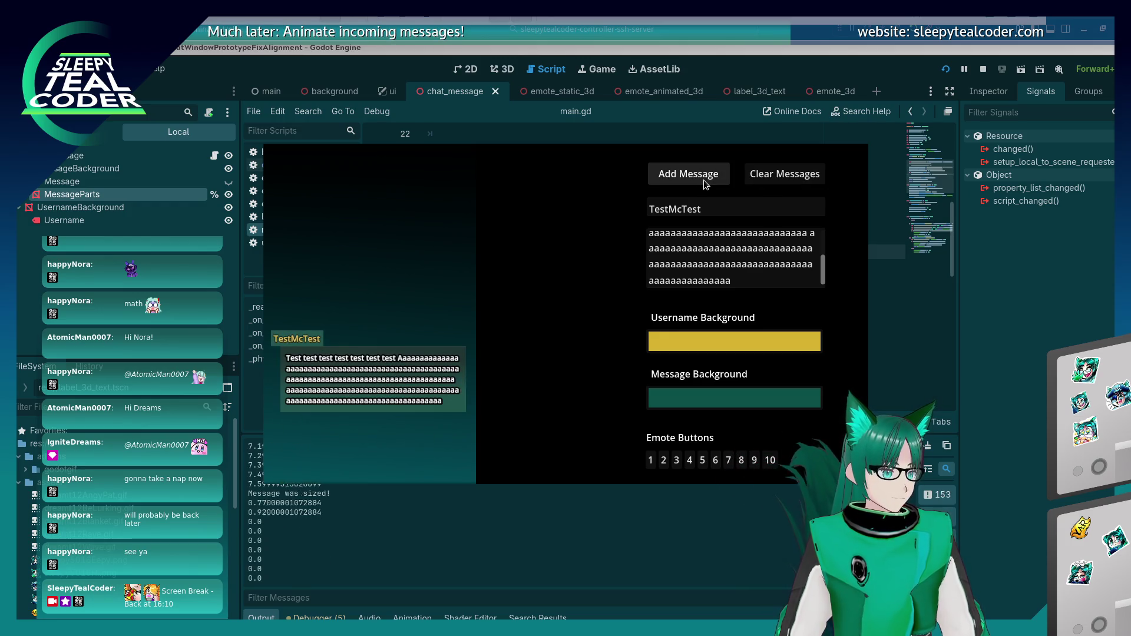
click(703, 179)
click(703, 179)
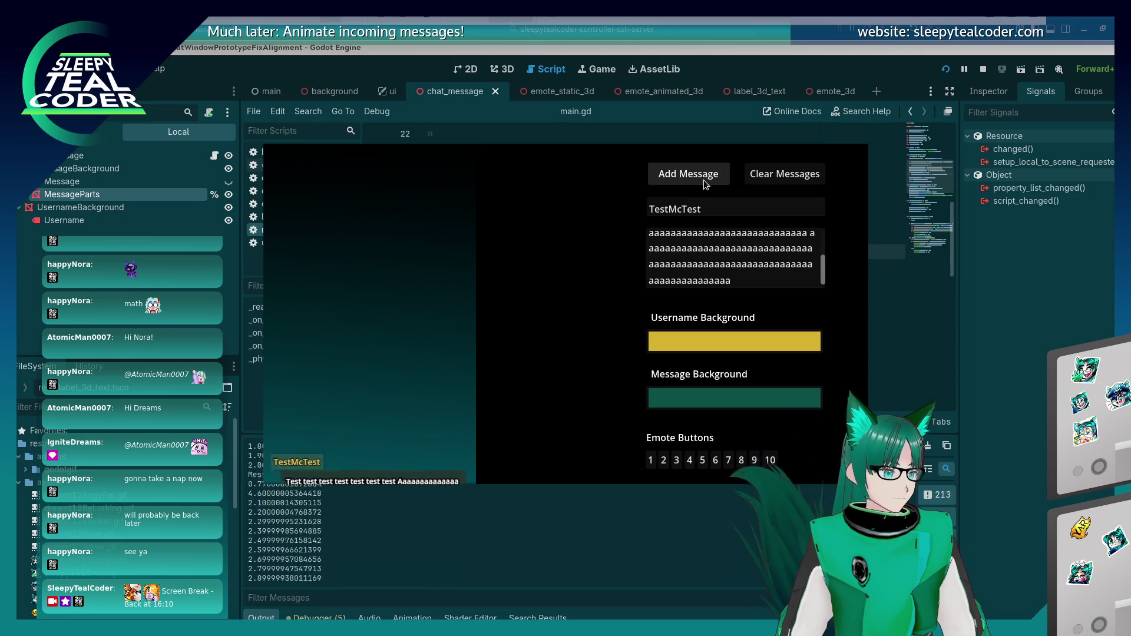
click(703, 179)
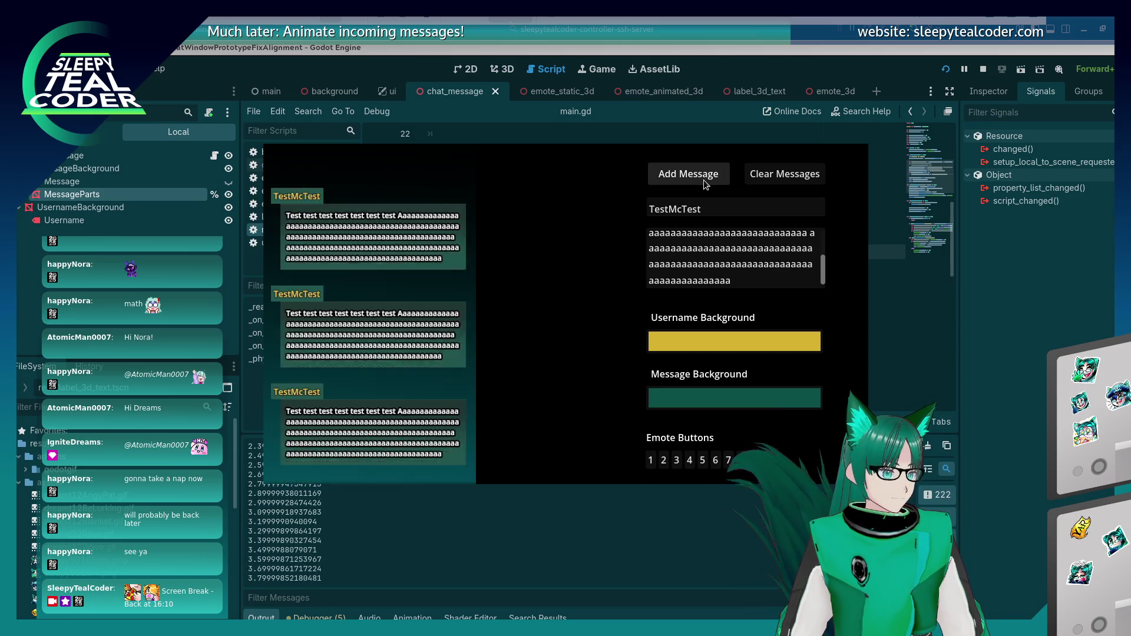
click(779, 182)
click(1012, 381)
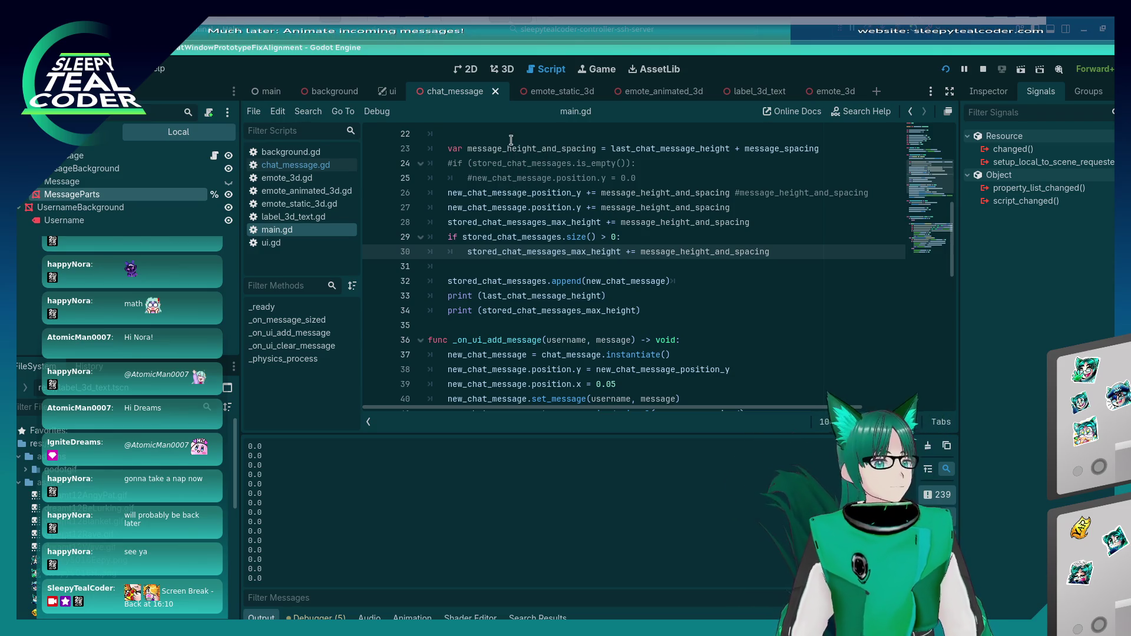
Step: Test again by adding and clearing messages, then return to main.gd
key(alt+Tab)
click(712, 177)
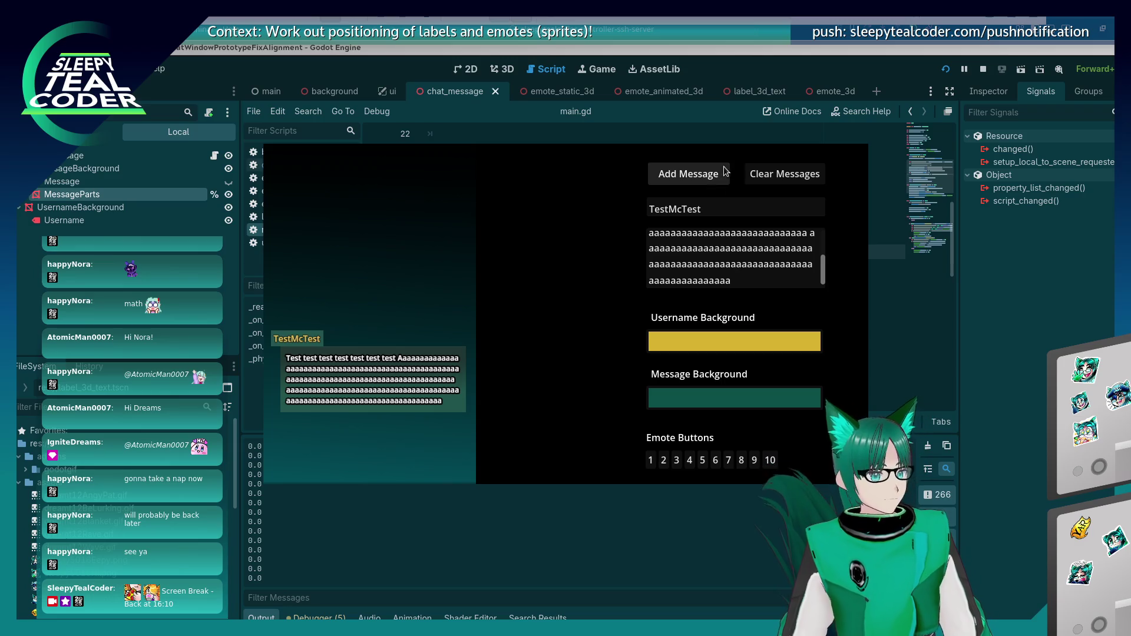
click(719, 171)
click(720, 171)
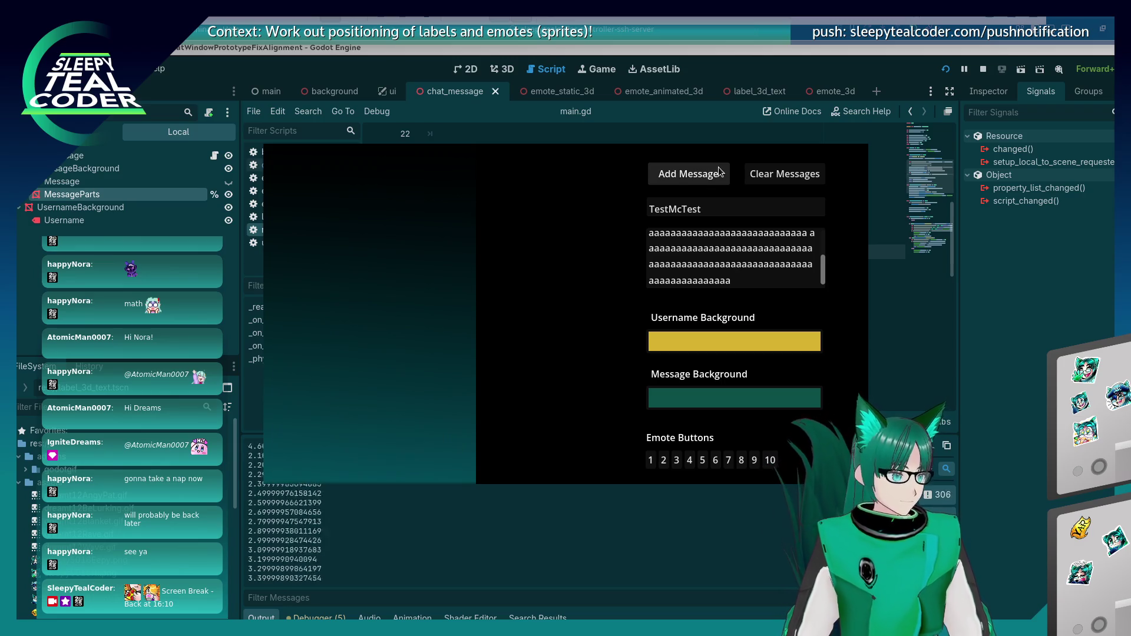
click(720, 171)
click(719, 171)
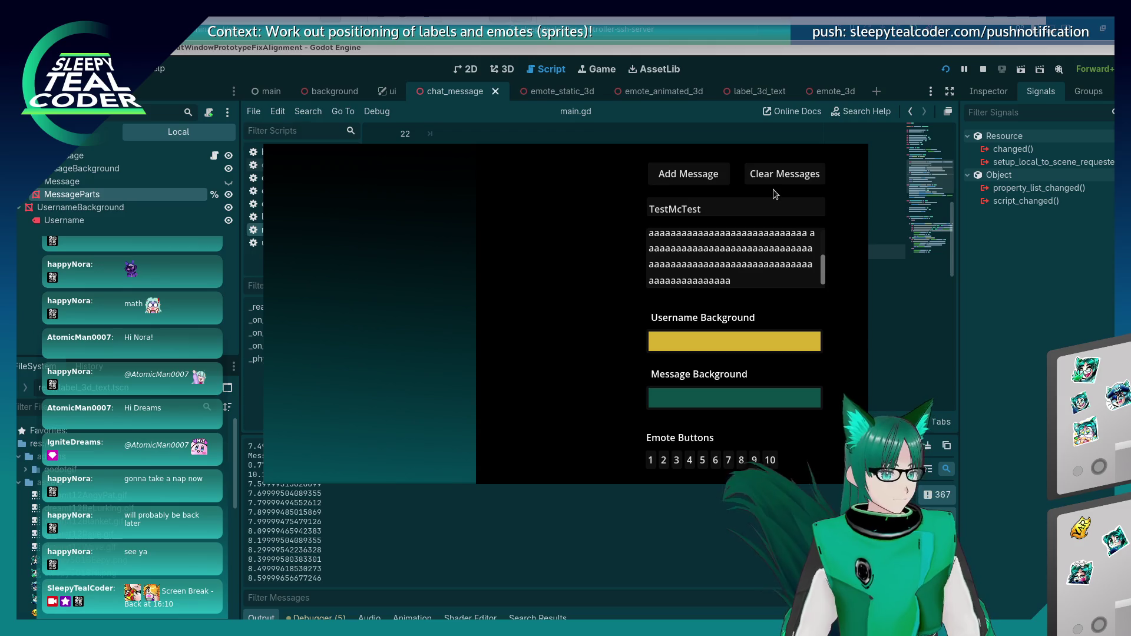
click(873, 251)
scroll(668, 301, down, 1)
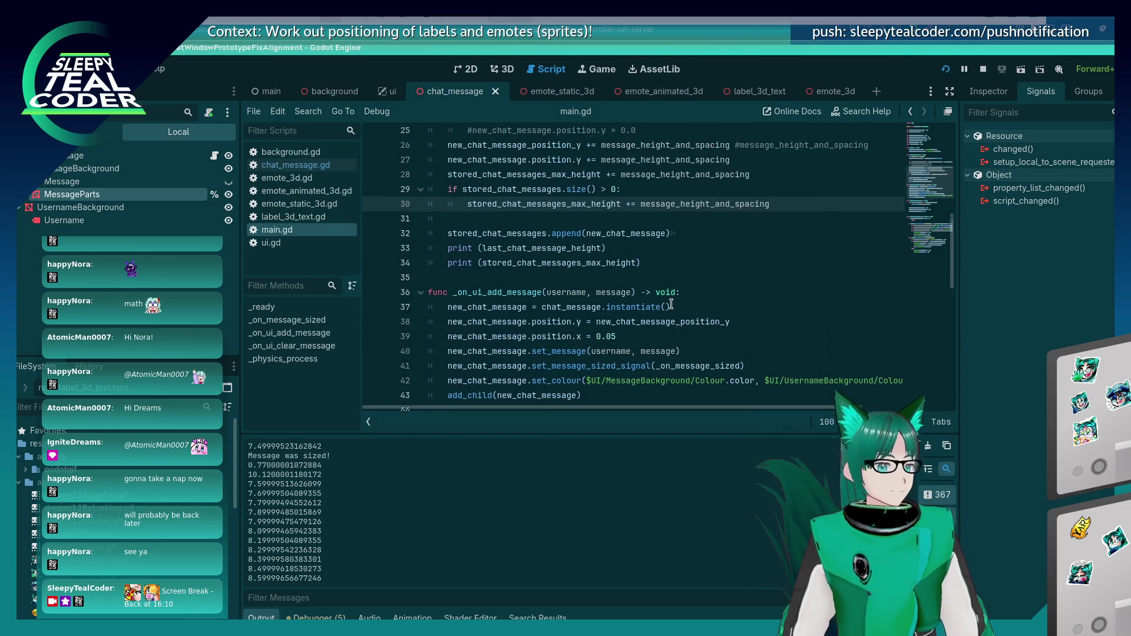
Step: Comment out line 28's max-height increase and run the project
scroll(668, 300, up, 1)
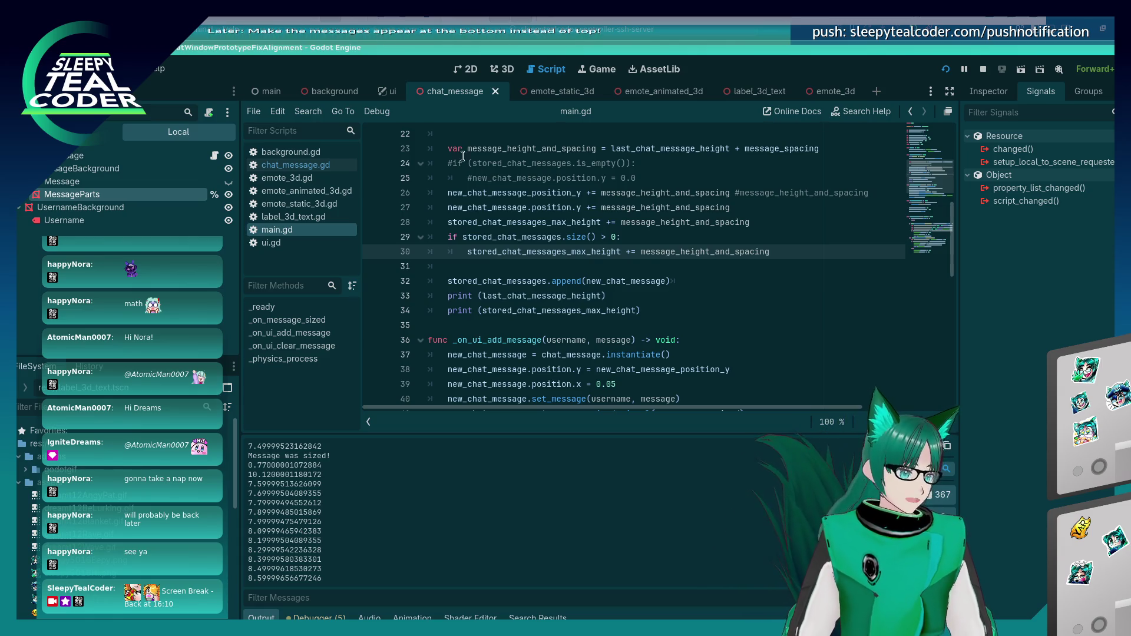
click(449, 223)
key(F5)
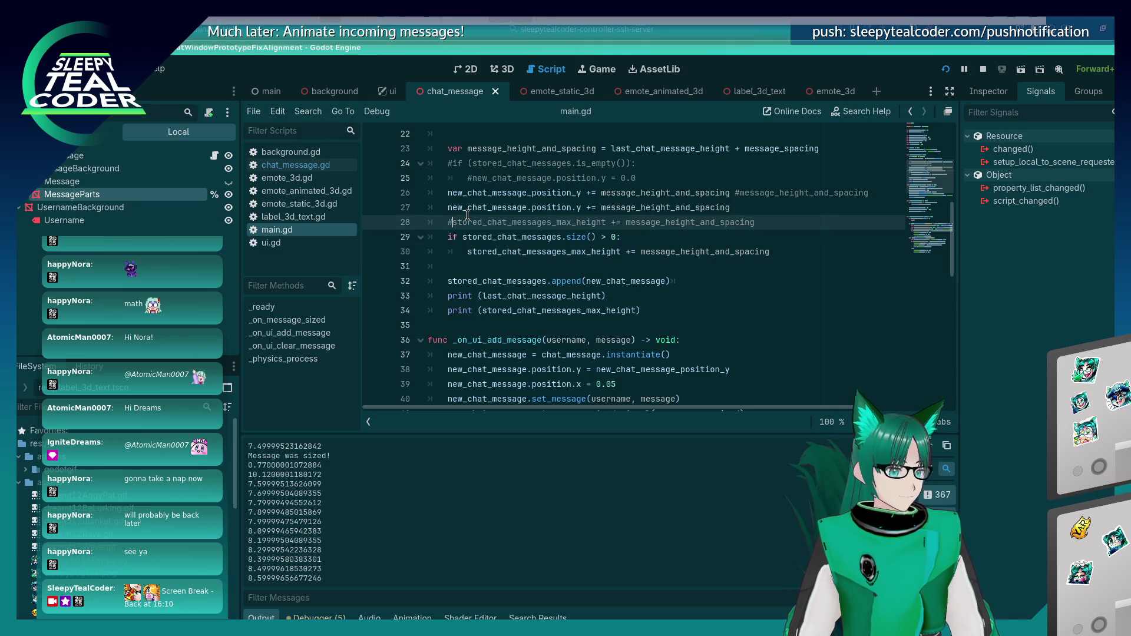
Step: Add fourteen chat messages in a row to test stacking
click(704, 178)
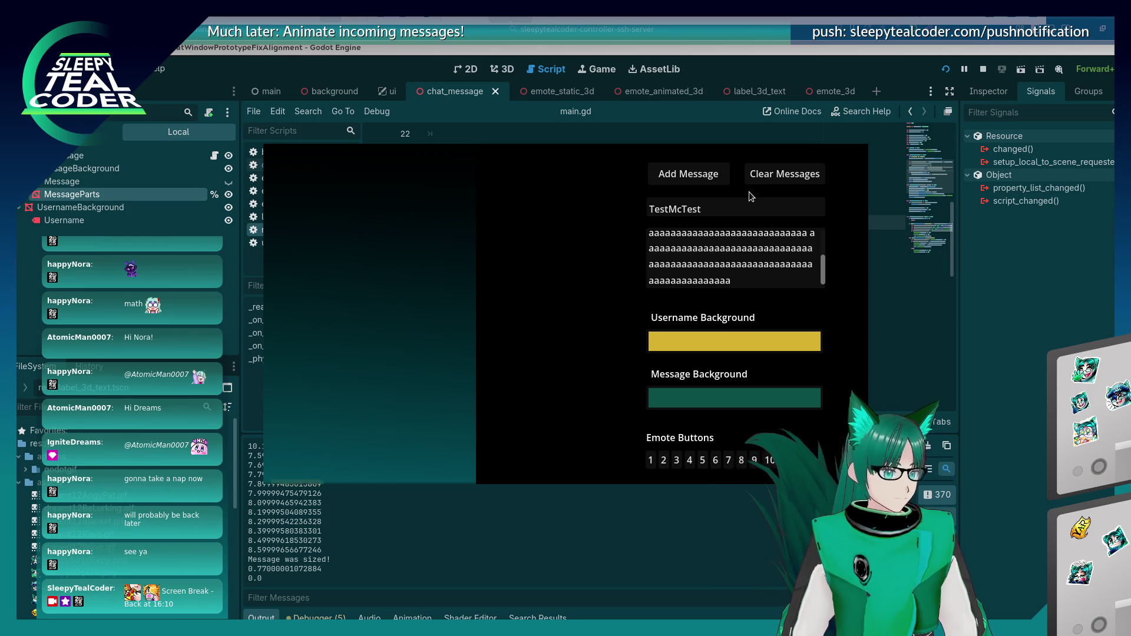
click(705, 178)
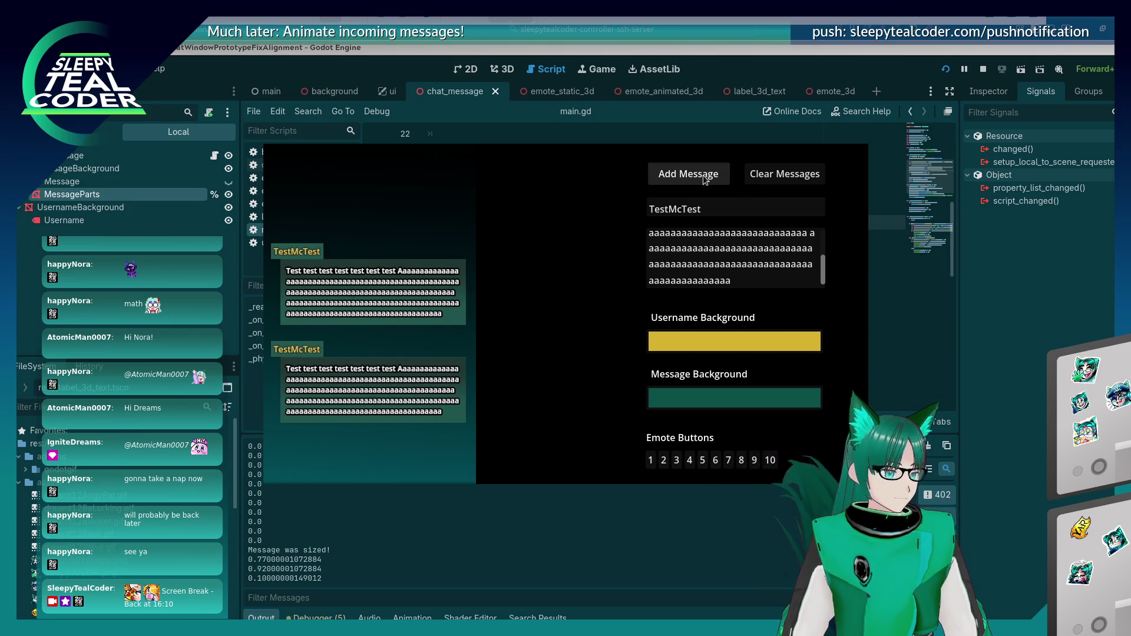
click(705, 178)
click(705, 178)
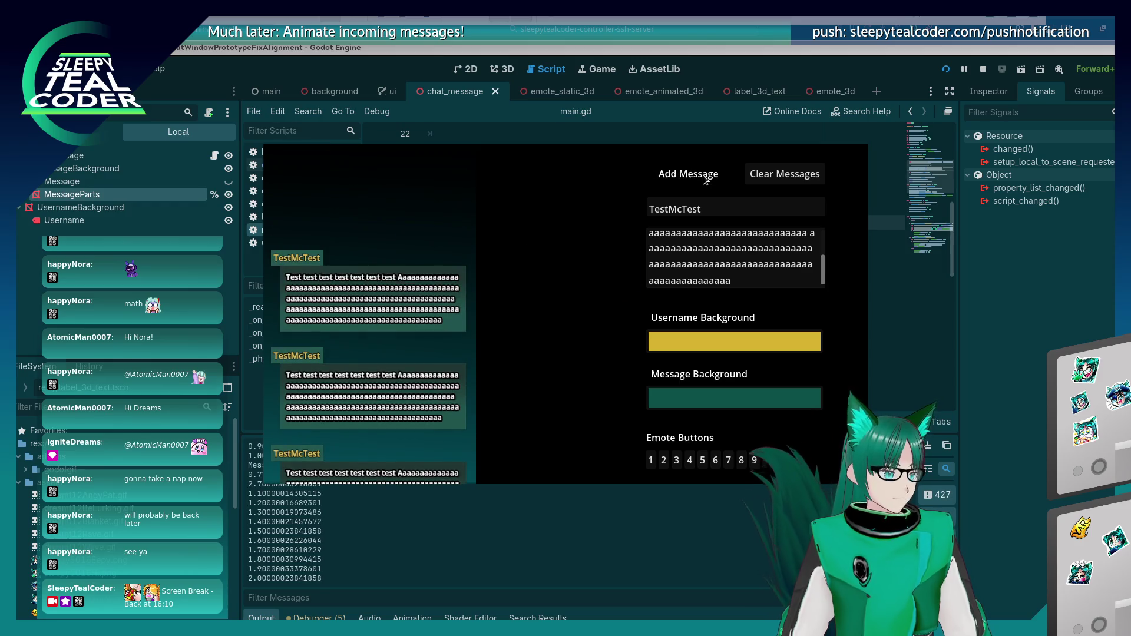
click(704, 178)
click(705, 178)
click(705, 178)
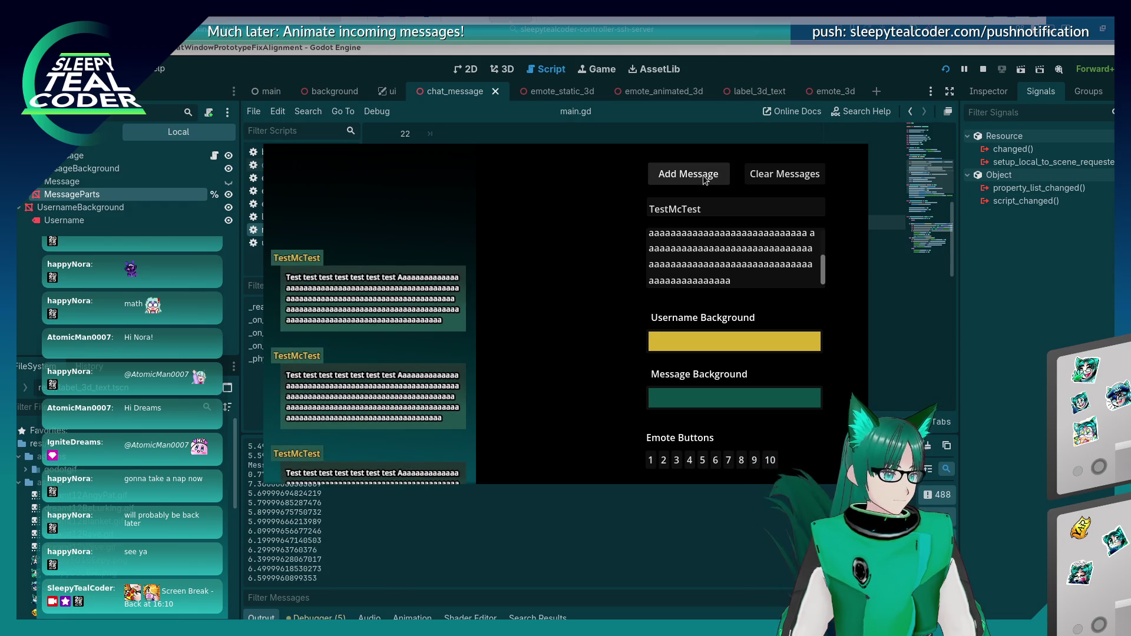
click(705, 178)
click(705, 178)
click(705, 178)
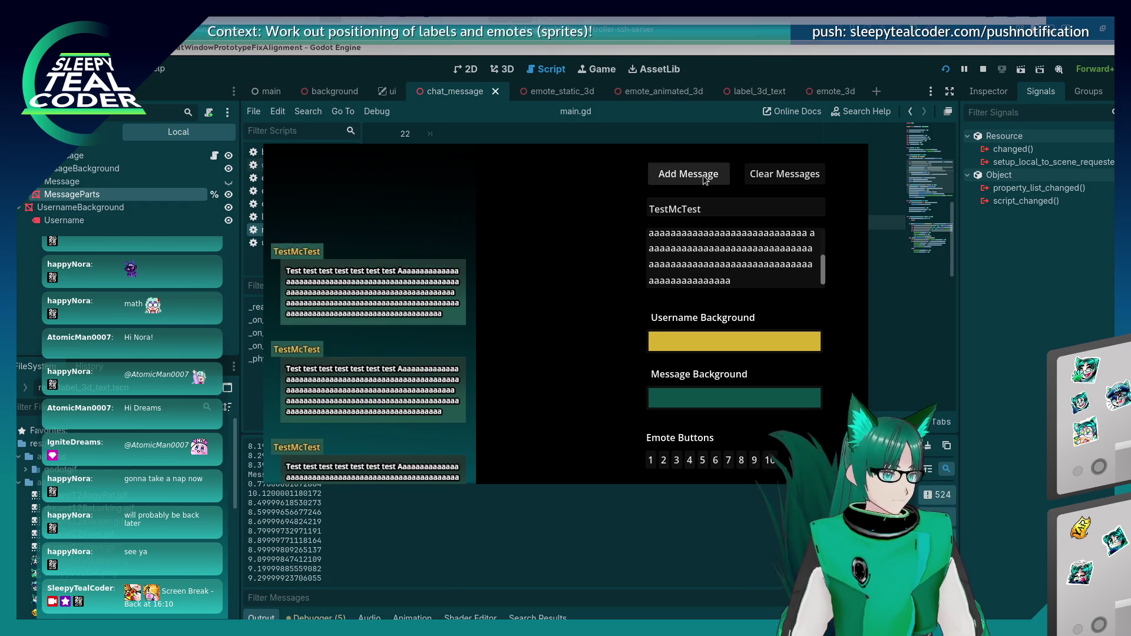
click(705, 178)
click(704, 178)
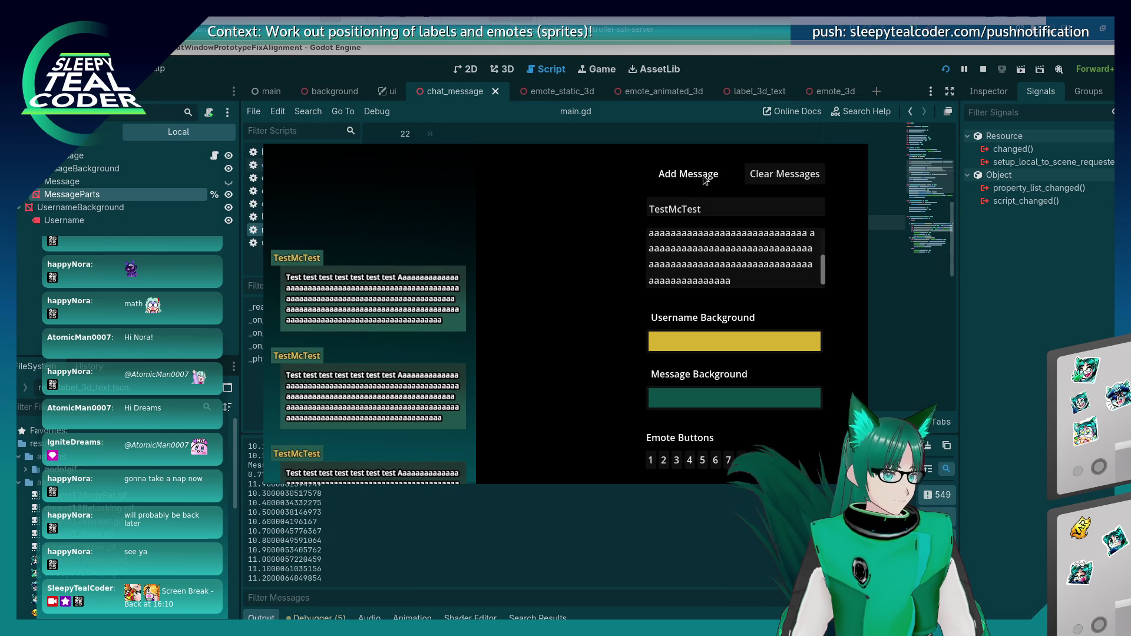
click(705, 178)
click(705, 178)
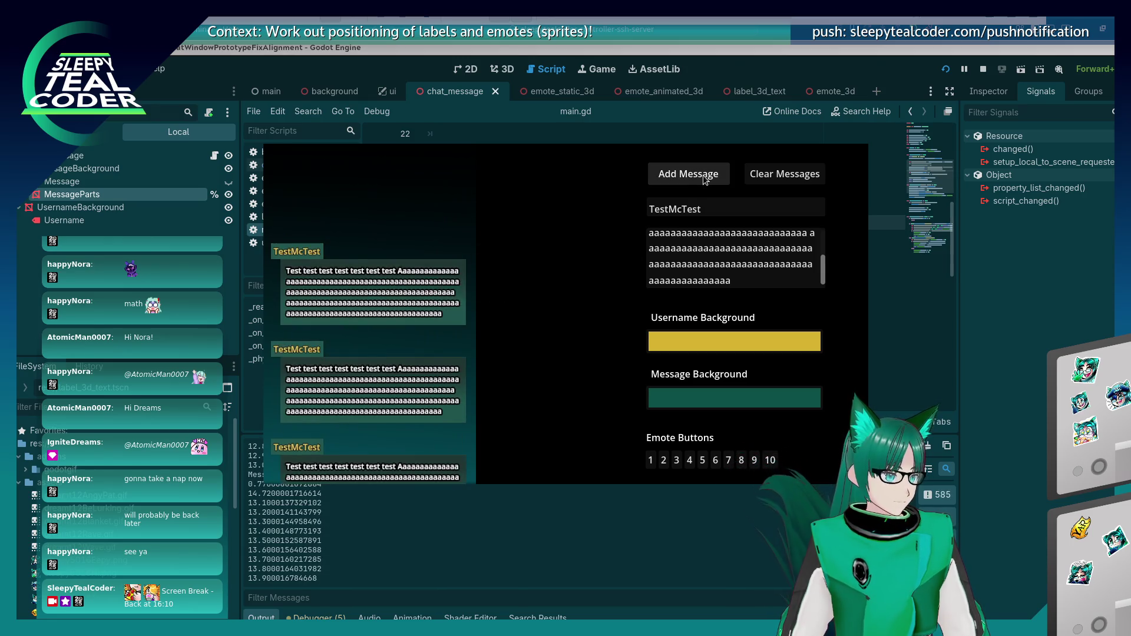
Step: Clear the chat, add a single fresh message, and switch back to the script
click(783, 174)
click(720, 176)
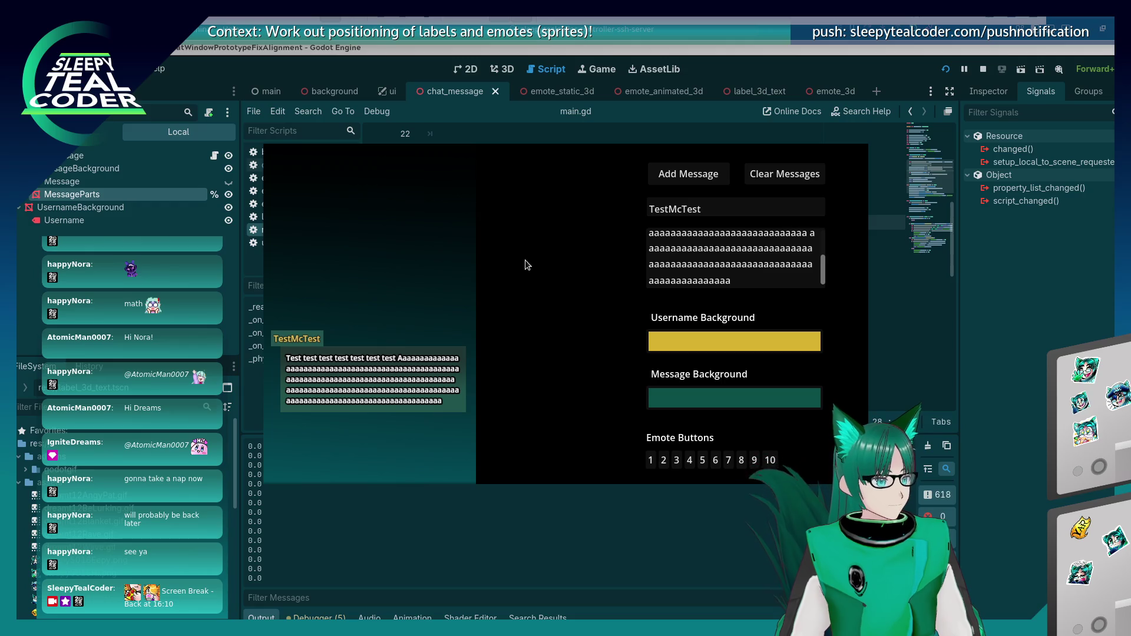
key(alt+Tab)
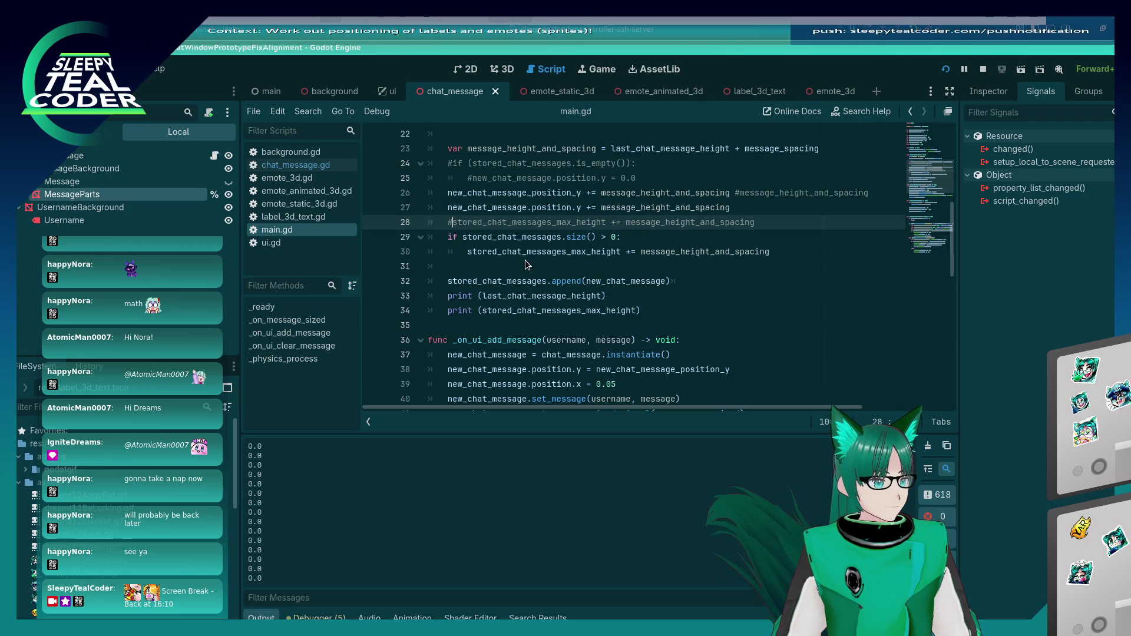
Step: Cut the message_height_and_spacing var and position update lines out of _on_message_sized
key(alt+Tab)
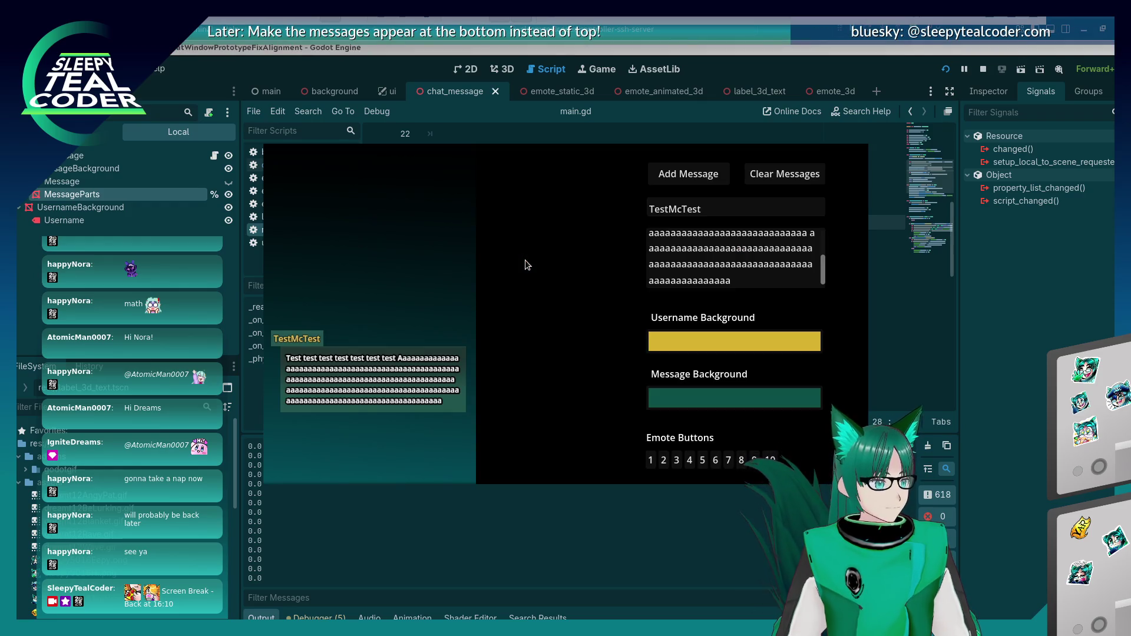
key(alt+Tab)
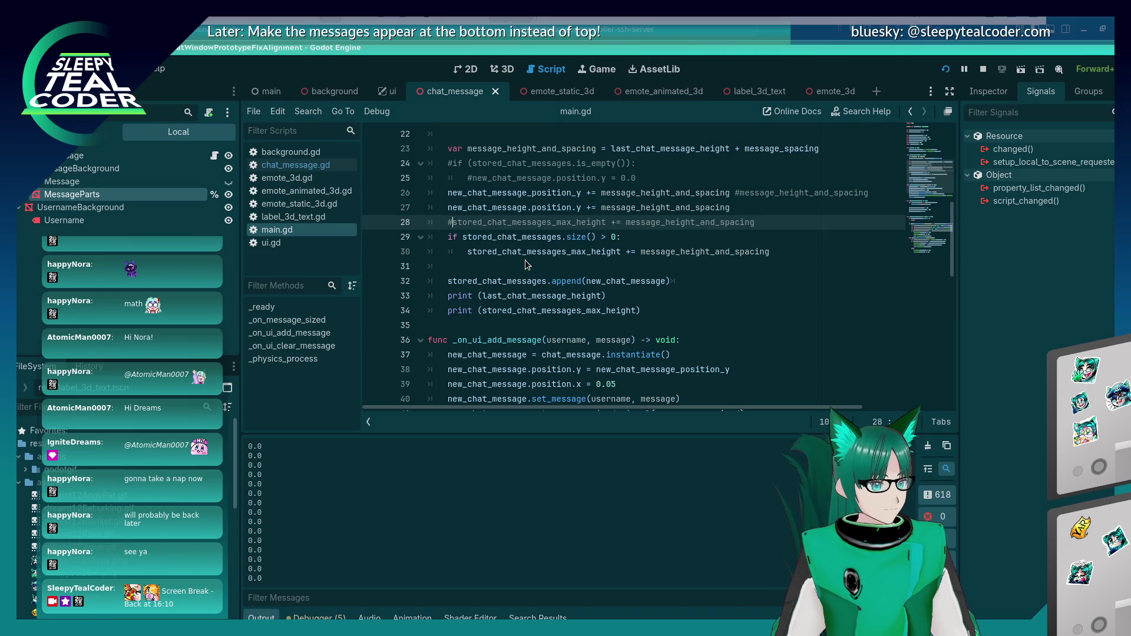
scroll(525, 260, up, 2)
click(480, 222)
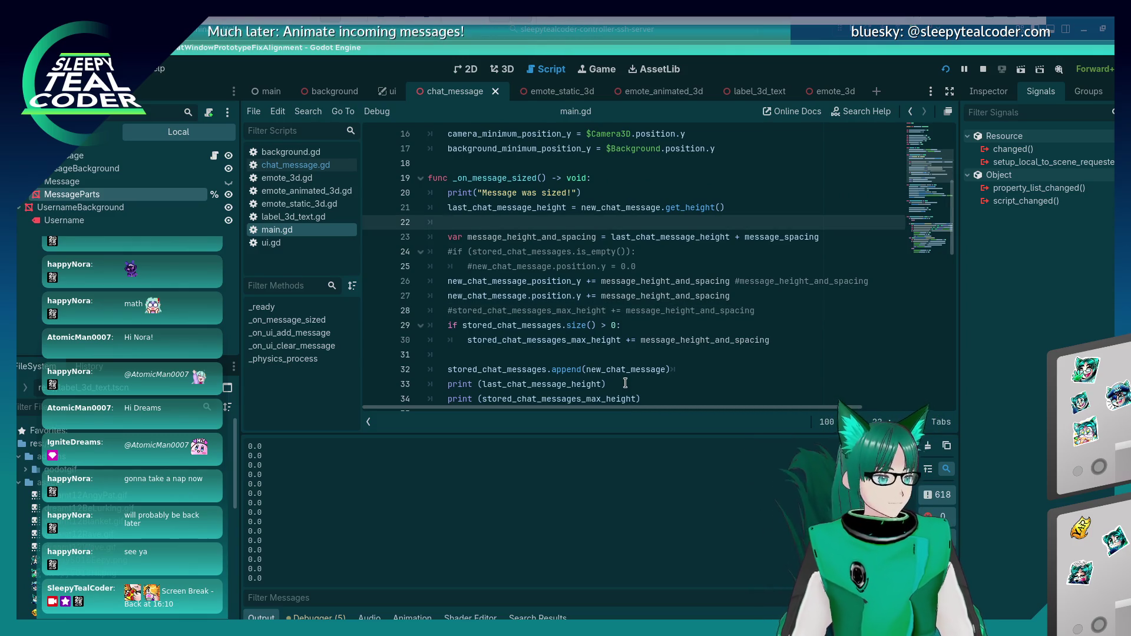
key(Down)
key(Down)
key(Down)
key(Down)
key(Up)
key(Up)
key(Up)
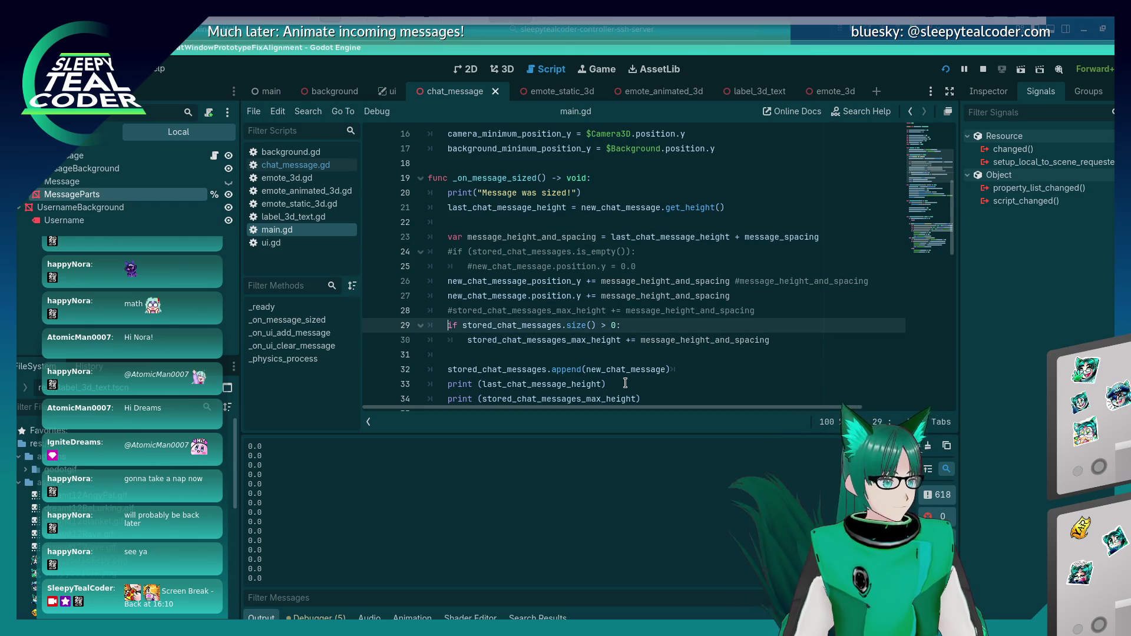
key(shift+End)
key(shift+Up)
key(shift+Up)
key(shift+Up)
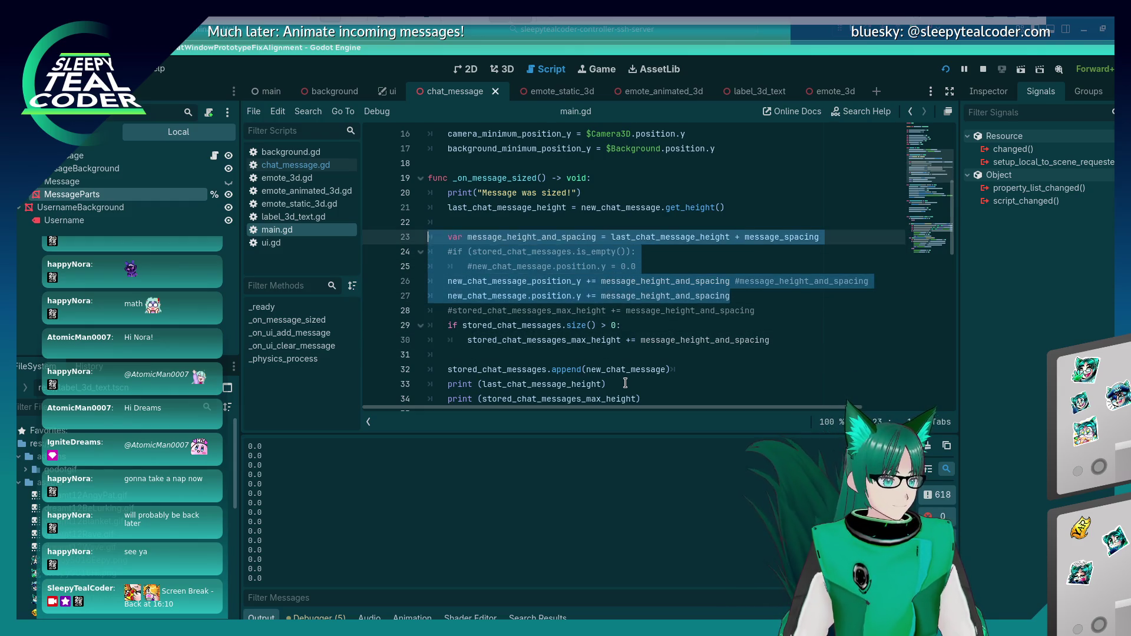
key(BackSpace)
key(Delete)
Step: Paste the spacing lines indented under the stored-messages size check
key(Down)
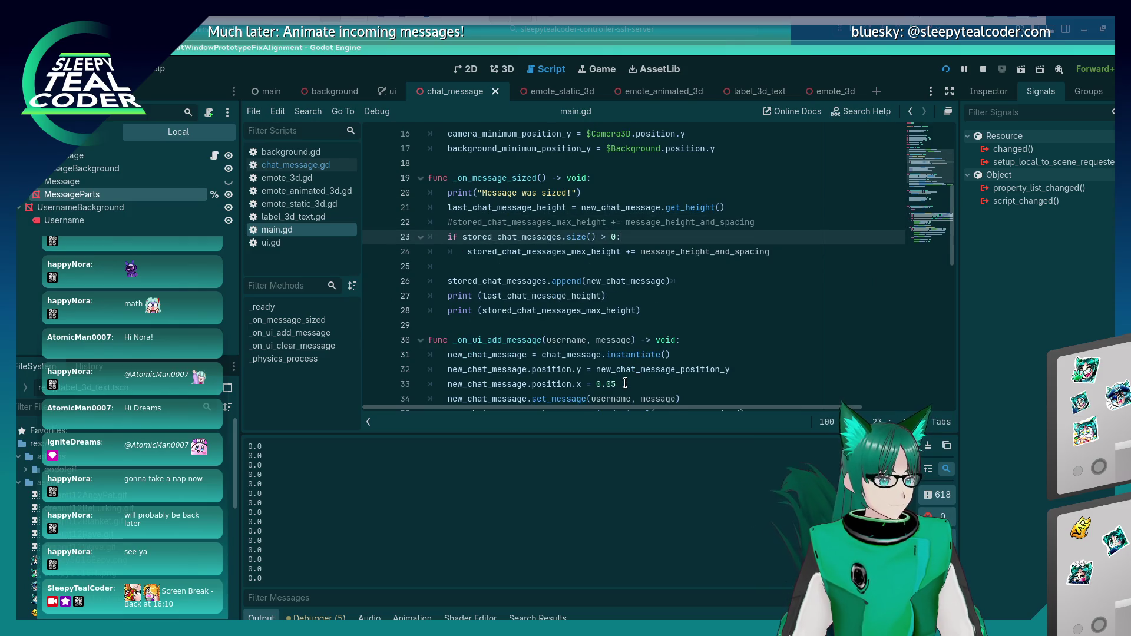
key(End)
key(Return)
key(BackSpace)
text(var message_height_and_spacing = last_chat_message_height + message_spacing 	#if (stored_chat_messages.is_empty()): 		#new_chat_message.position.y = 0.0 	new_chat_message_position_y += message_height_and_spacing #message_height_and_spacing 	new_chat_message.position.y += message_height_and_spacing)
key(shift+Up)
key(Tab)
key(Up)
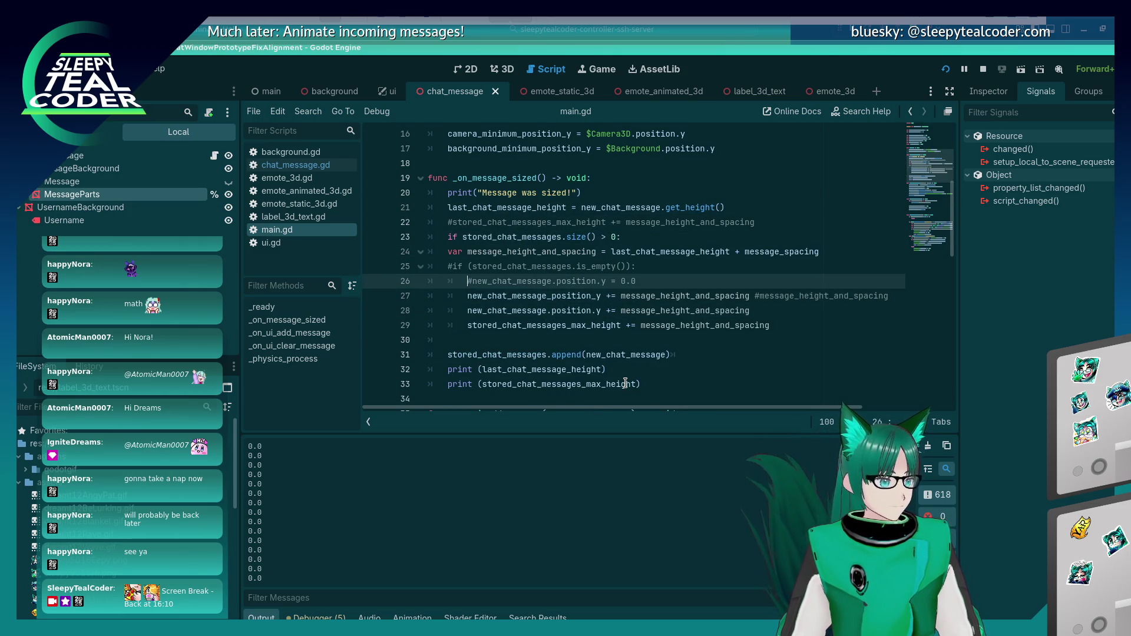
Step: Delete the two old commented lines and add an empty indented line under else
key(shift+Home)
key(shift+Home)
key(shift+Up)
key(BackSpace)
key(BackSpace)
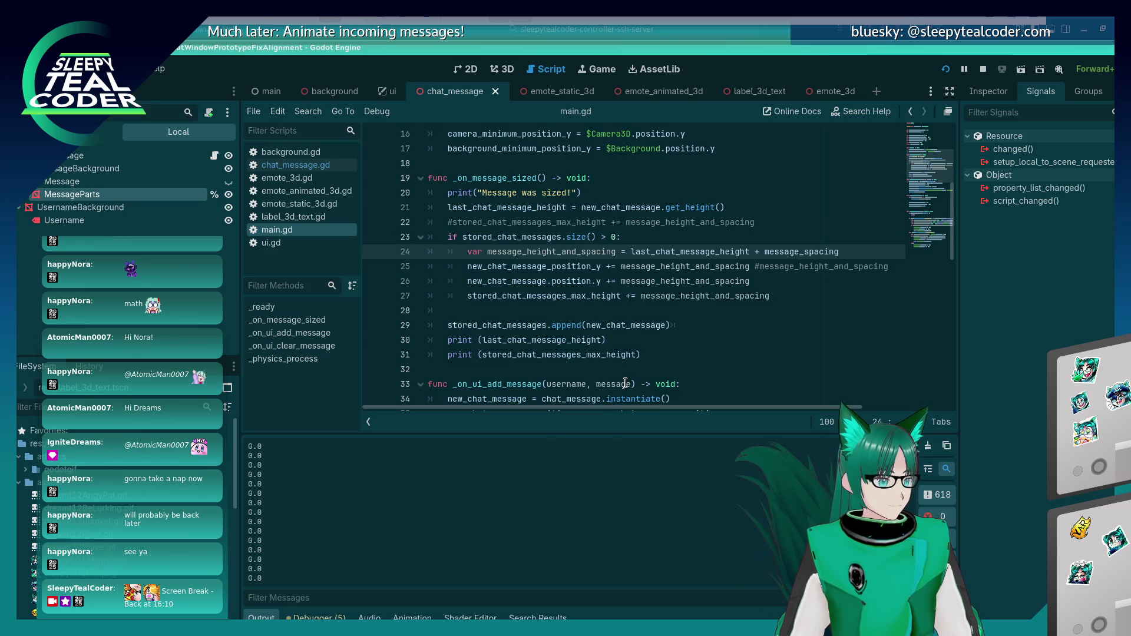
key(Down)
key(Down)
key(Down)
key(Return)
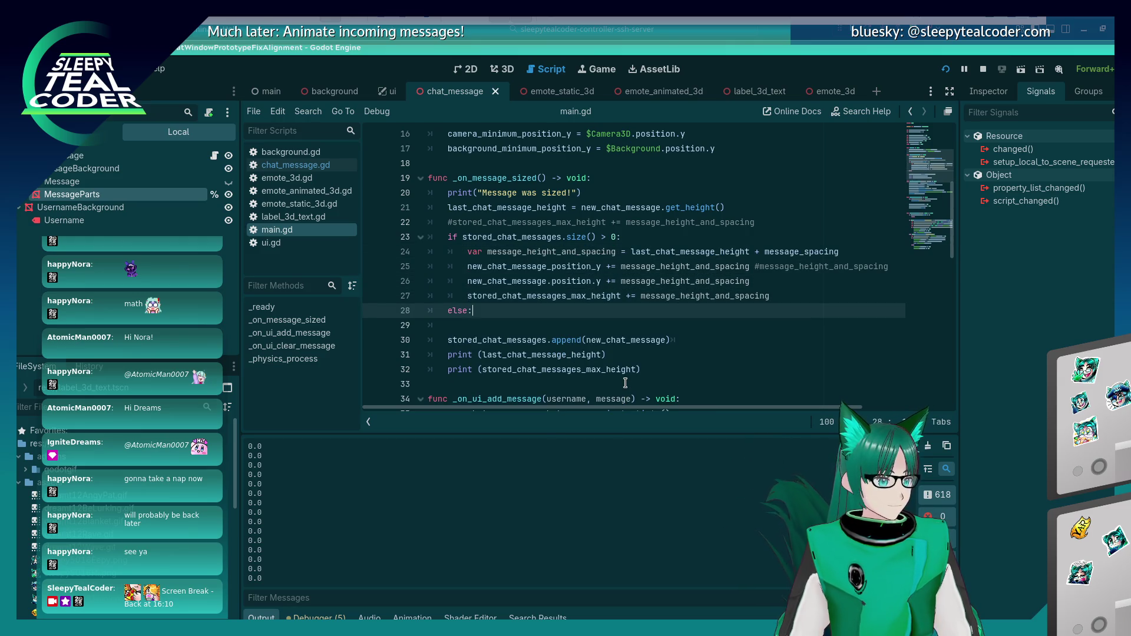
key(Return)
key(Up)
key(Up)
key(Up)
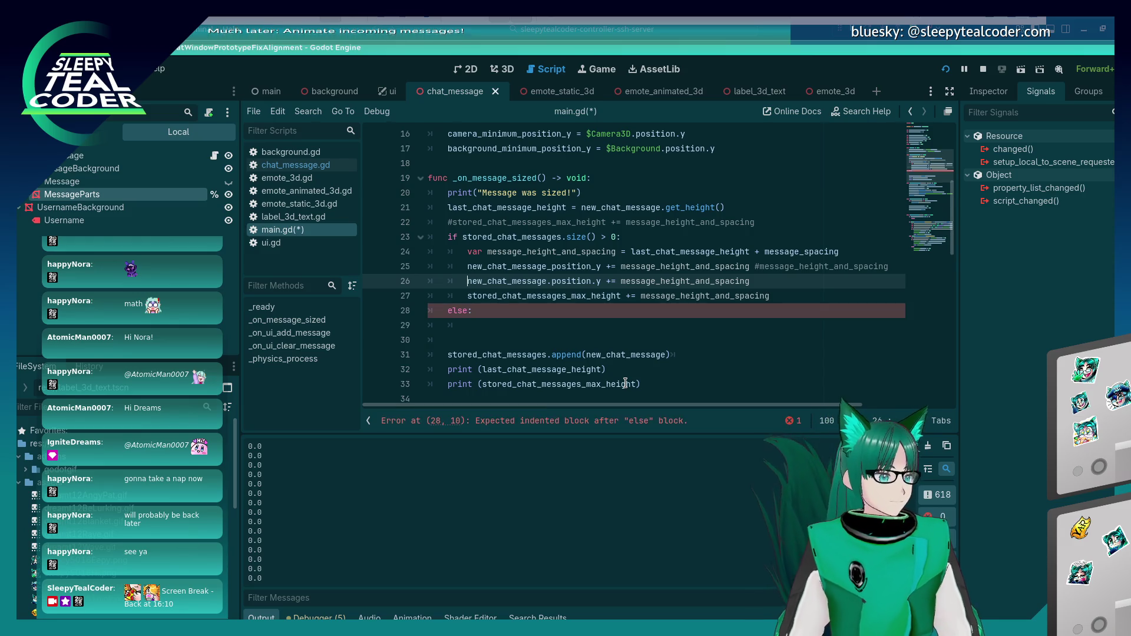
Step: Copy the message position update line into the else branch, then delete the pasted copy
key(Down)
key(Down)
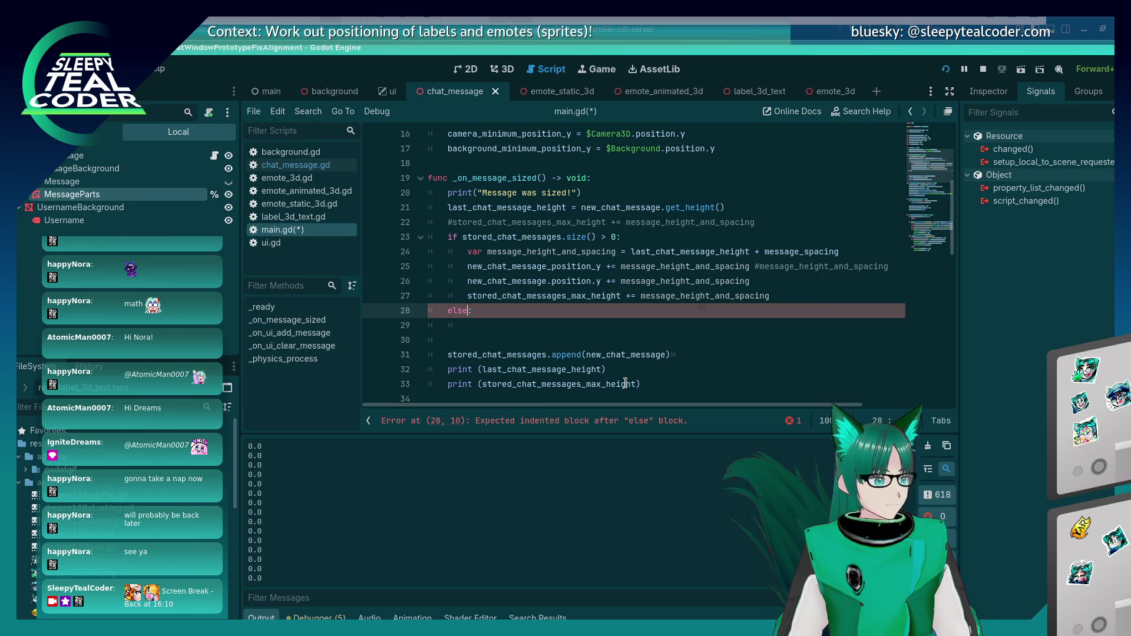
key(Up)
key(Home)
key(shift+End)
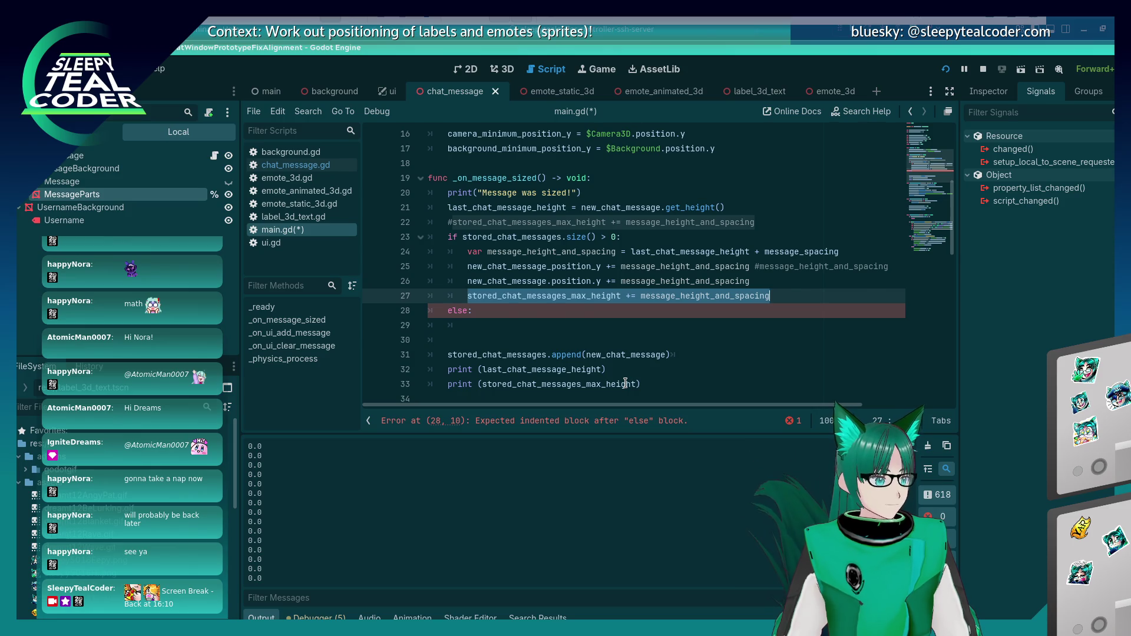
key(Up)
key(Home)
key(shift+End)
key(ctrl+c)
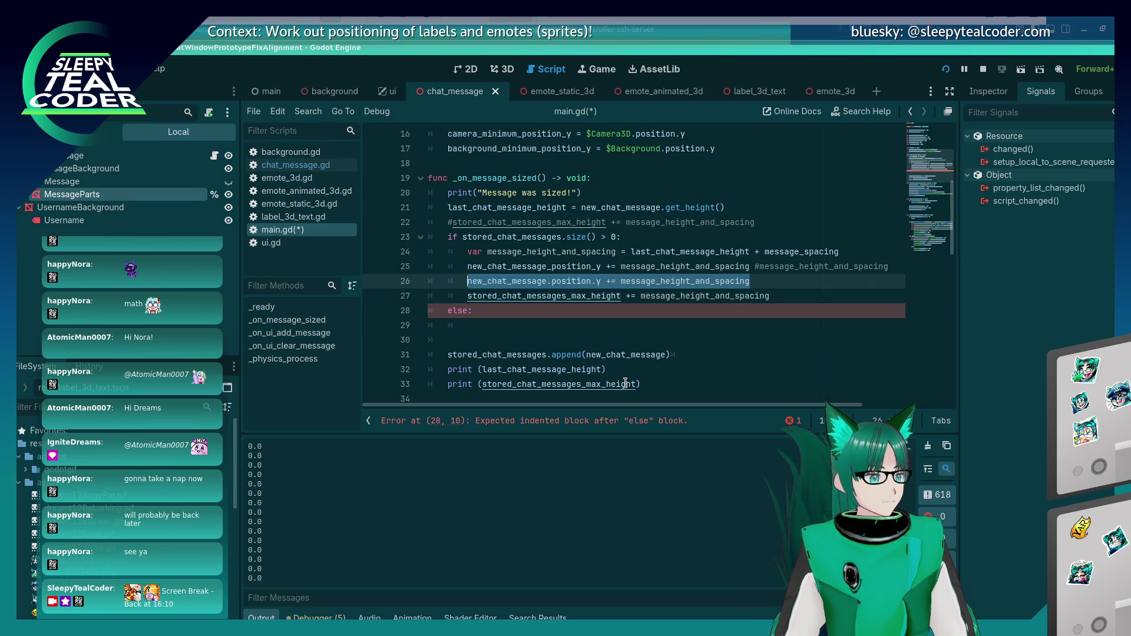
key(Down)
key(Down)
key(Down)
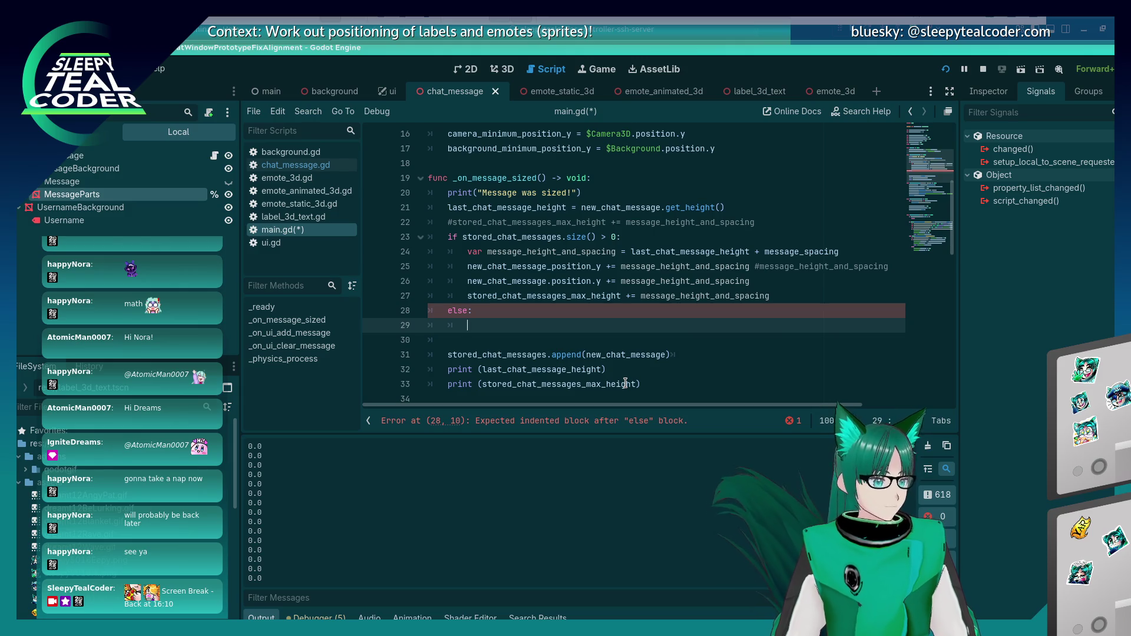
key(ctrl+v)
key(shift+Home)
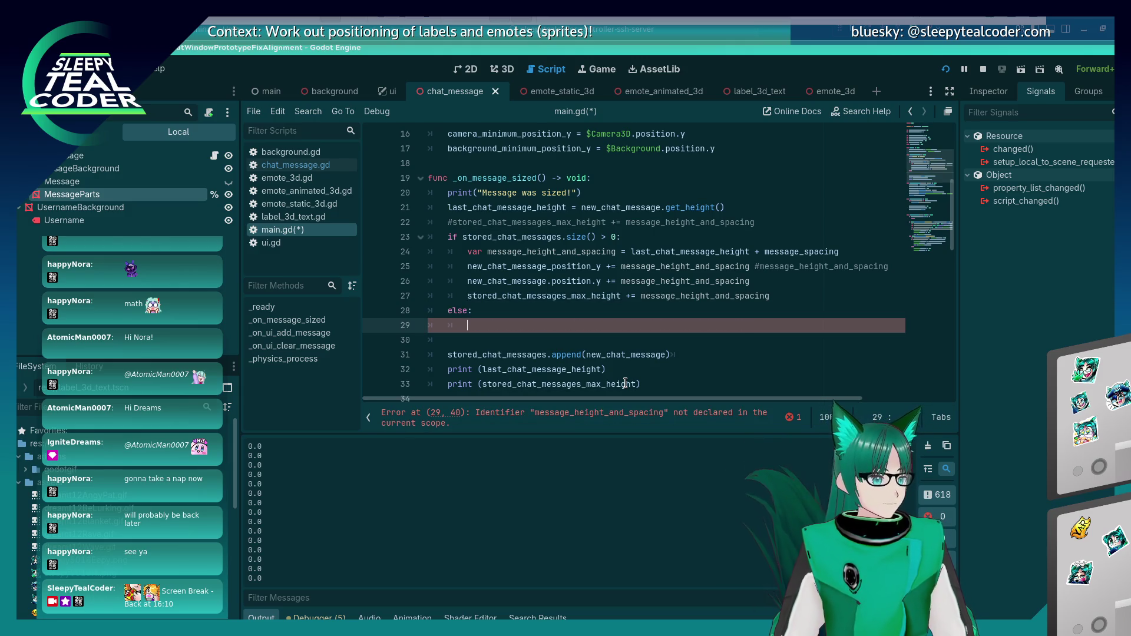
key(BackSpace)
key(Up)
key(Up)
key(Up)
Step: Move the message_height_and_spacing line above the if check and remove the leftover blank line
key(Up)
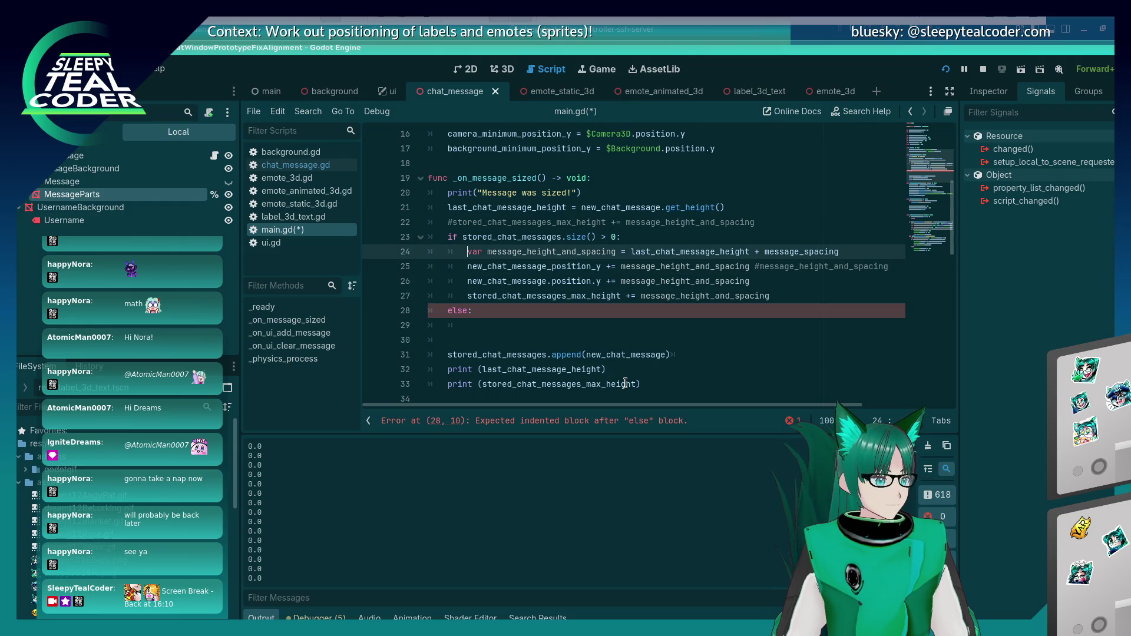
key(shift+End)
key(ctrl+x)
key(Up)
key(Home)
key(Return)
key(Up)
key(ctrl+v)
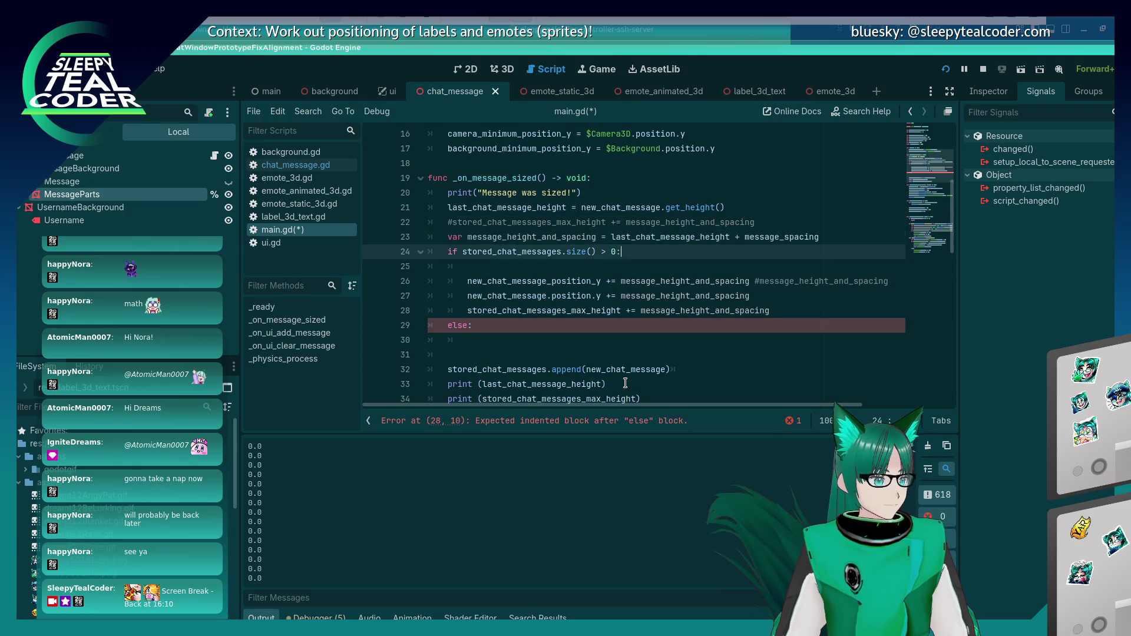
key(Down)
key(Down)
key(BackSpace)
key(BackSpace)
key(BackSpace)
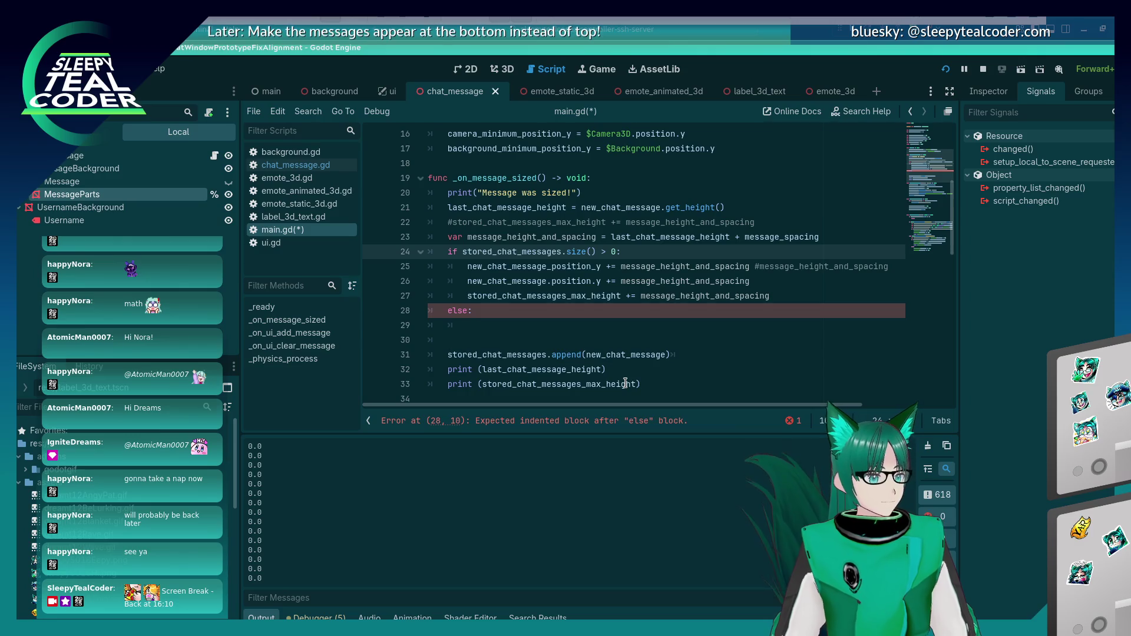
Step: Comment out the placeholder offset line under else and paste the position update below it
key(Down)
key(shift+Home)
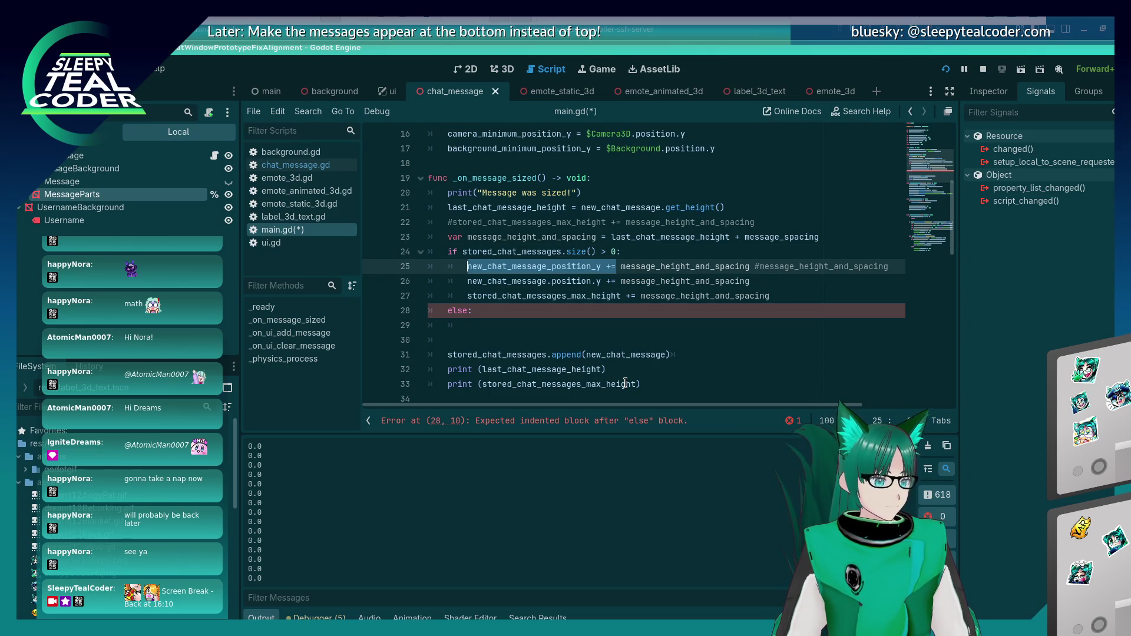
key(Down)
key(Down)
key(Down)
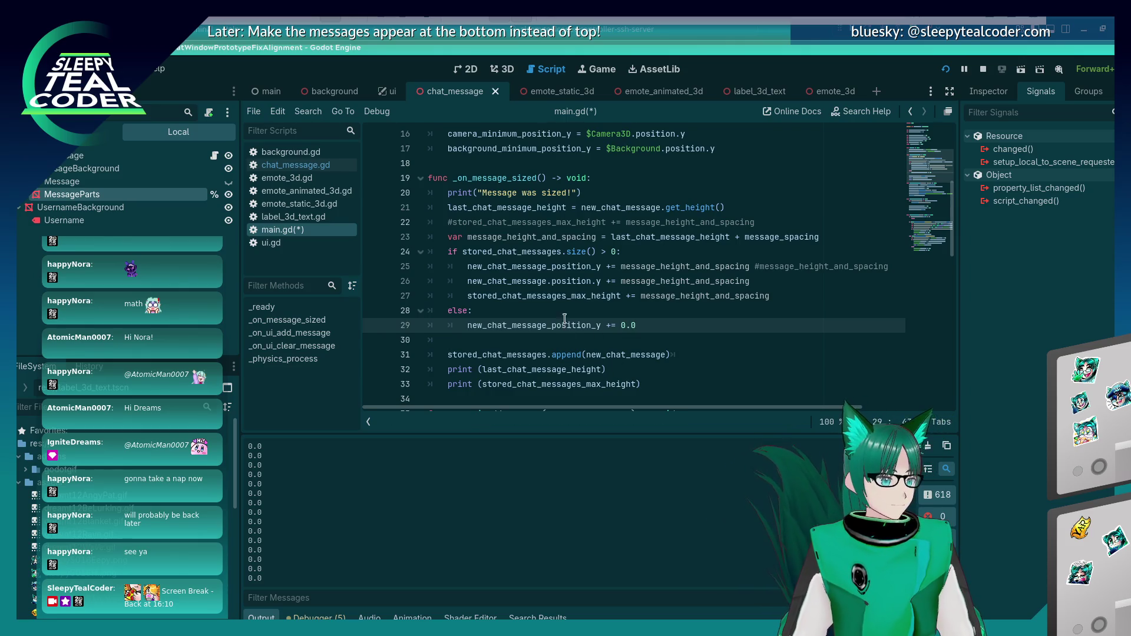
click(584, 281)
click(663, 323)
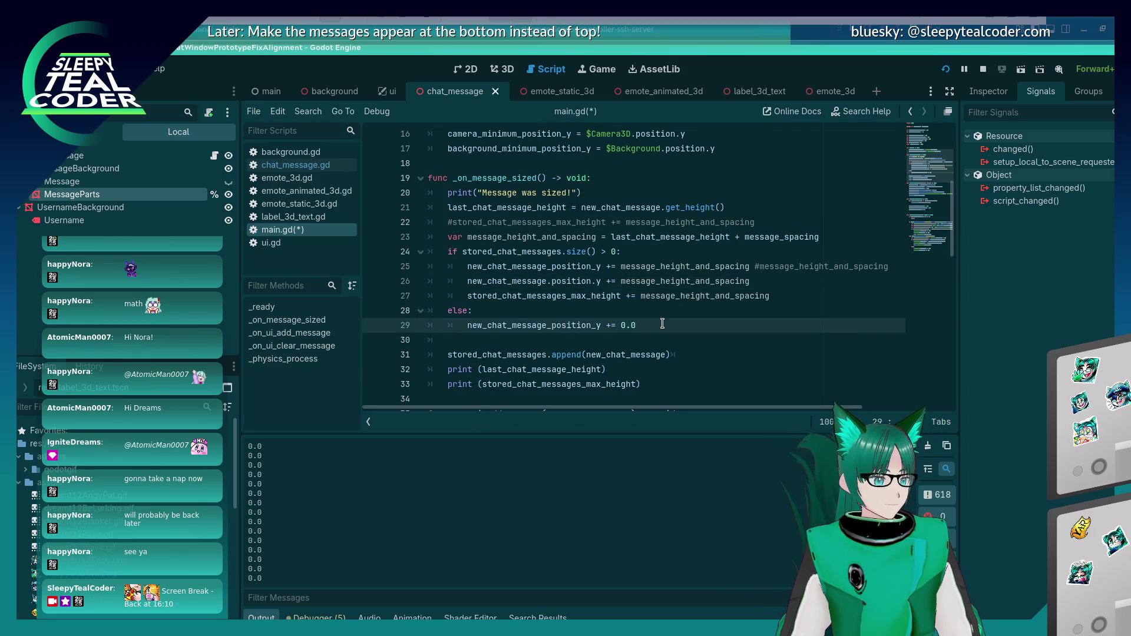
text(#)
key(Up)
key(Up)
key(Up)
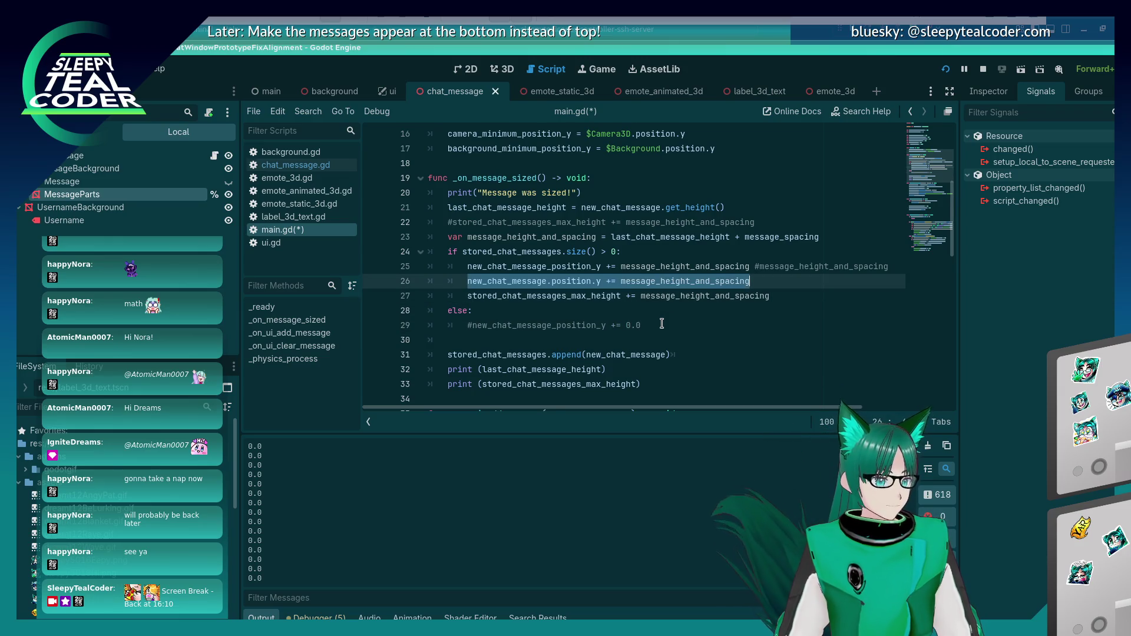
key(Down)
key(Down)
key(Return)
key(ctrl+v)
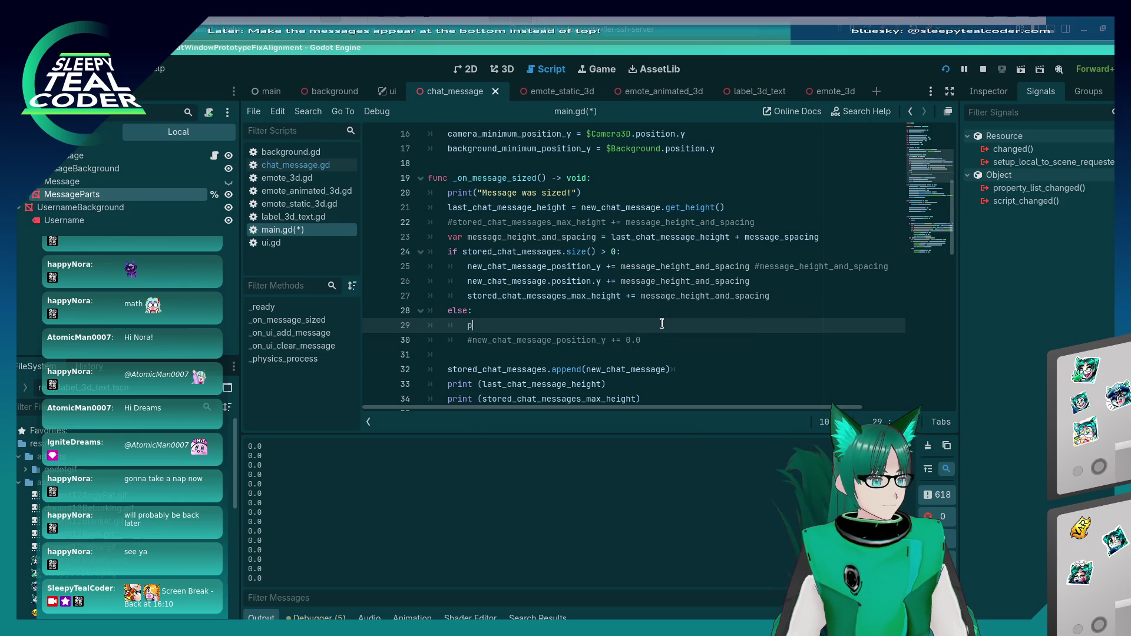
Step: Comment out the else line, restore the spacing declaration, then run the prototype and add a message
key(Up)
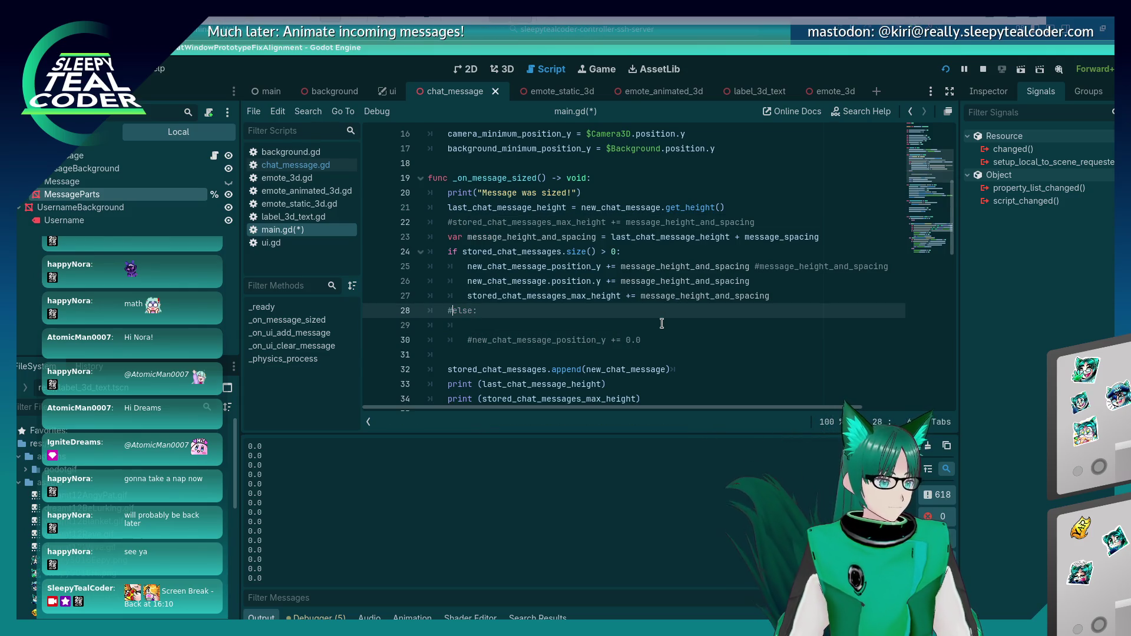
key(Up)
key(Up)
key(Up)
key(shift+End)
key(BackSpace)
key(BackSpace)
key(BackSpace)
key(ctrl+z)
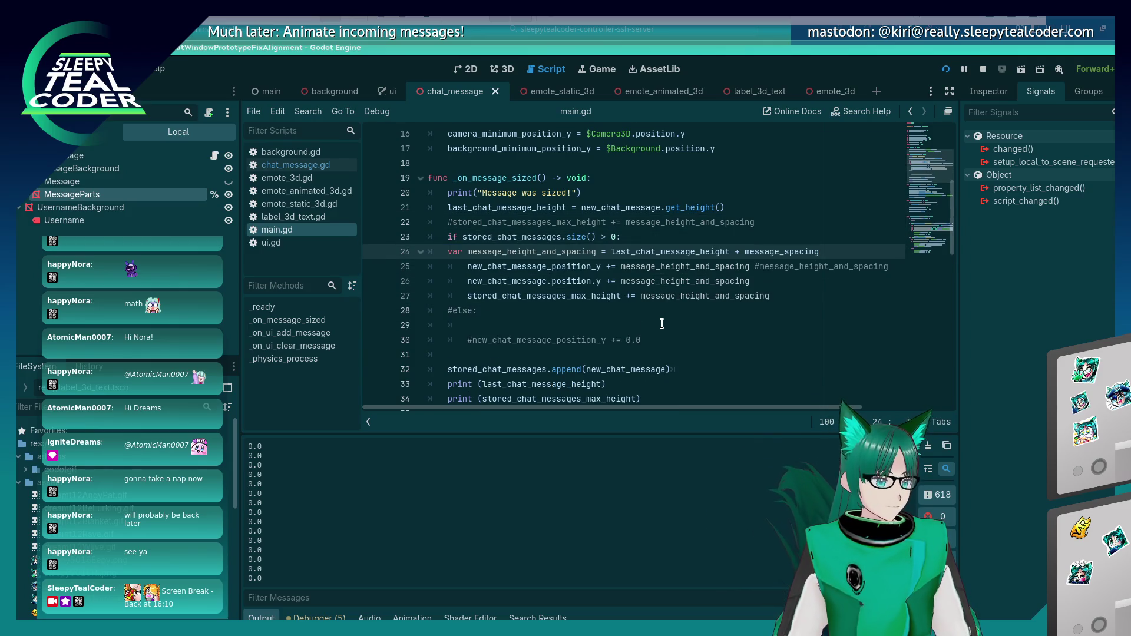
key(F5)
click(708, 179)
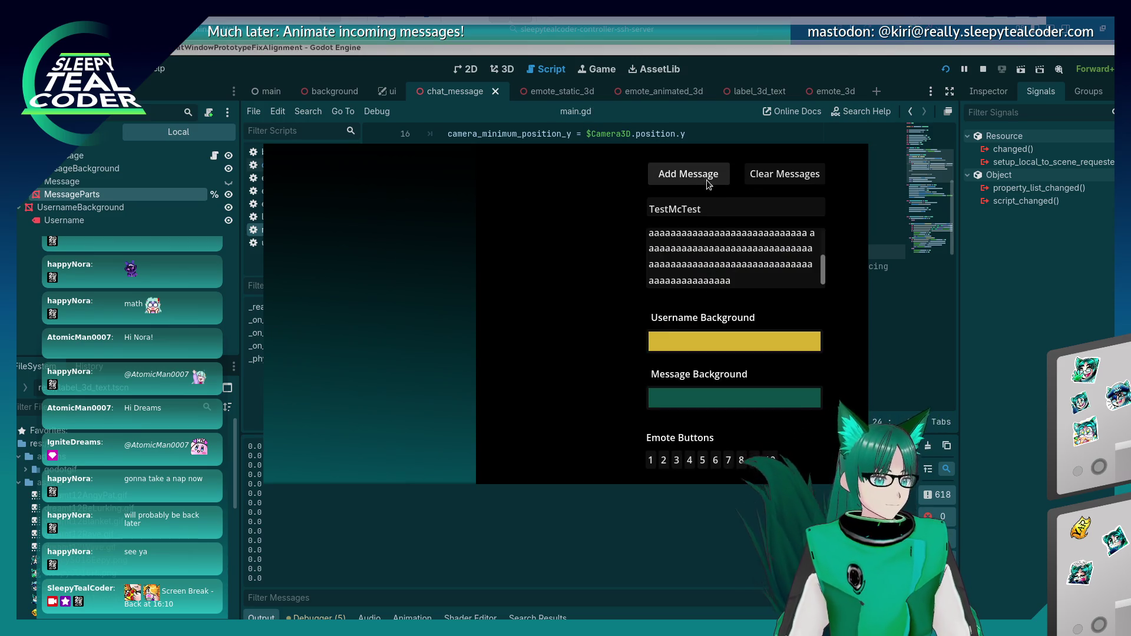
Step: Add over thirty test messages to the chat view, then clear them all with Clear Messages
click(702, 180)
click(701, 179)
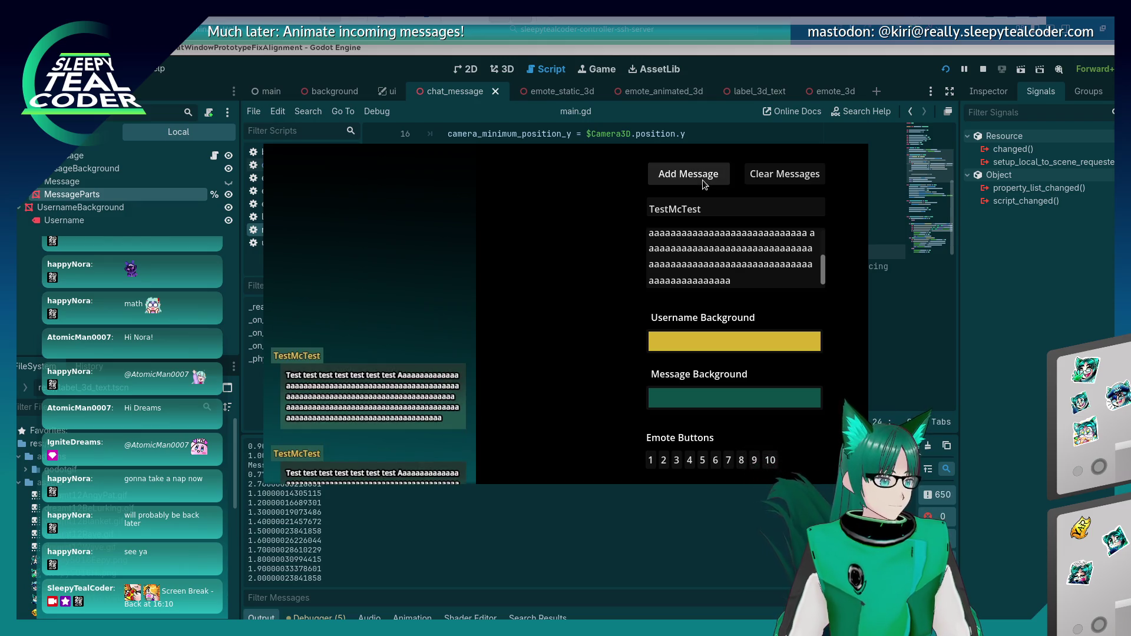
click(702, 179)
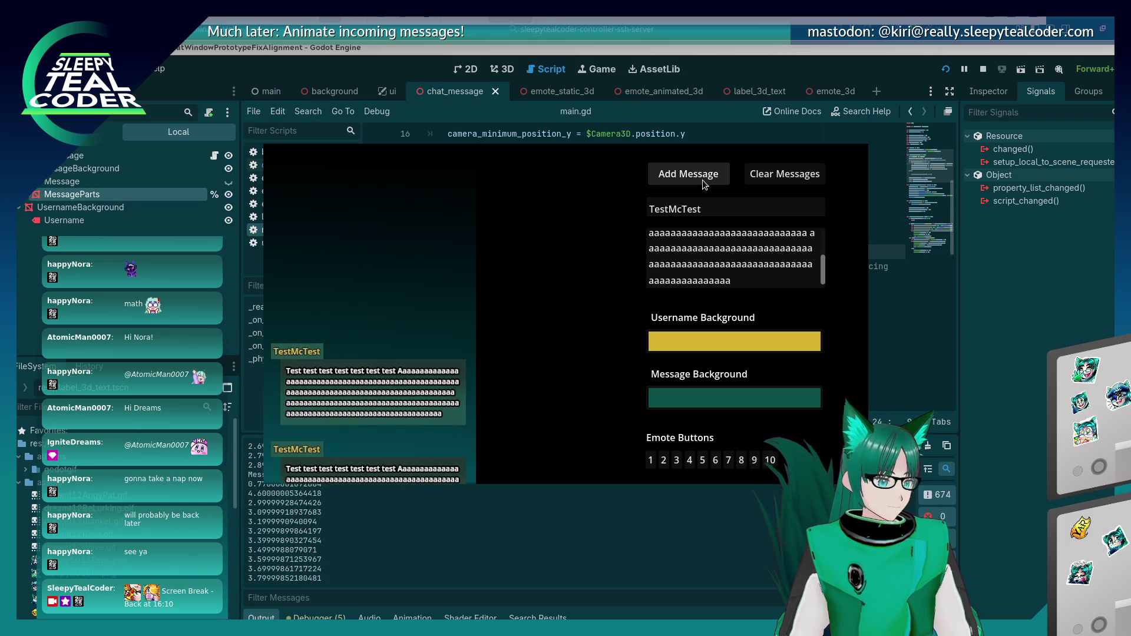
click(704, 184)
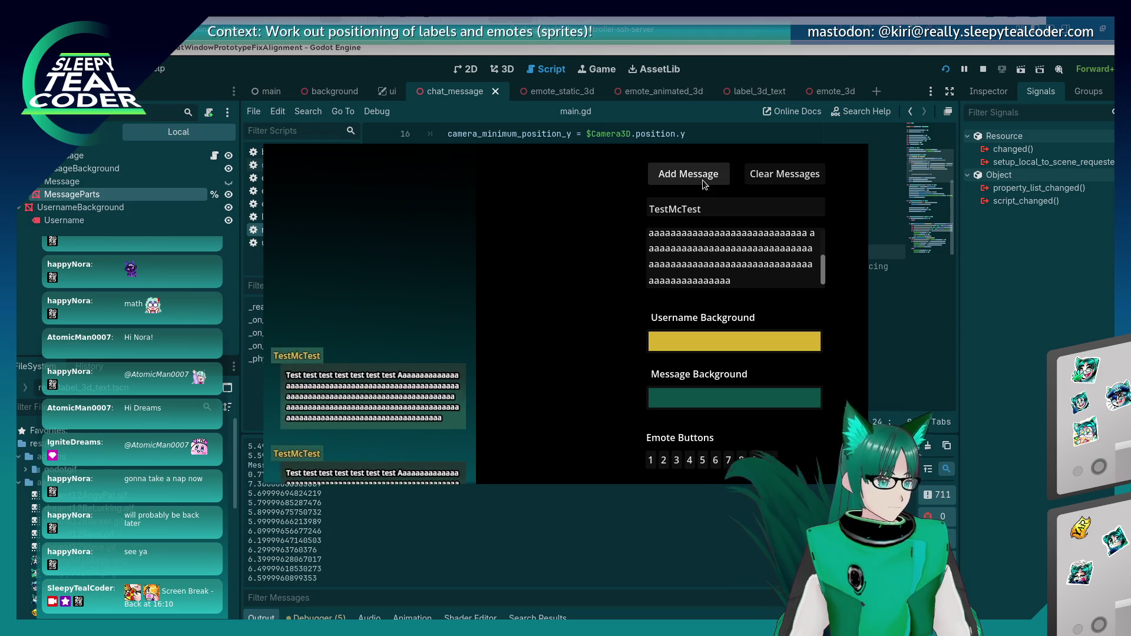
click(704, 184)
click(702, 180)
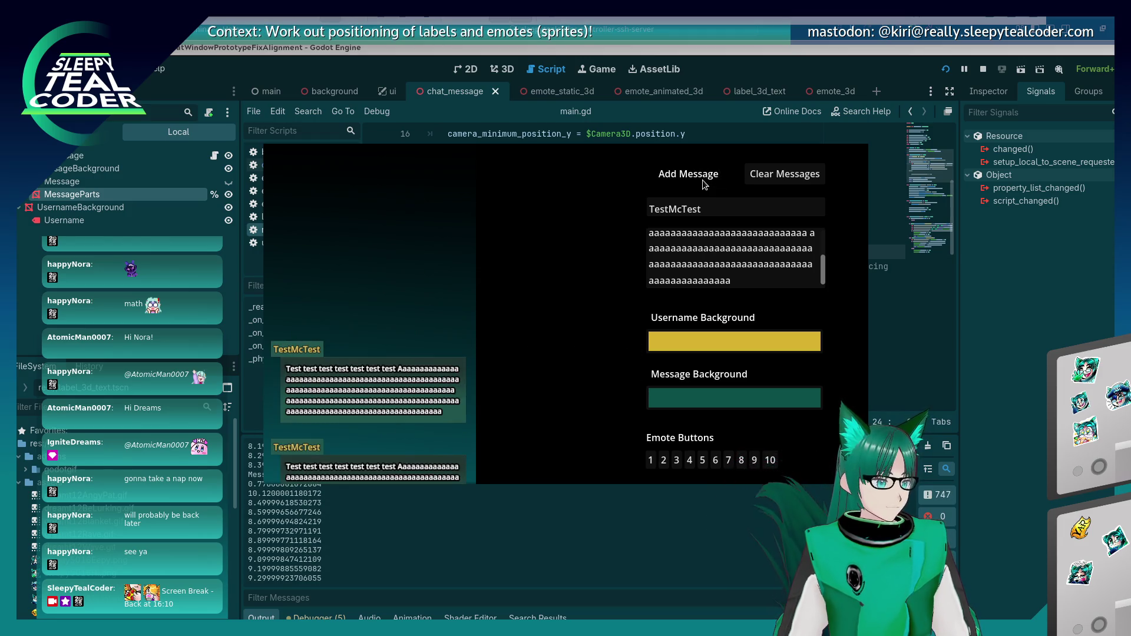
click(703, 180)
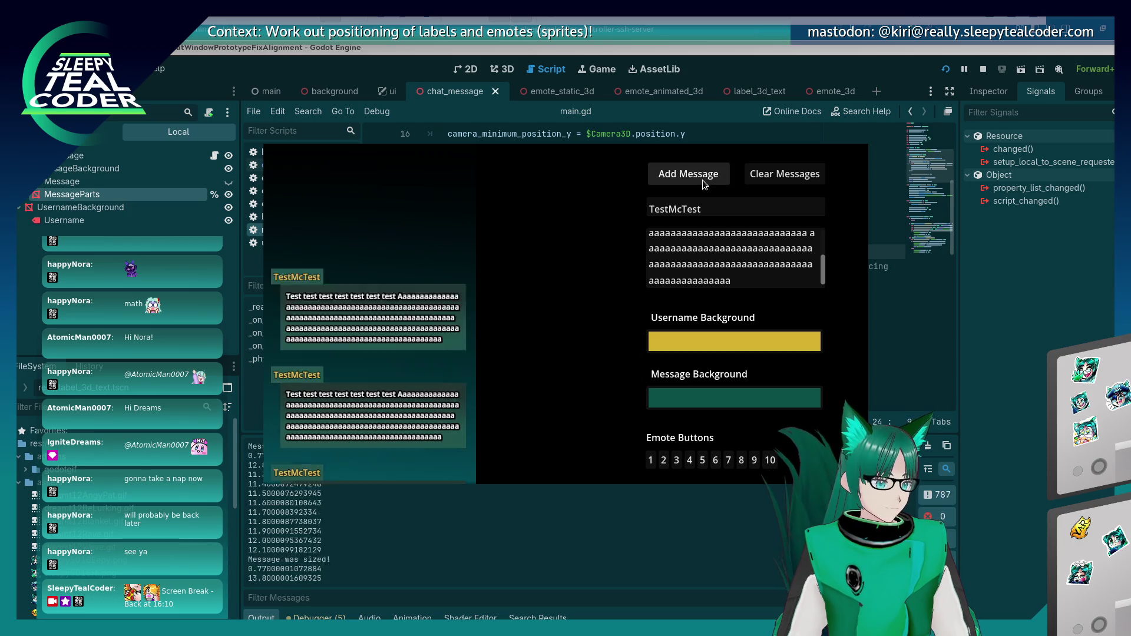
click(702, 179)
click(702, 180)
click(702, 179)
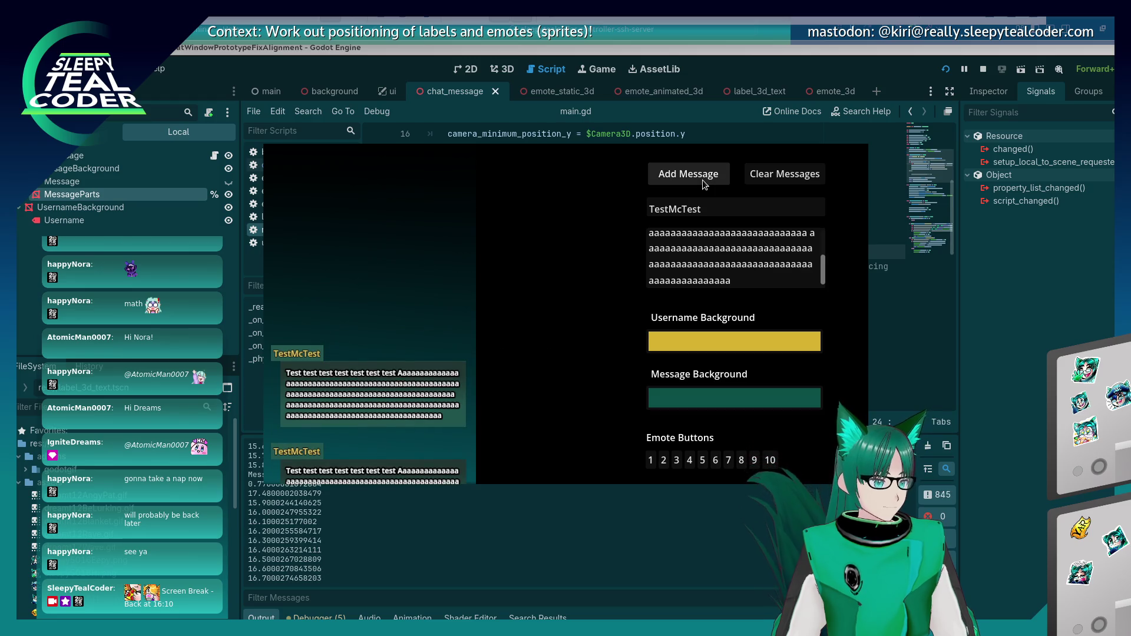
click(703, 179)
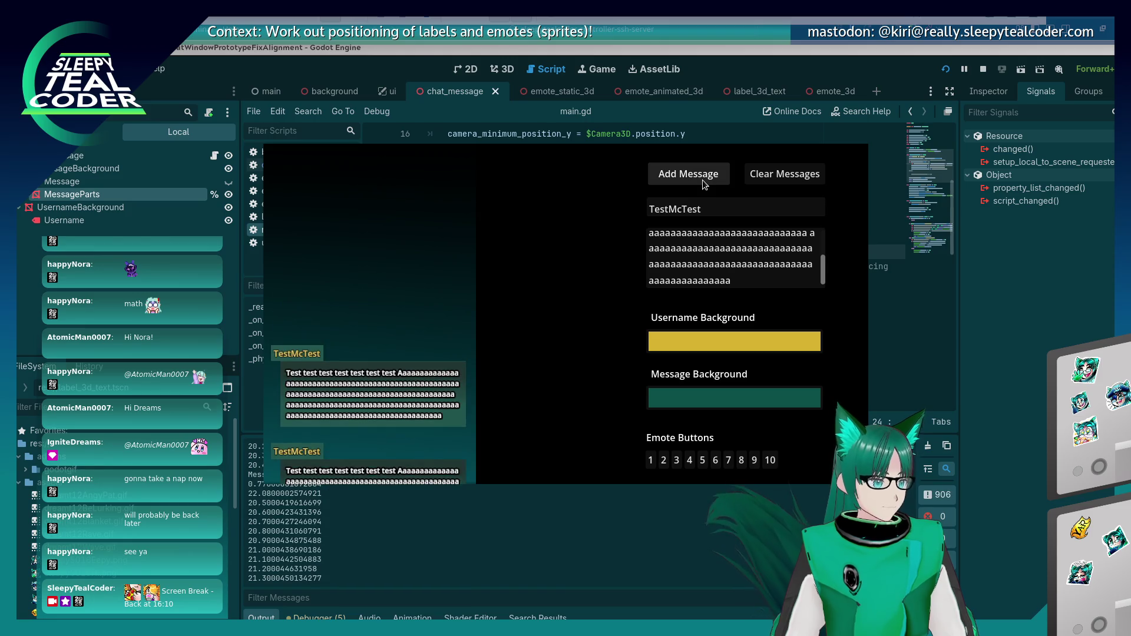
click(702, 179)
click(702, 179)
click(702, 180)
click(702, 180)
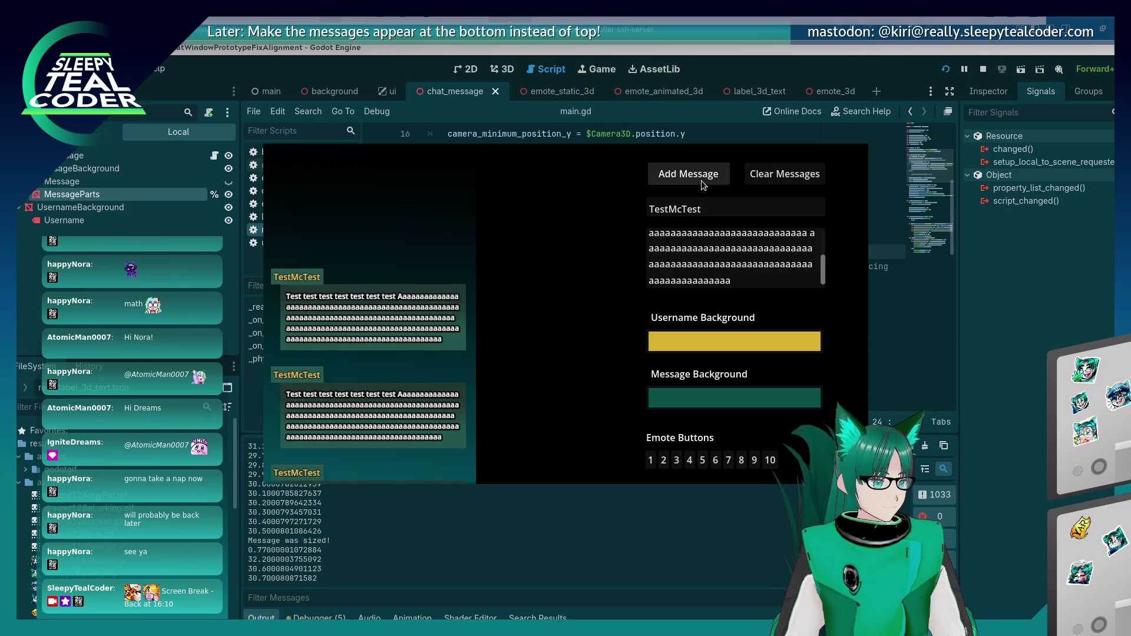
click(701, 180)
click(702, 182)
click(702, 182)
click(702, 183)
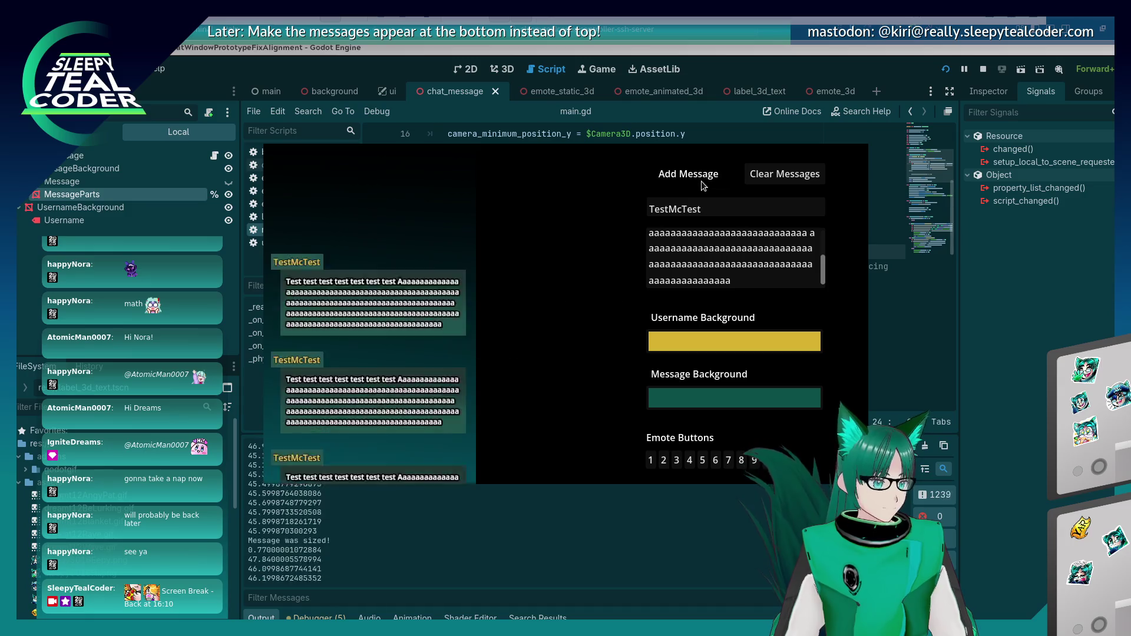
click(702, 184)
click(701, 185)
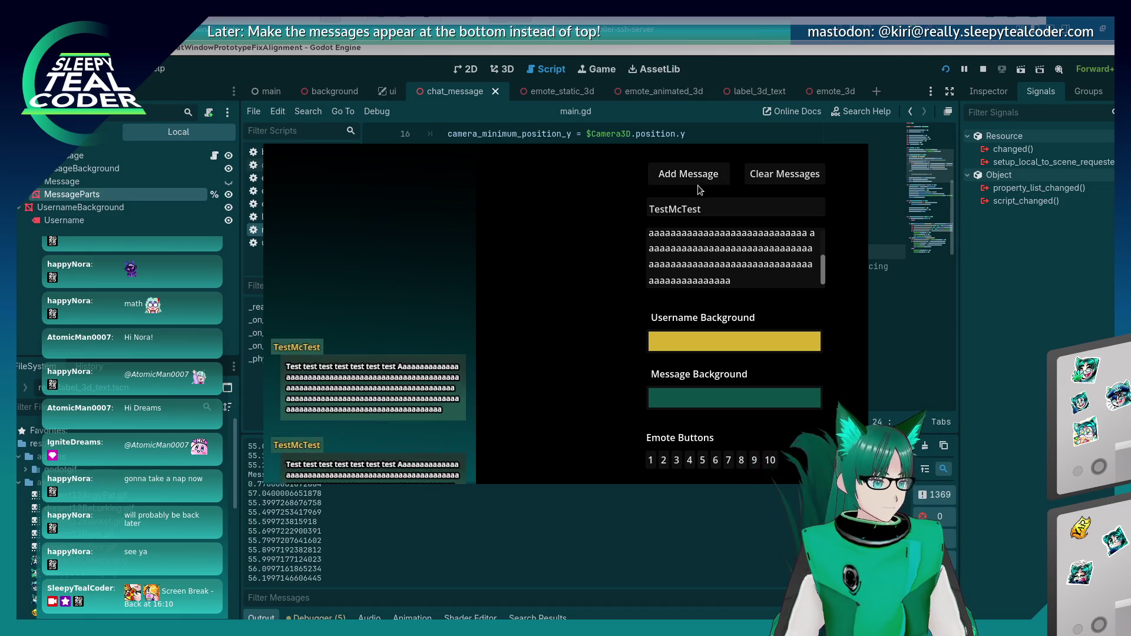
click(697, 181)
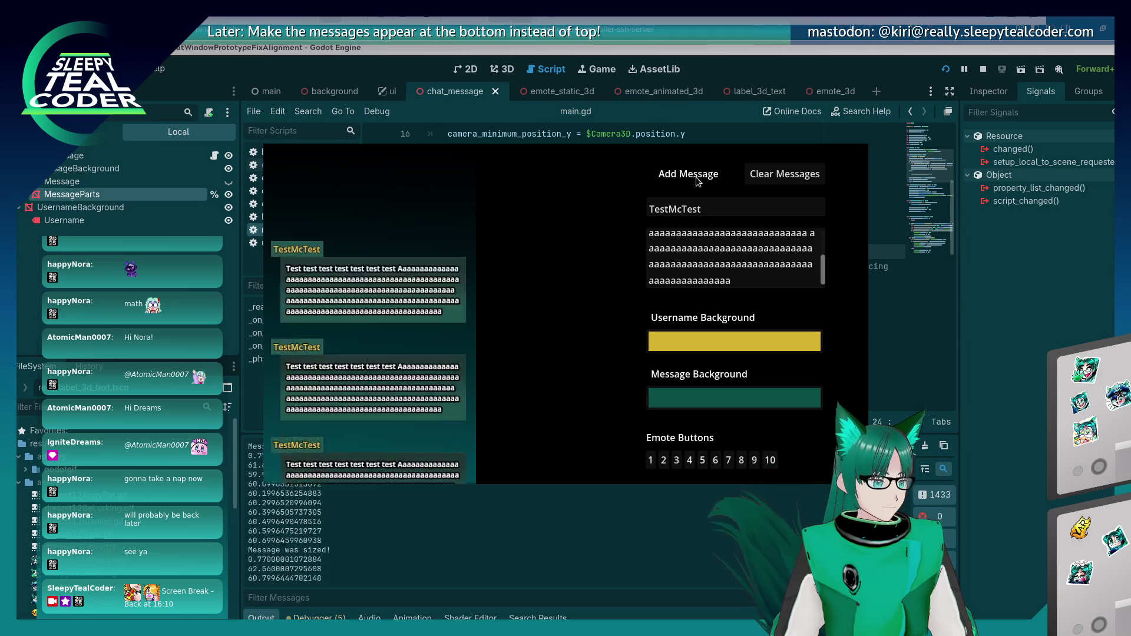
click(696, 180)
click(695, 181)
click(690, 180)
click(689, 181)
click(687, 181)
click(685, 180)
click(684, 180)
click(683, 179)
click(684, 179)
click(683, 180)
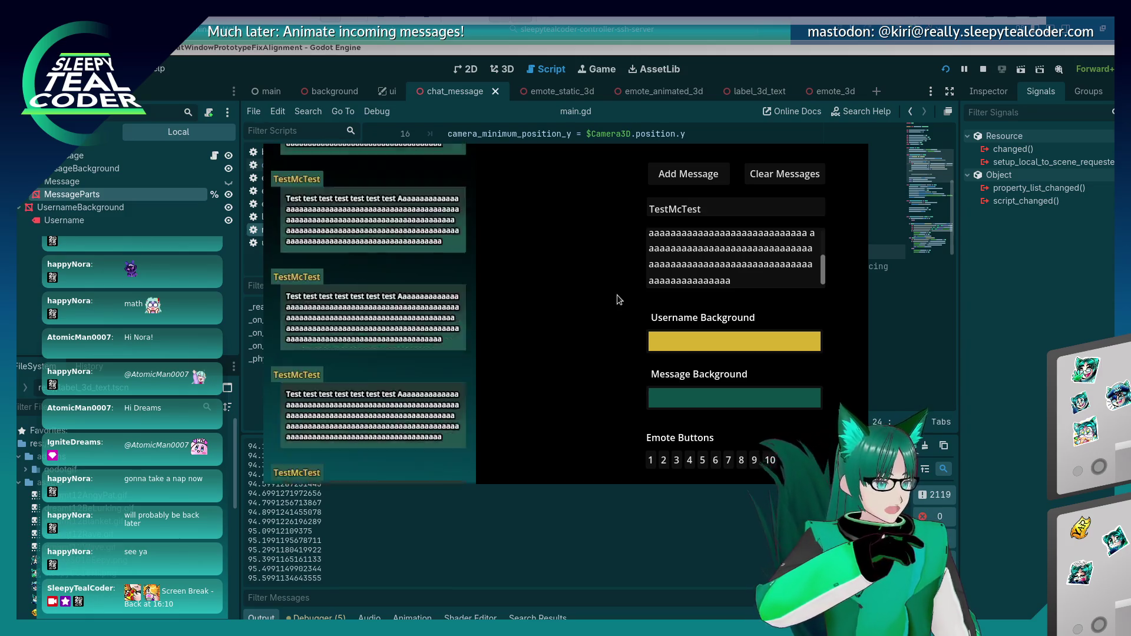
click(766, 176)
click(707, 178)
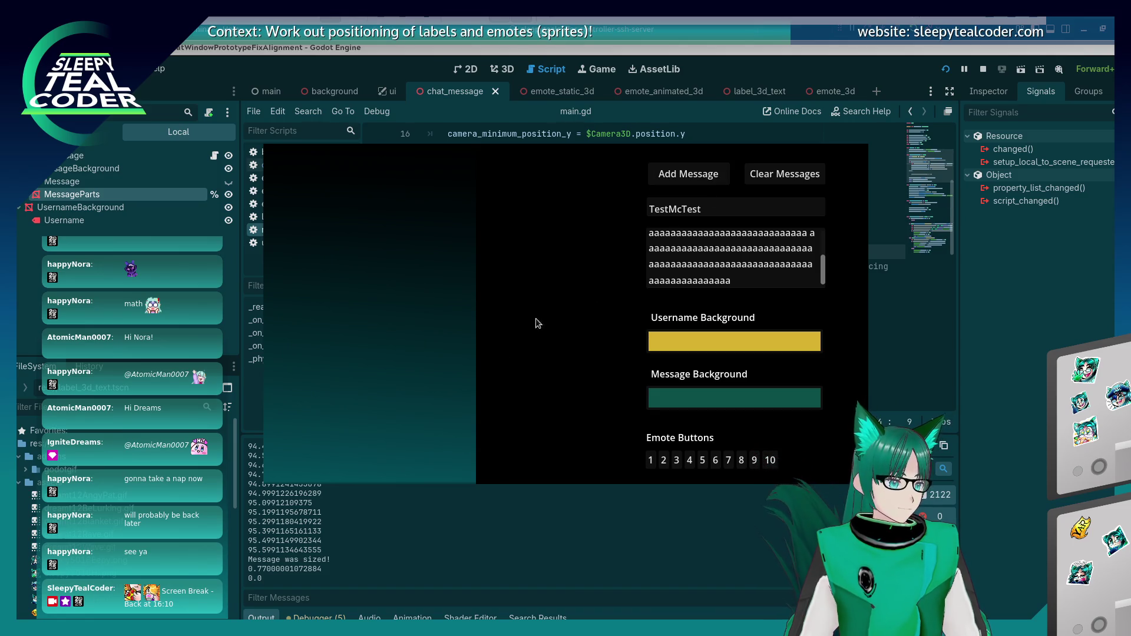
Step: Restart the prototype, enter 'Aaaaaaaaaaaaaaaaaaaaaaaaaaa' as the message, and set a purple message background
key(F5)
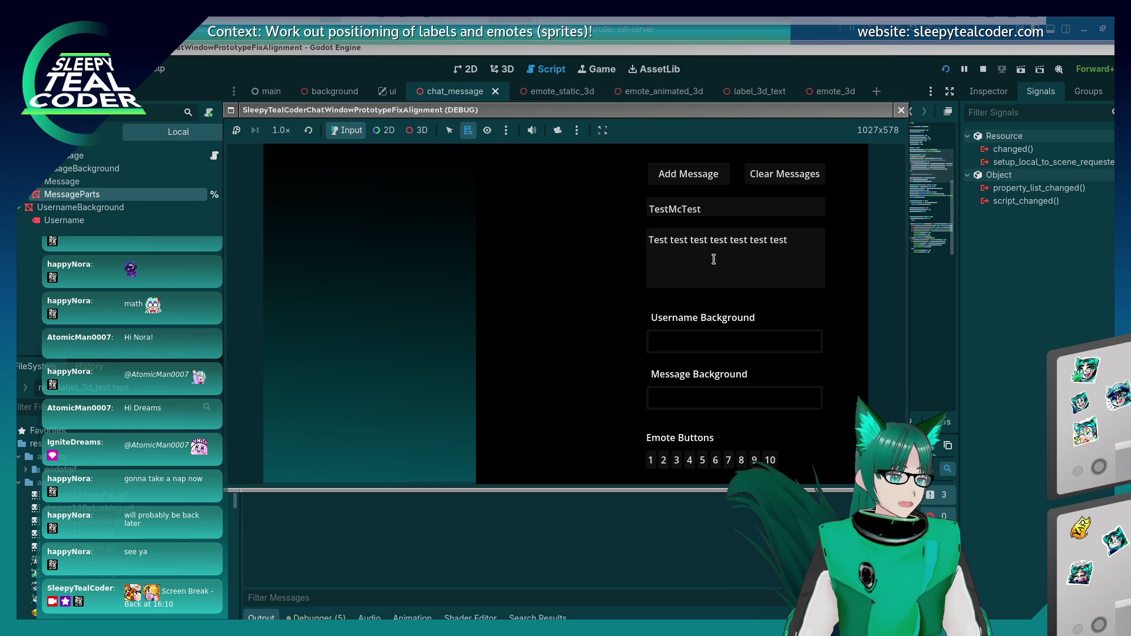
text(Aa)
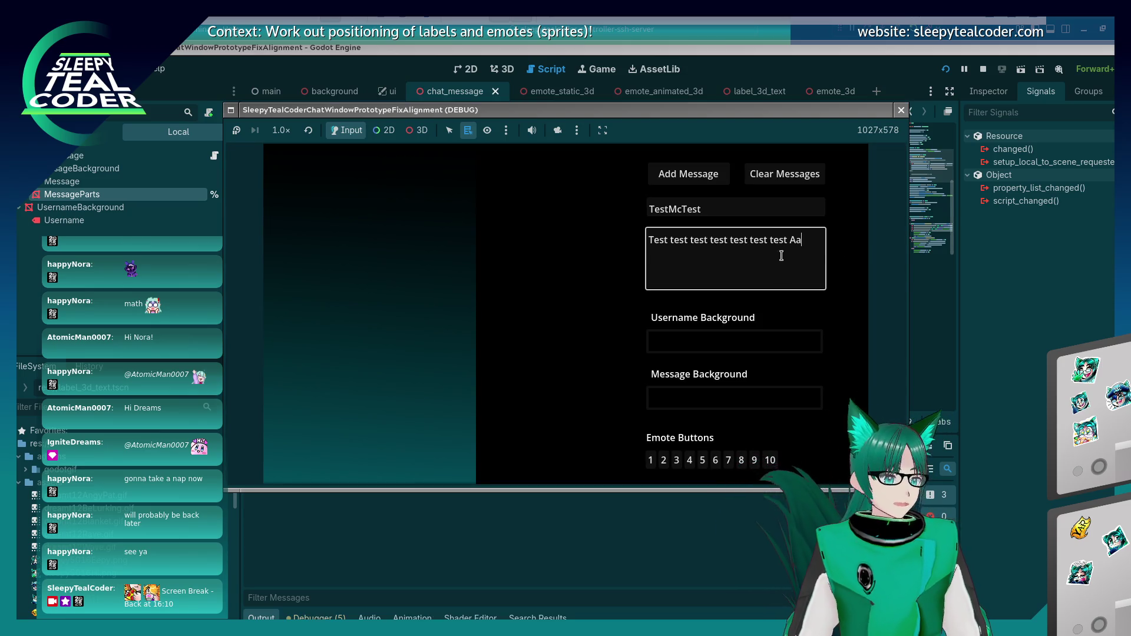
text(aaaaaaaaaaaaaaaaaaaaaaaaaaaaaaaaaaaaa)
click(779, 402)
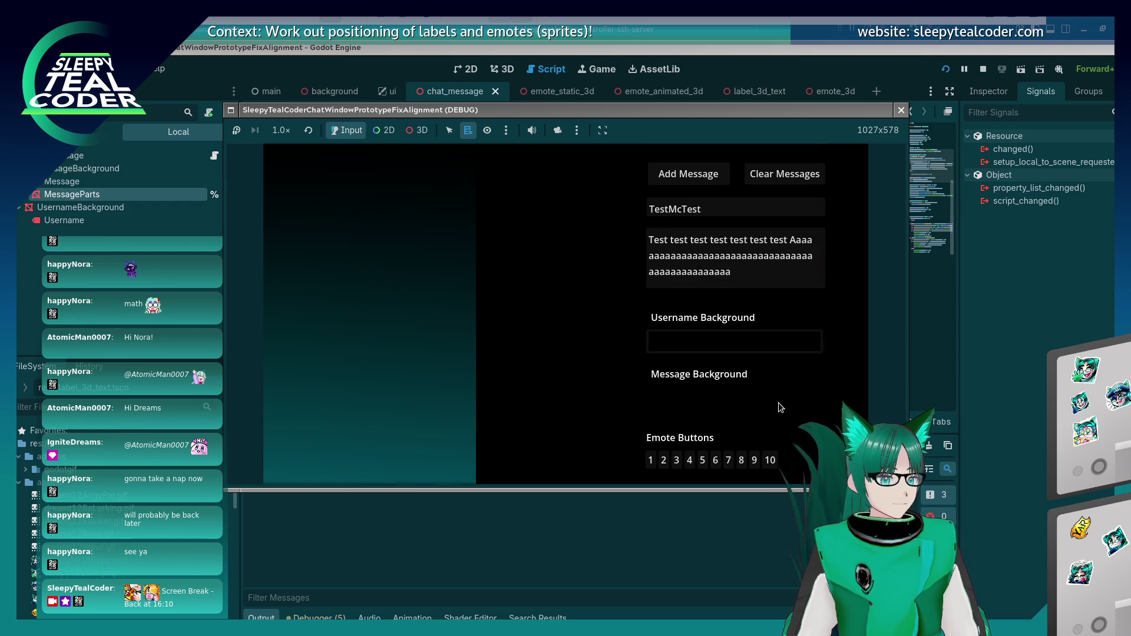
click(813, 268)
click(767, 202)
click(791, 339)
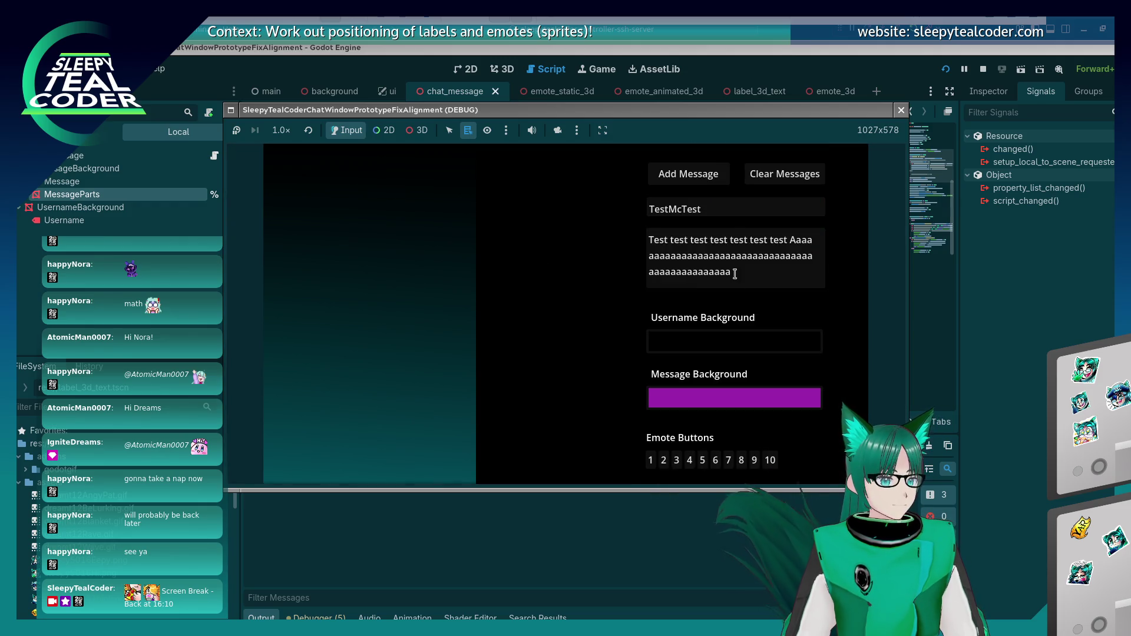
Step: Set the username background to olive and add the message to the chat
click(792, 339)
click(808, 193)
click(781, 183)
click(517, 264)
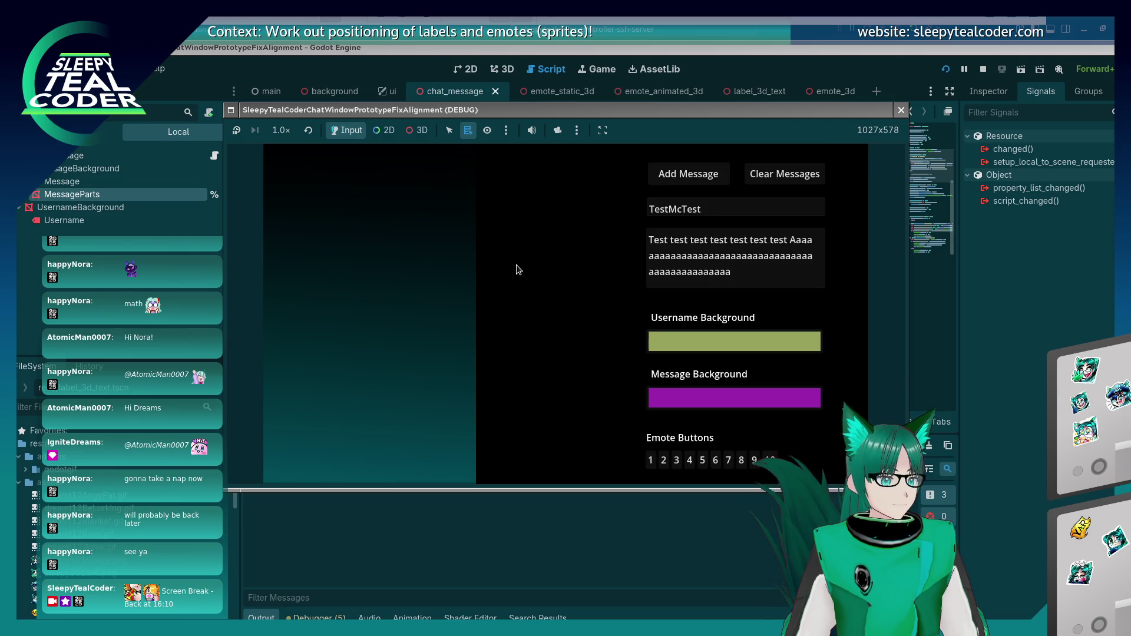
click(697, 177)
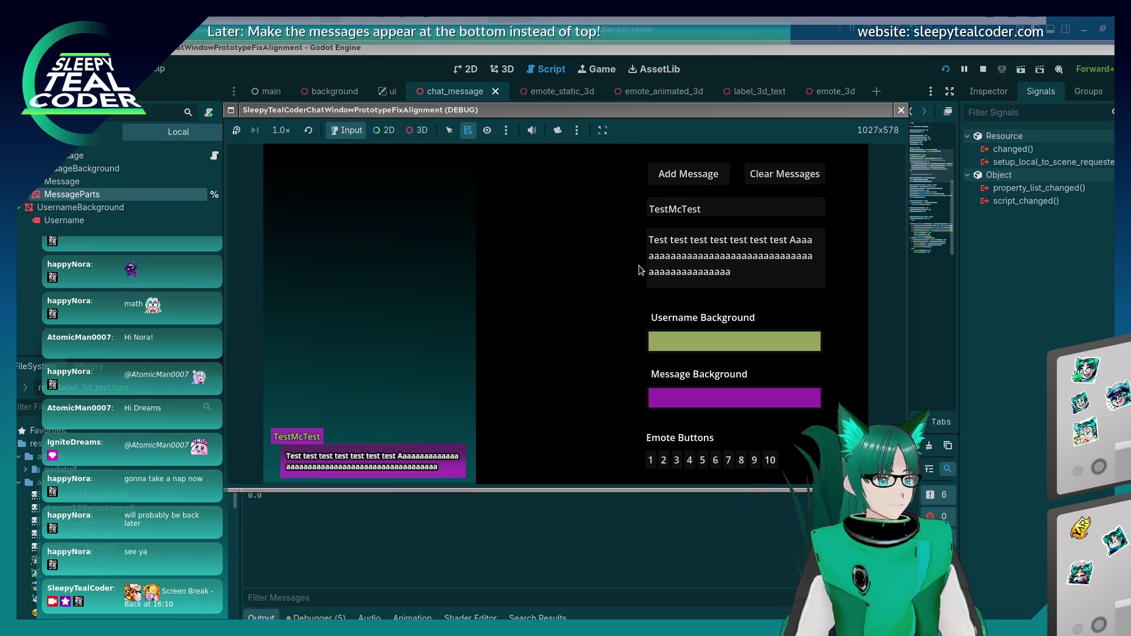
Step: Lengthen the message text with more A's, add it twice, then stop the game
click(772, 277)
text(A)
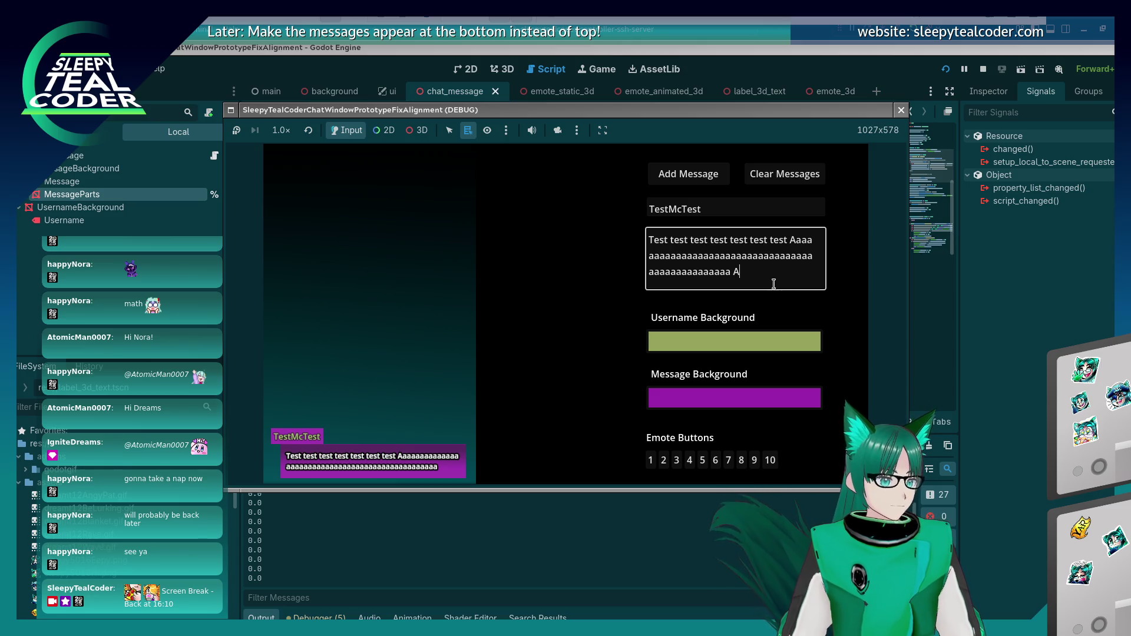
text(aaaaaaaaaaaaaaaaaaaaaaaaaaaaa)
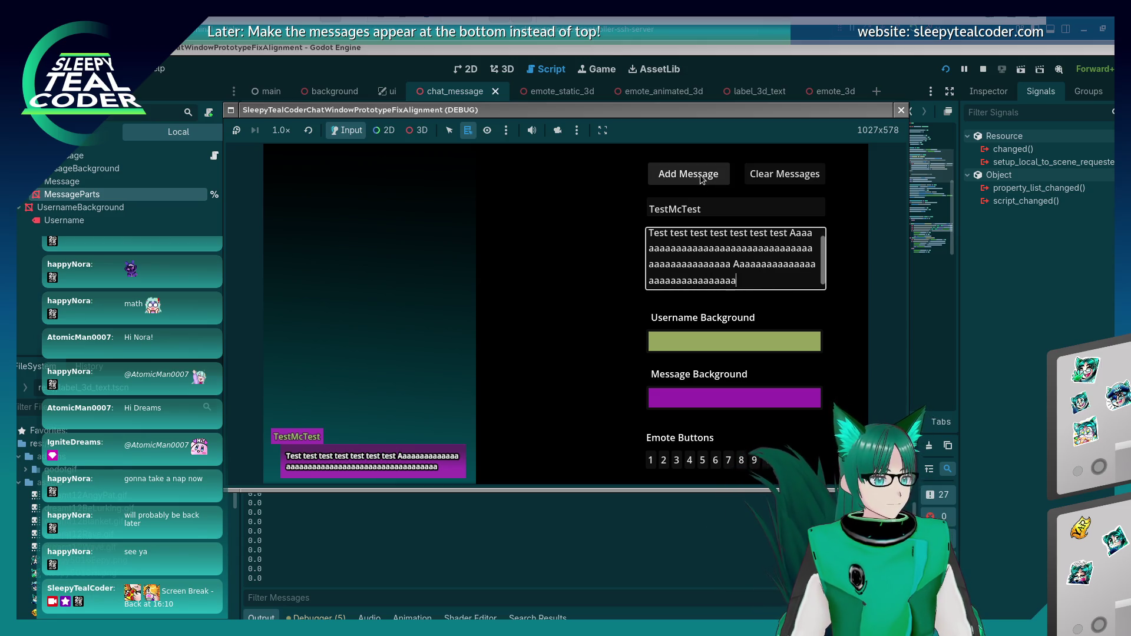
text(aaaaaaaaaaaaaaaaaaaaaaaaaaaaaaaaaaaaaaaa)
click(702, 179)
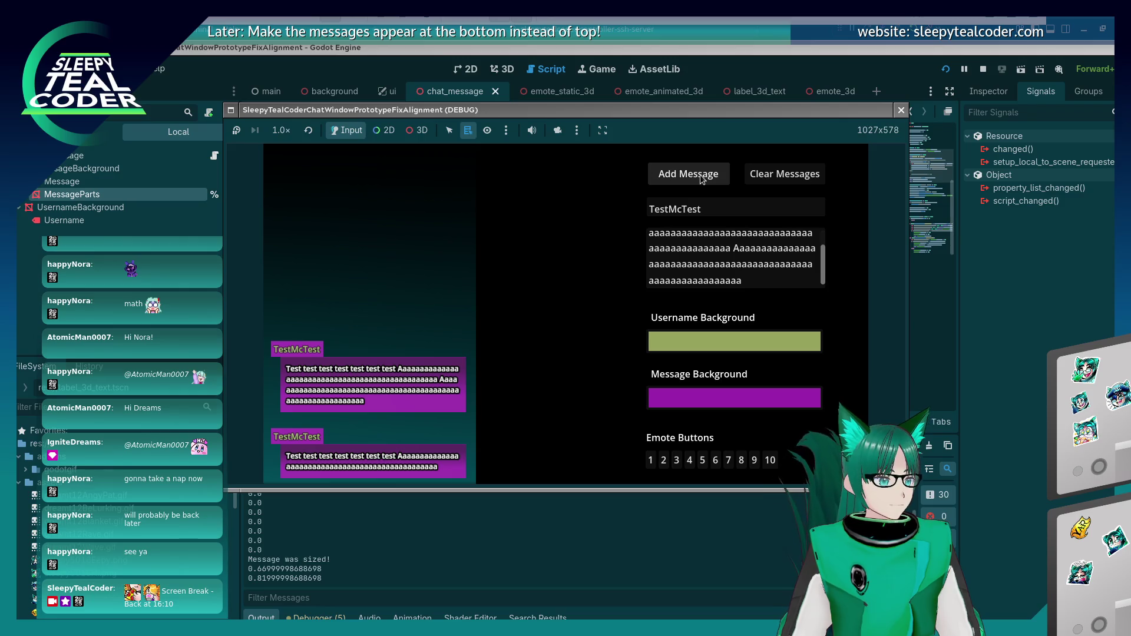
click(701, 177)
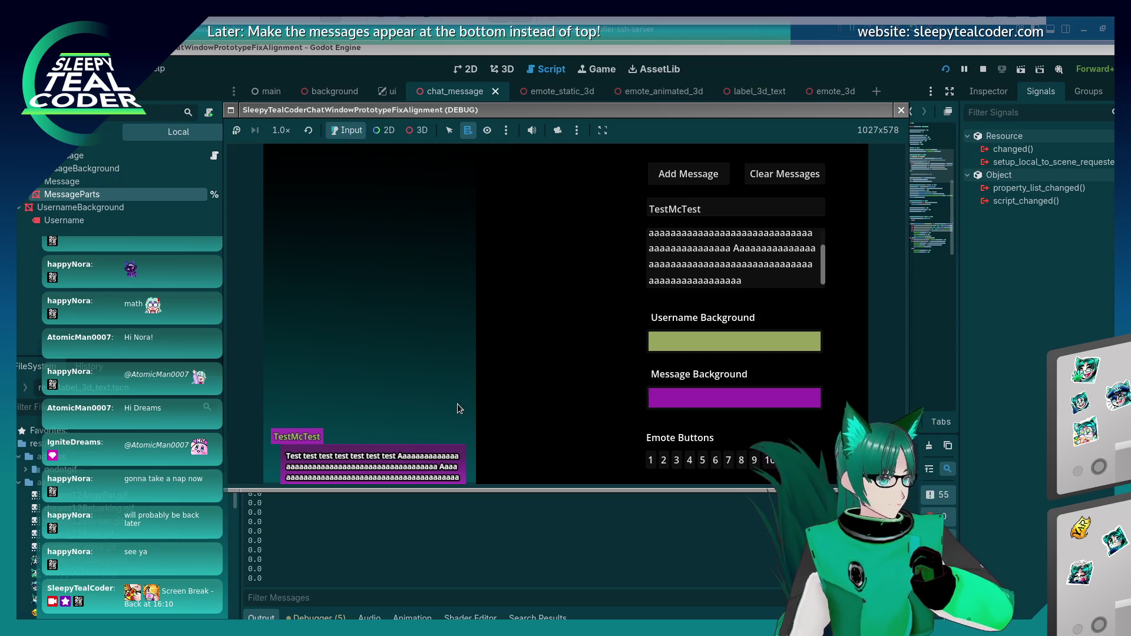
key(F8)
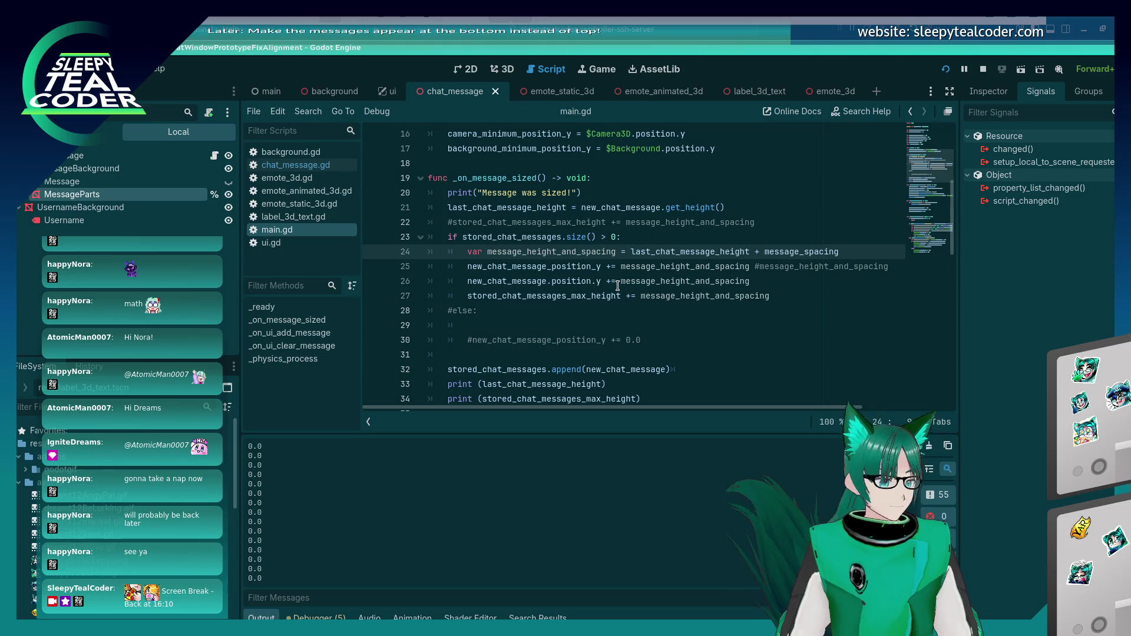
Step: Add an else: branch after line 27 at the same indentation as the if
click(811, 297)
key(Return)
key(BackSpace)
text(else)
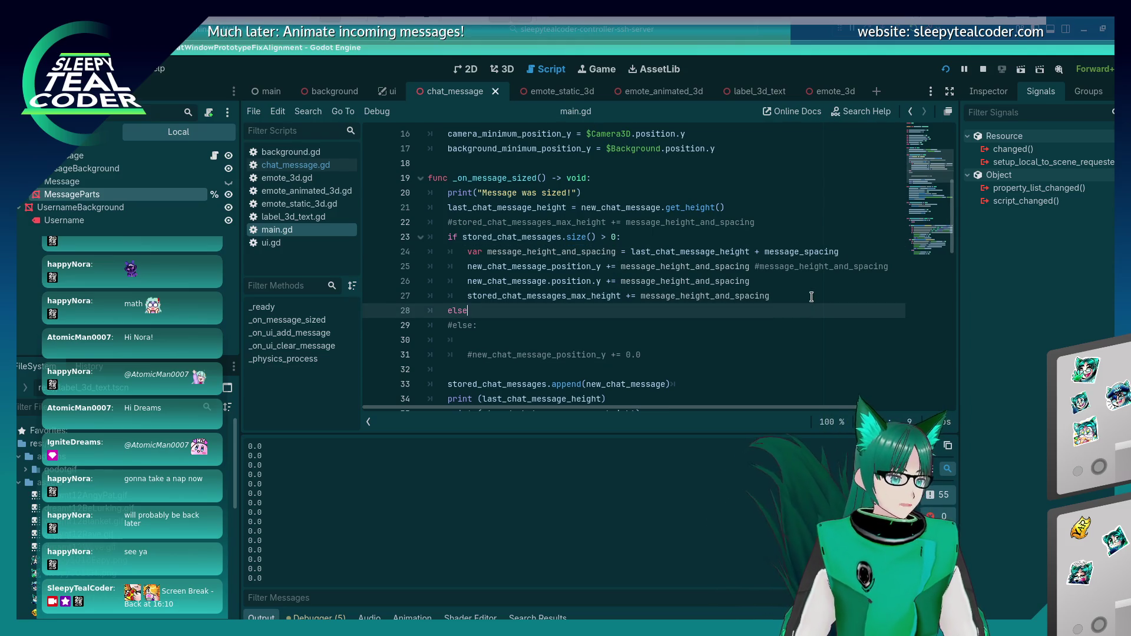
text(:)
key(Return)
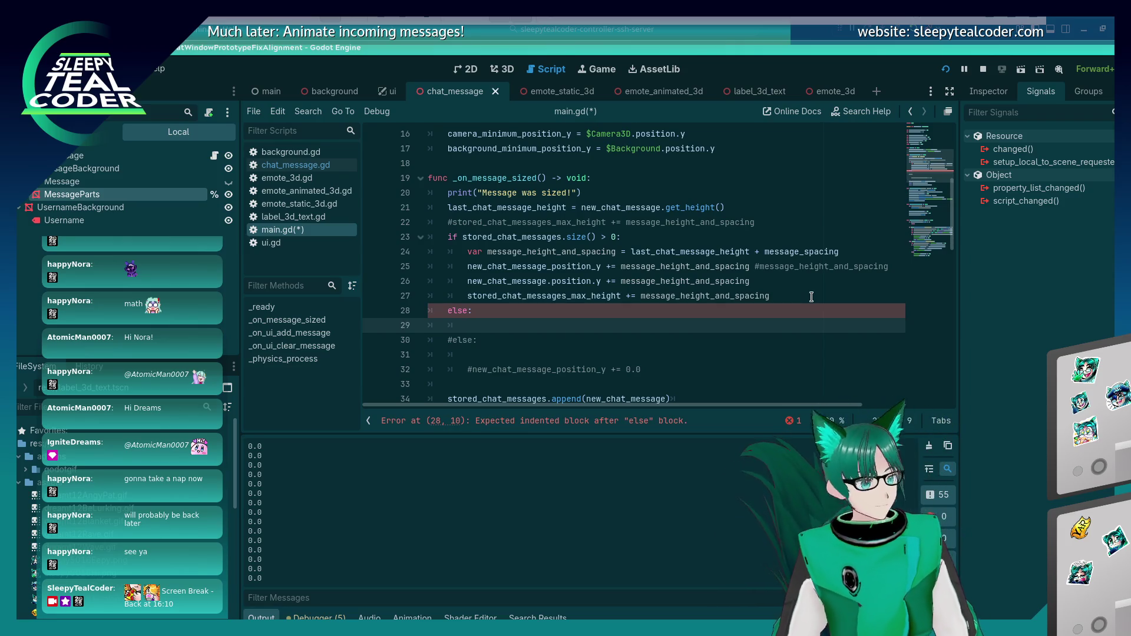
Step: Begin the else body with 'new_chat_message.position.y =' using the code suggestion
text(new_chat_)
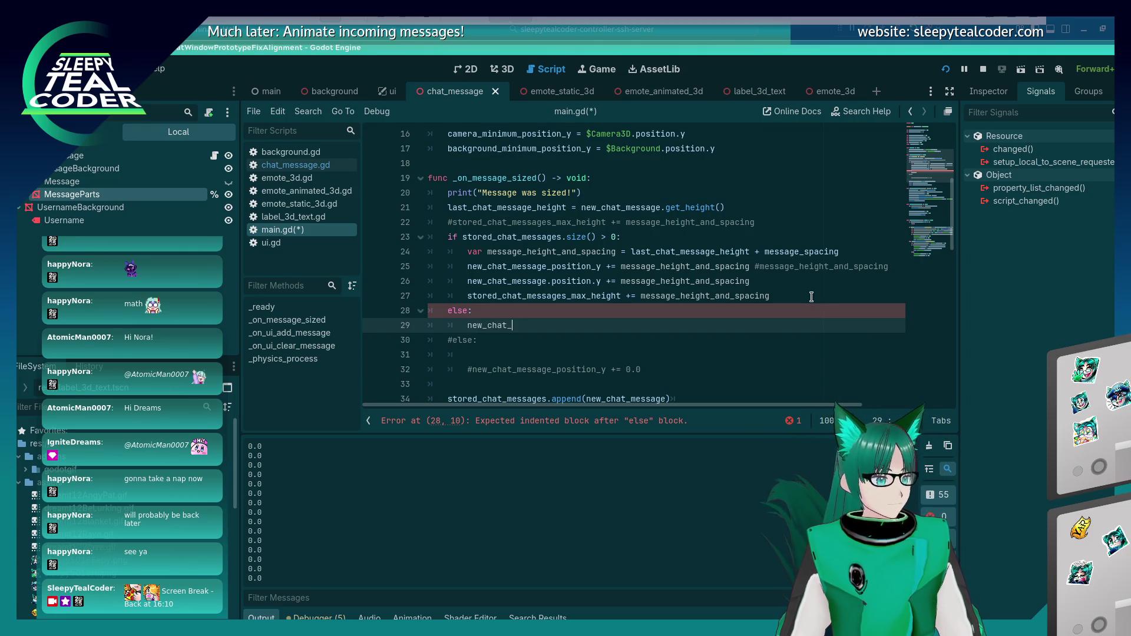
text(message_positio)
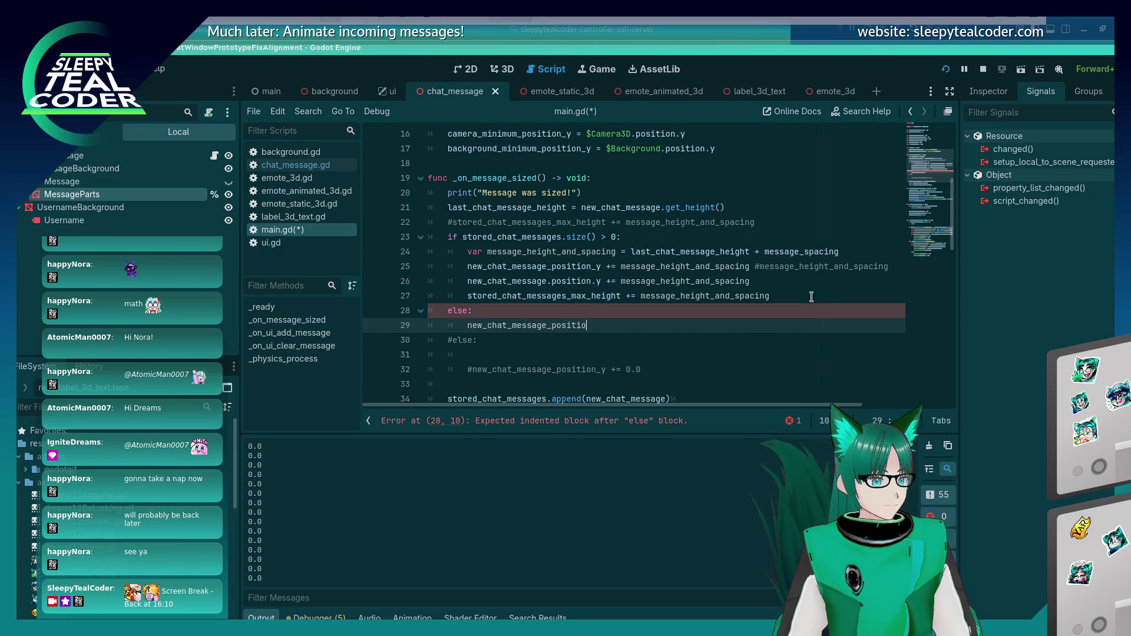
text(n)
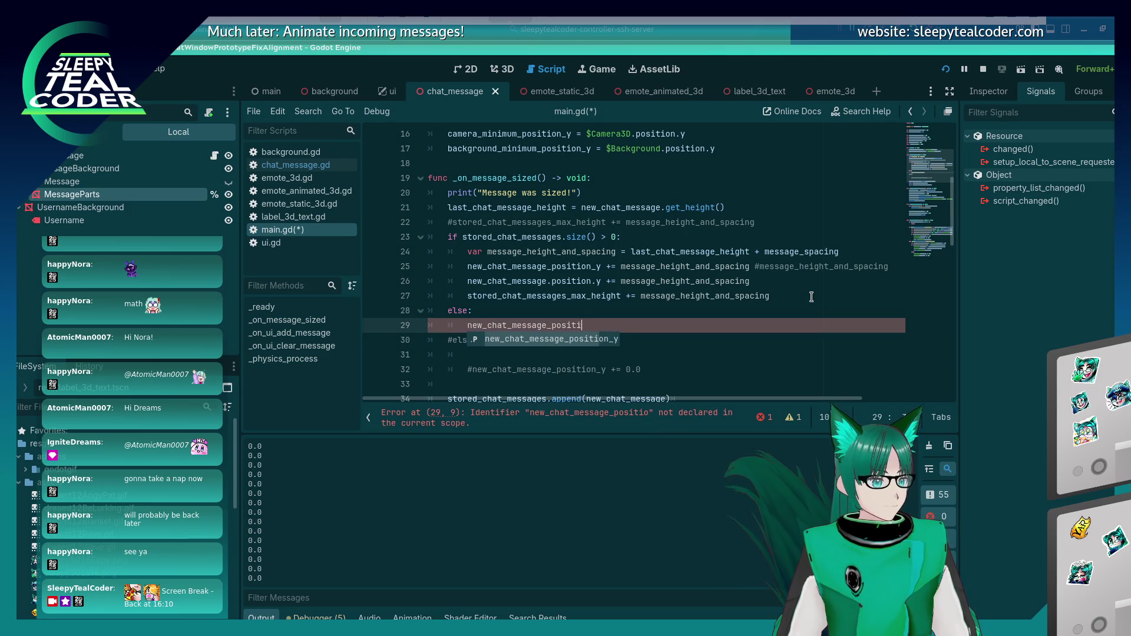
key(BackSpace)
text(.positio)
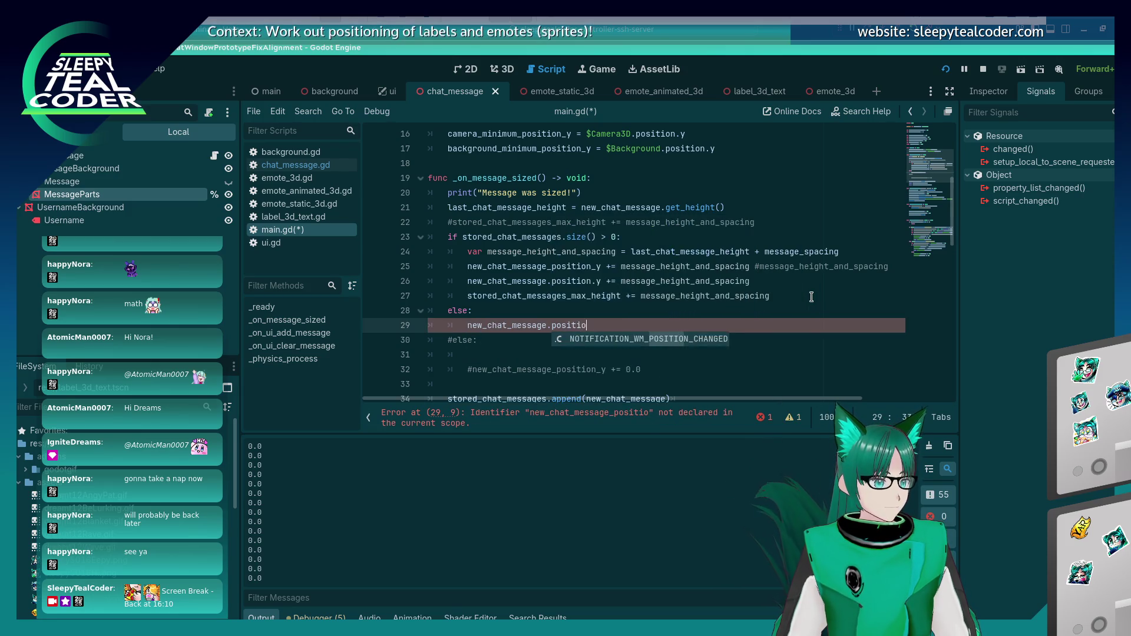
text(n.y =)
key(Escape)
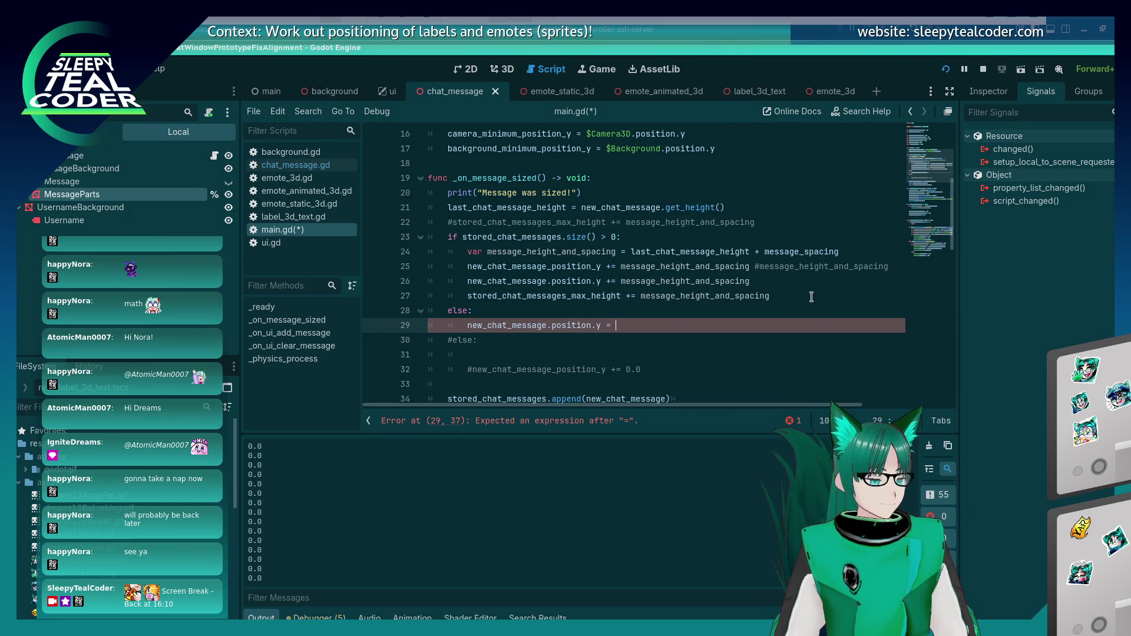
key(Up)
key(Up)
key(Down)
key(Down)
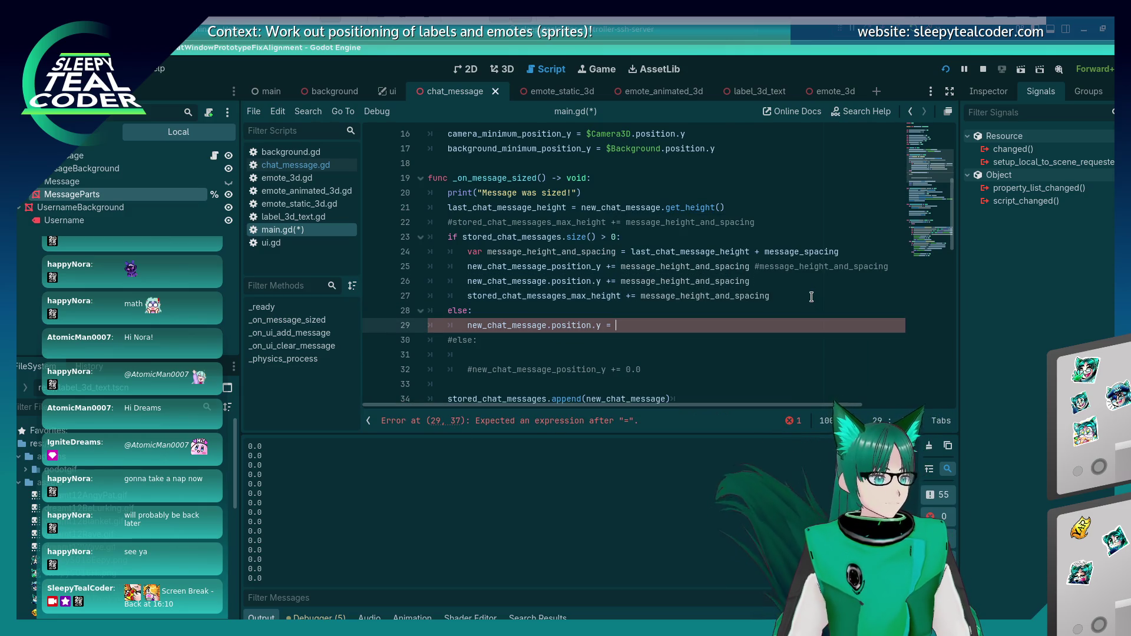
Step: Complete the offset as last_chat_message_height divided by 2, then save and run with F5
click(564, 207)
double_click(564, 208)
click(674, 322)
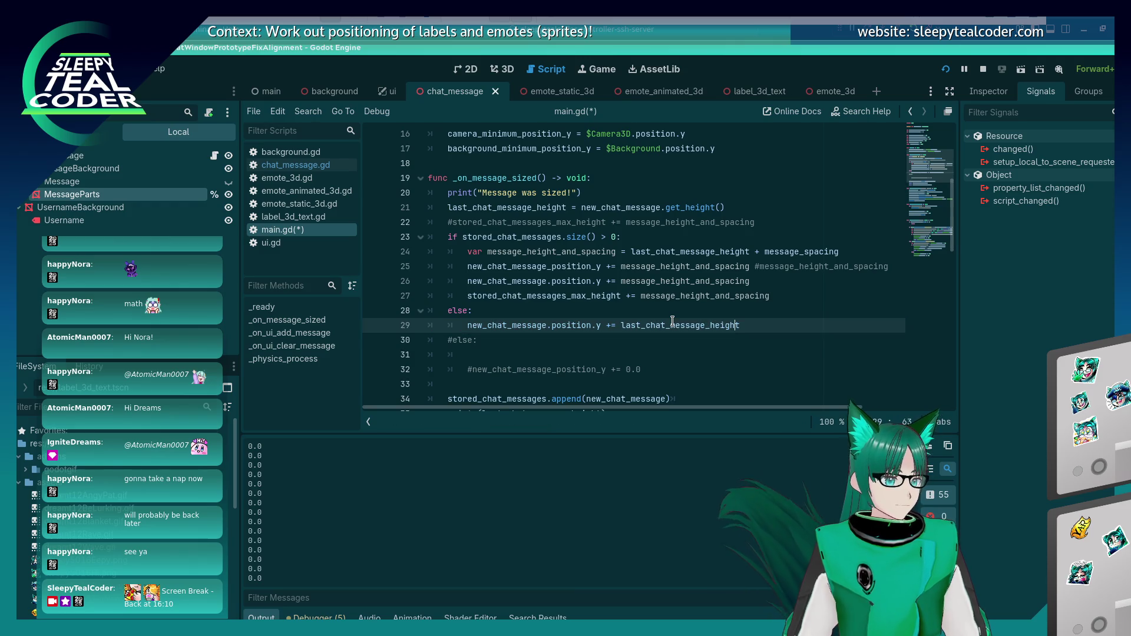
key(BackSpace)
key(End)
text(/)
key(F5)
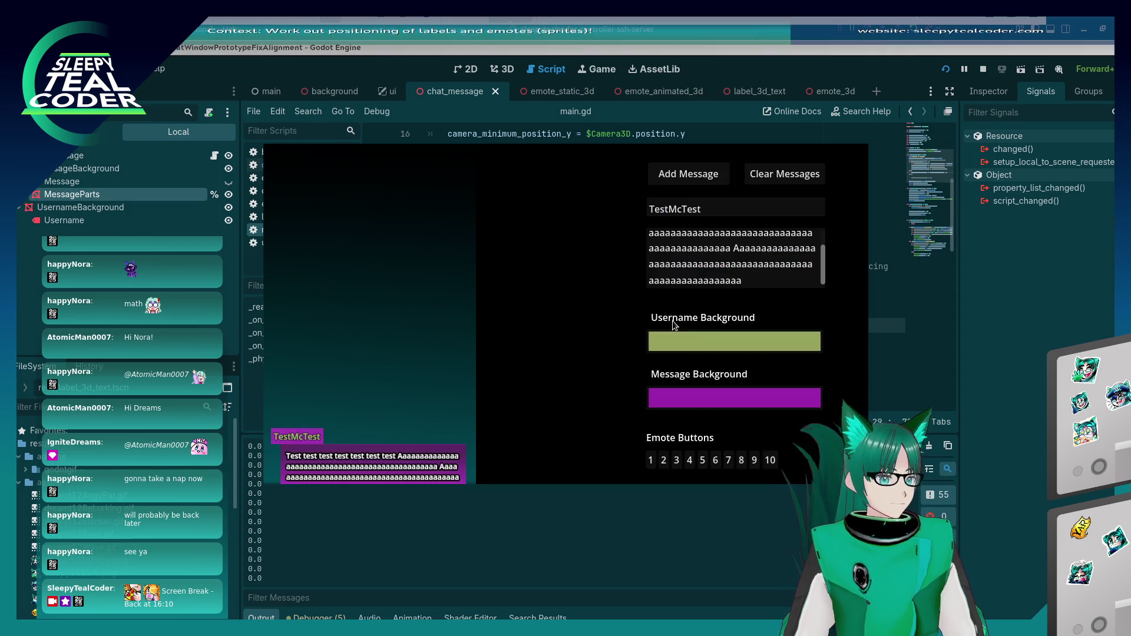
Step: Add two messages in the running chat to check spacing, then clear them
click(676, 177)
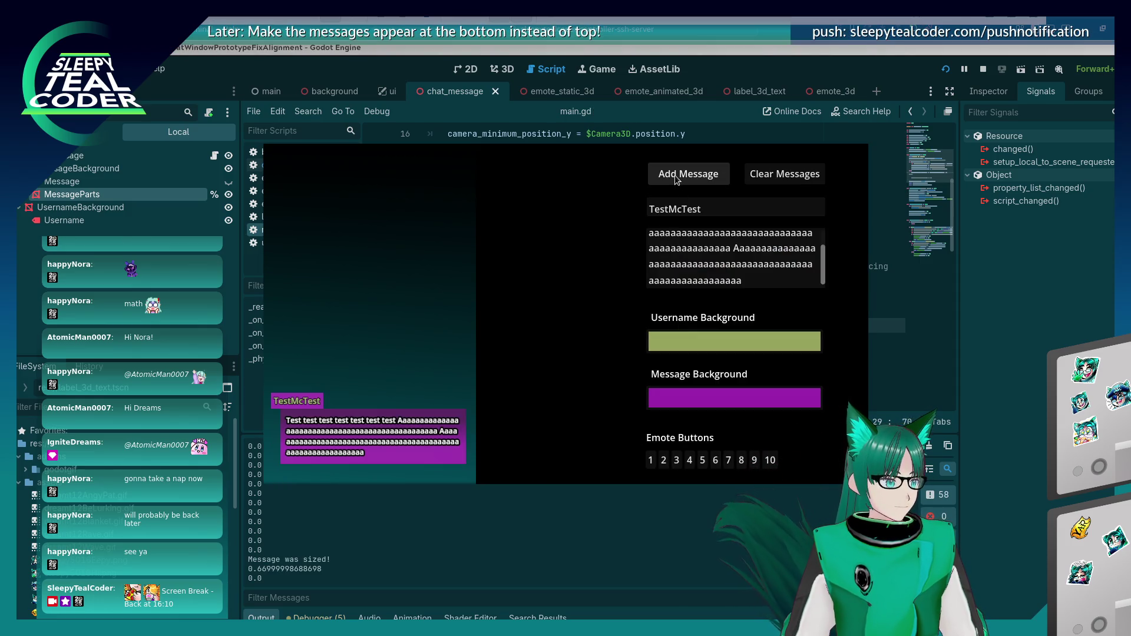
click(692, 177)
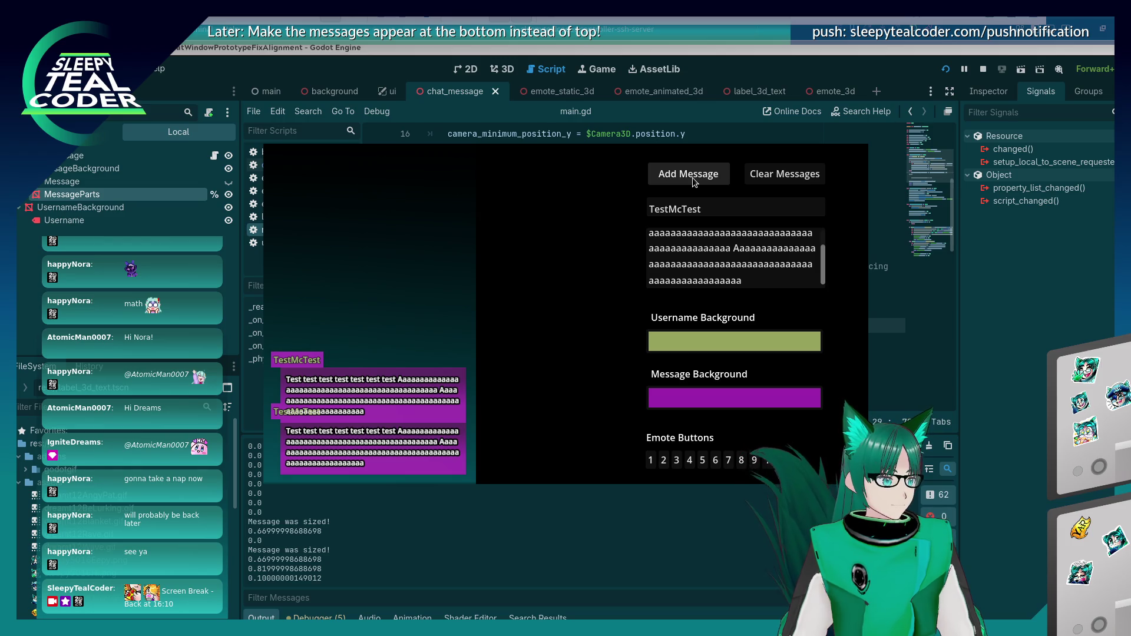
click(752, 177)
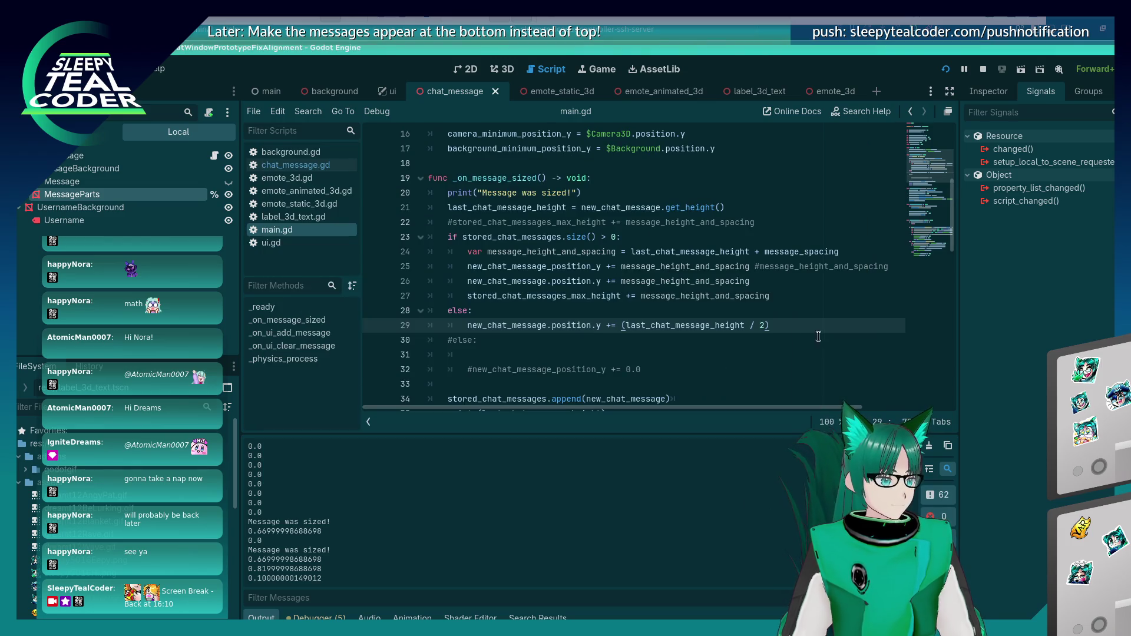
Step: Copy new_chat_message_position_y from line 25 onto a new line under else
key(Up)
key(Up)
key(Up)
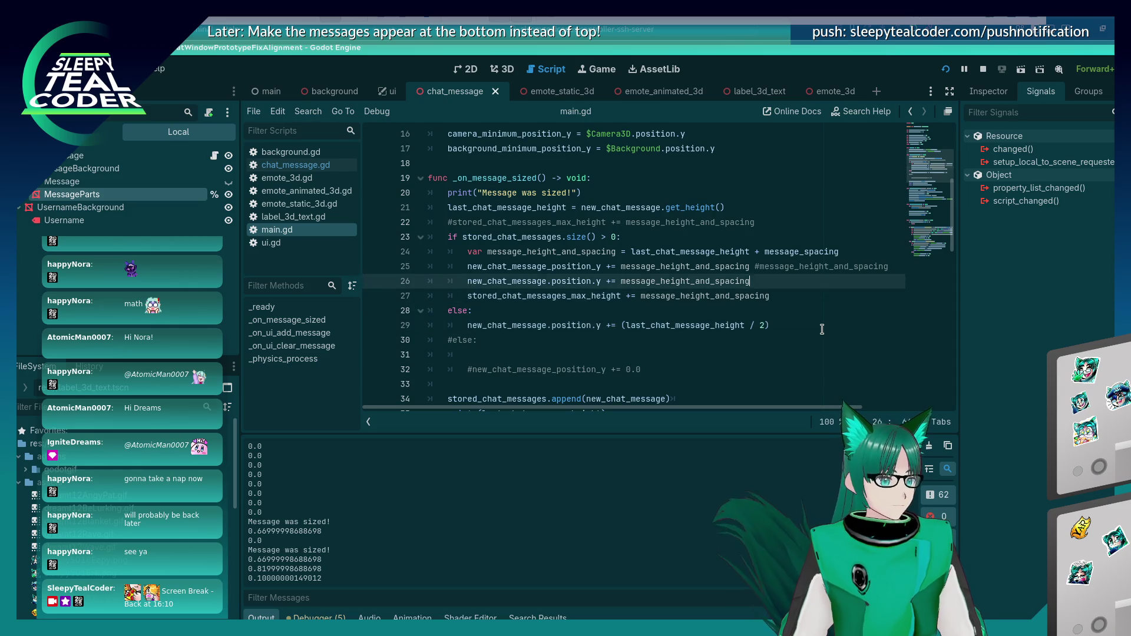
key(Home)
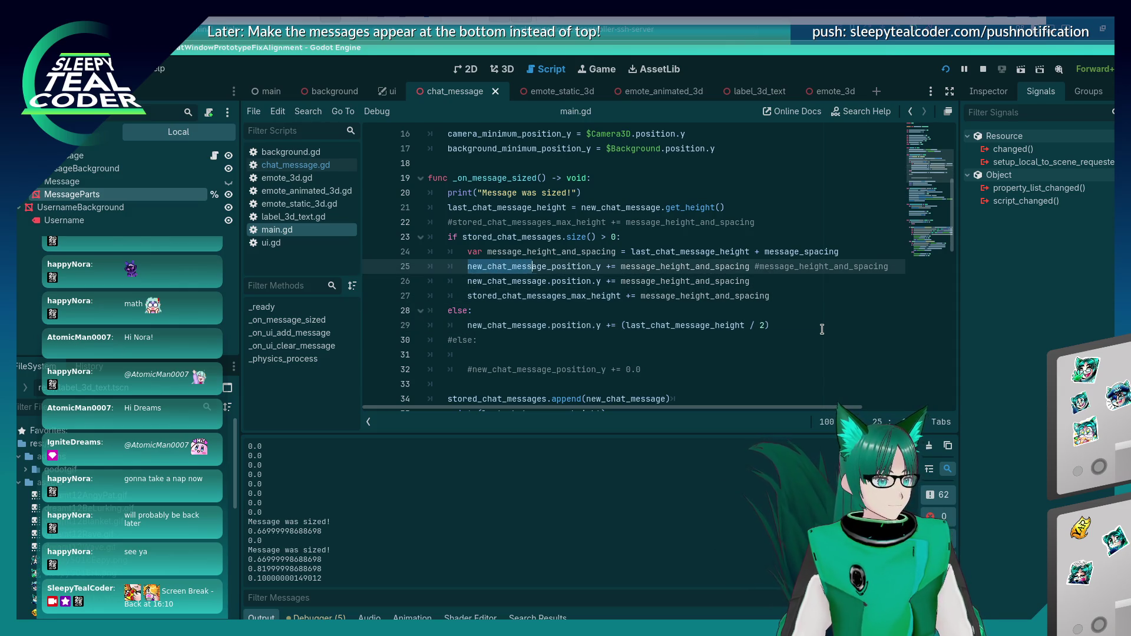
key(ctrl+c)
key(Down)
key(Down)
key(Down)
key(End)
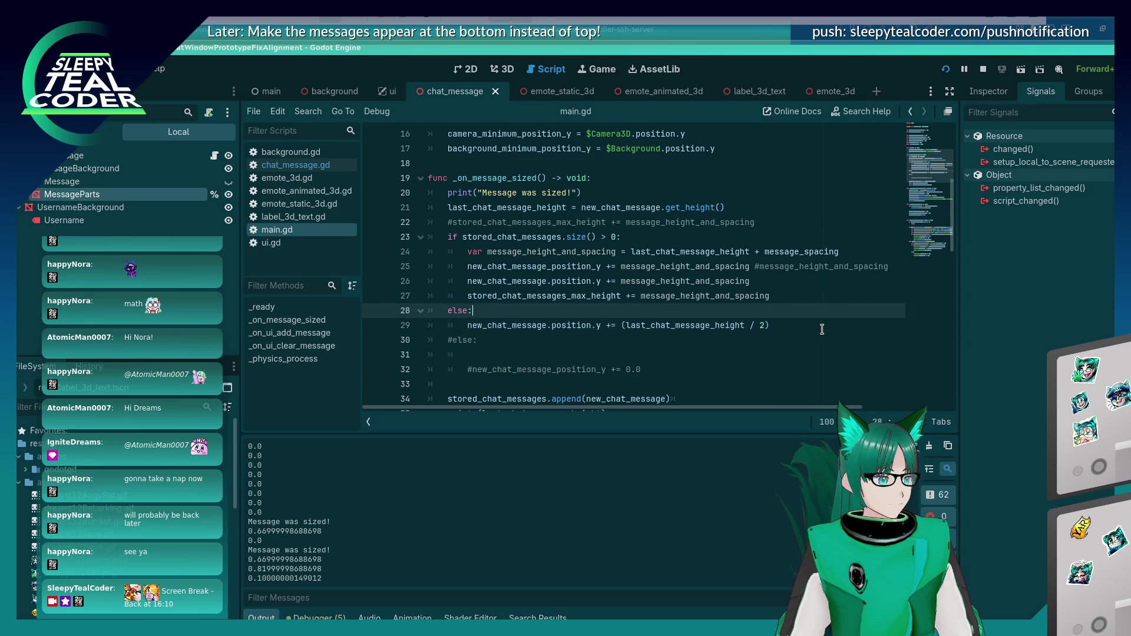
key(Return)
key(ctrl+v)
Step: Copy the halved height expression from line 30 onto the end of line 29
key(Down)
key(shift+End)
key(ctrl+c)
key(Up)
key(ctrl+v)
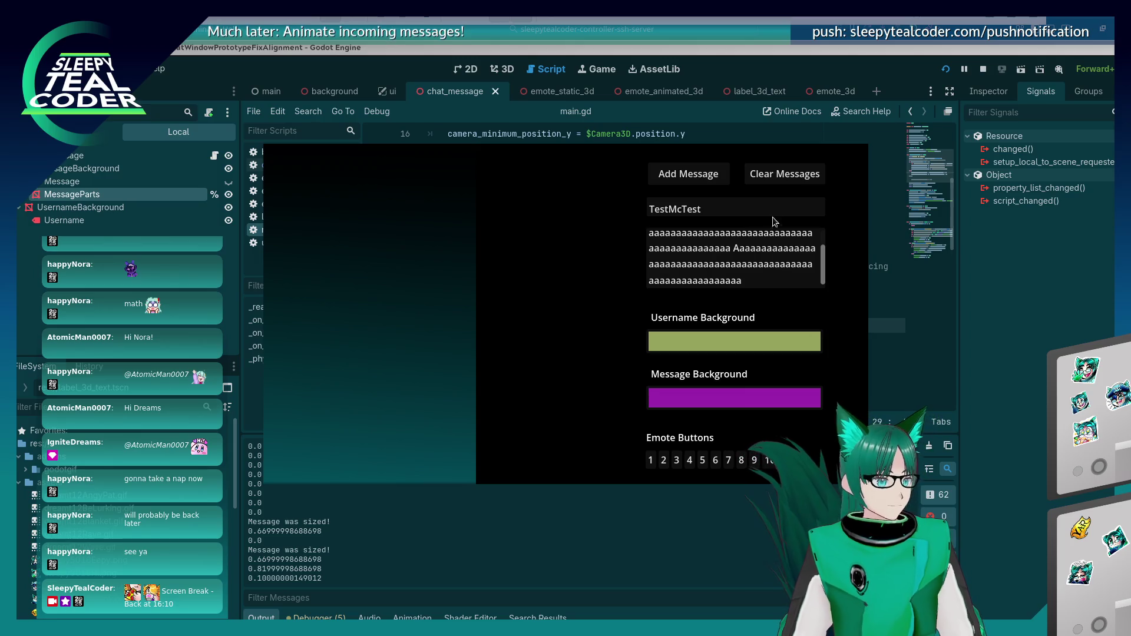
Step: Add four TestMcTest messages to the running chat prototype, then clear them all
click(704, 178)
click(705, 179)
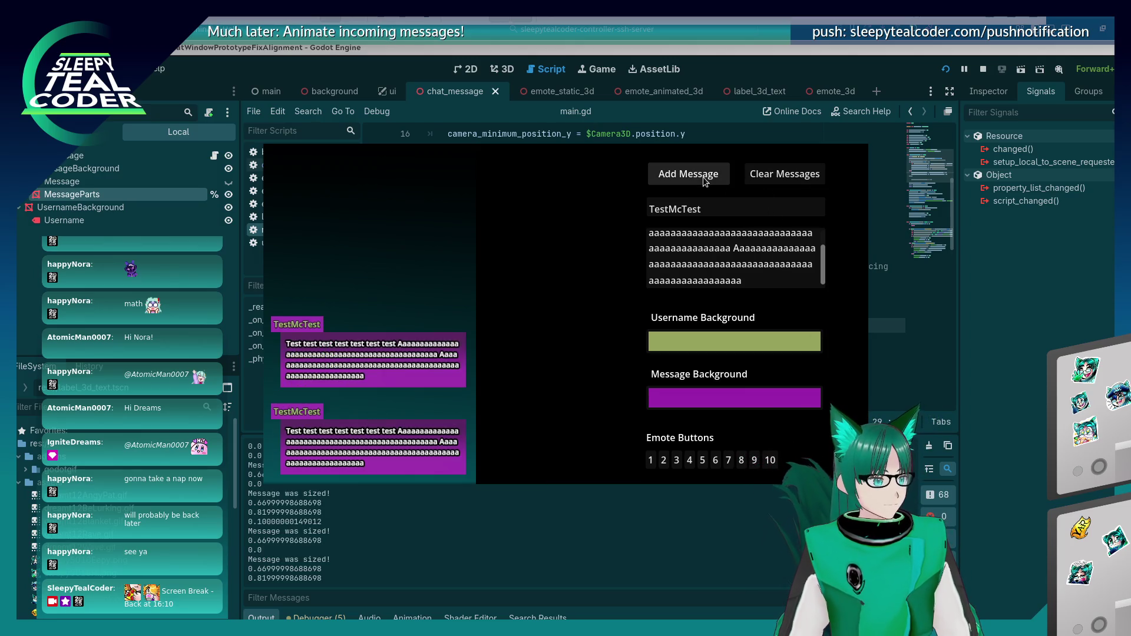
click(703, 177)
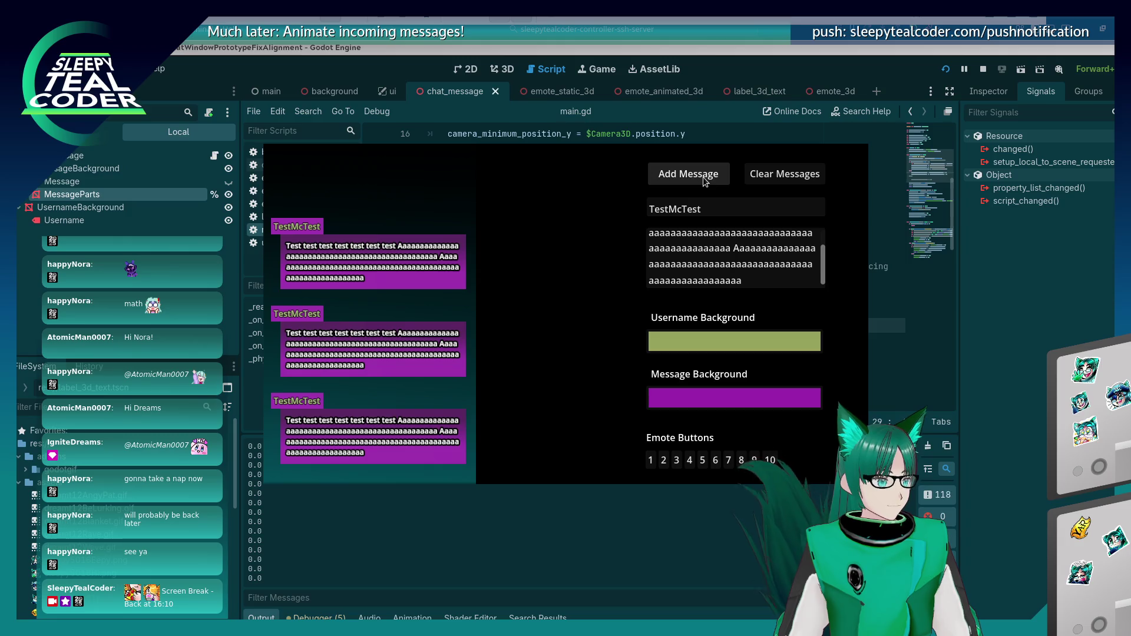
click(702, 177)
click(771, 178)
Step: Start a fresh stack and add about a dozen messages to watch them animate in
click(682, 174)
click(682, 174)
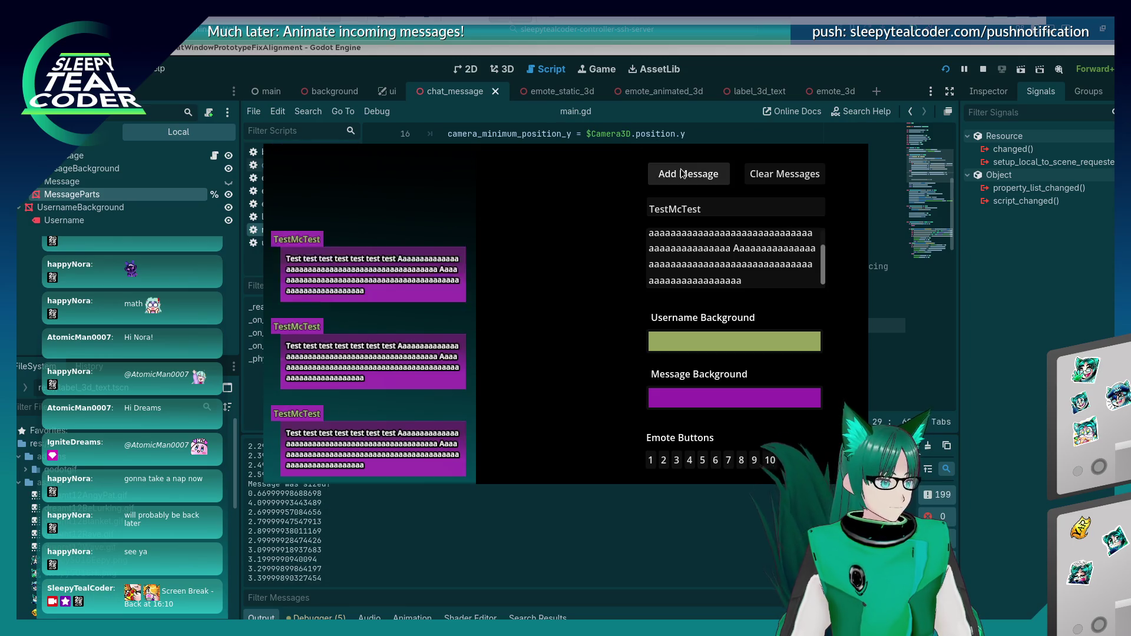
click(681, 172)
click(682, 173)
click(681, 172)
click(681, 172)
click(682, 173)
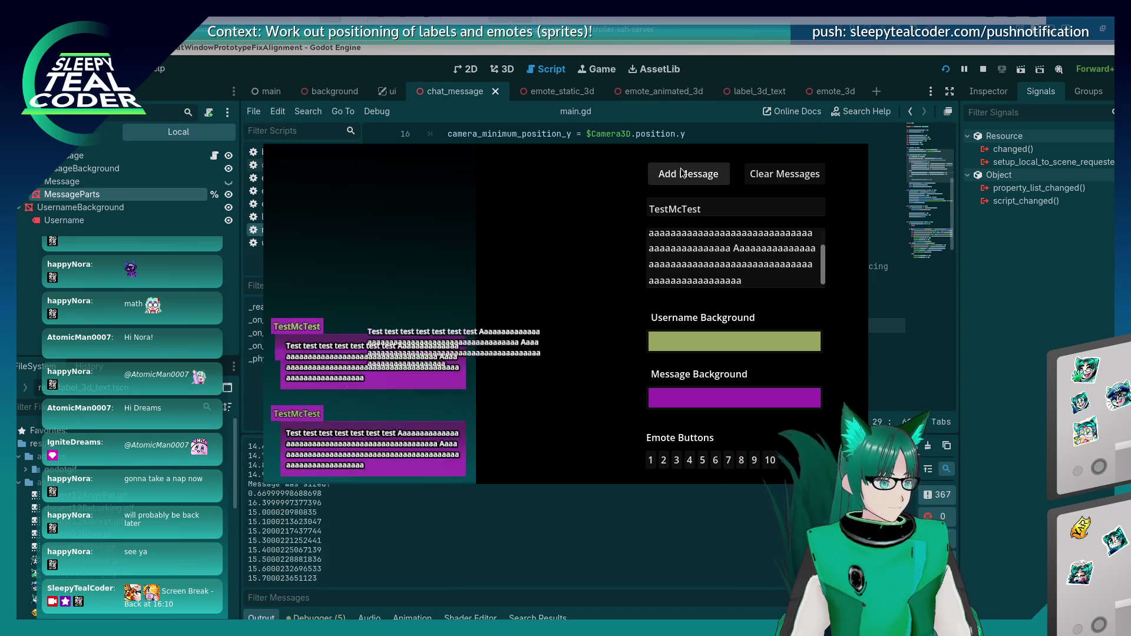
click(682, 172)
click(682, 173)
click(681, 172)
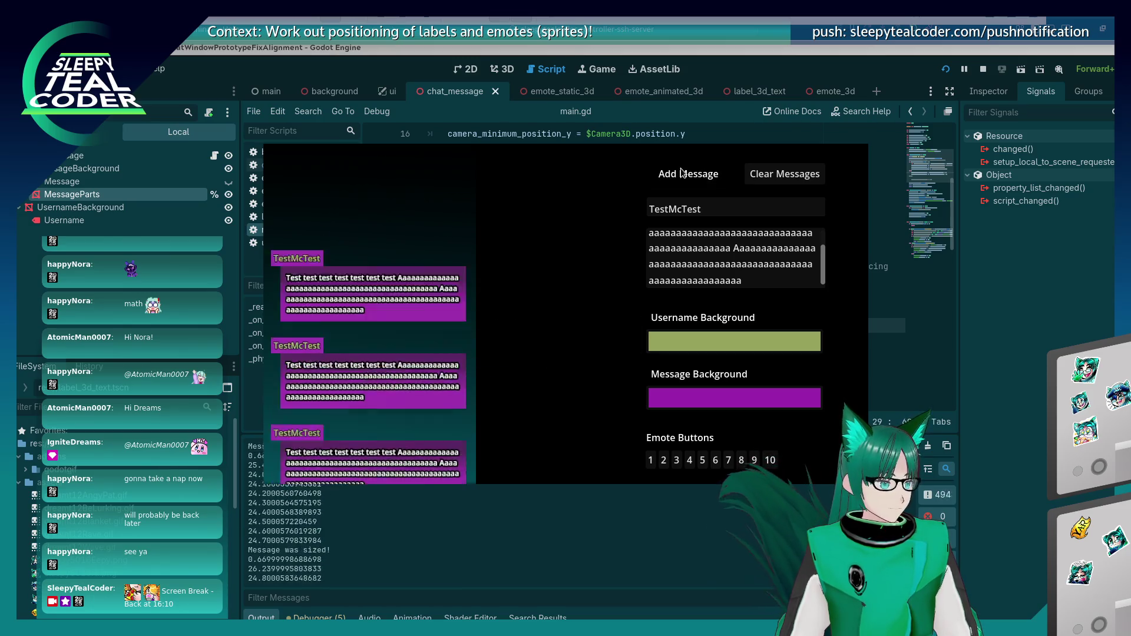
click(681, 173)
Step: Keep stacking more TestMcTest messages, then close the running game with Alt+F4
click(681, 171)
click(680, 171)
click(681, 172)
click(680, 171)
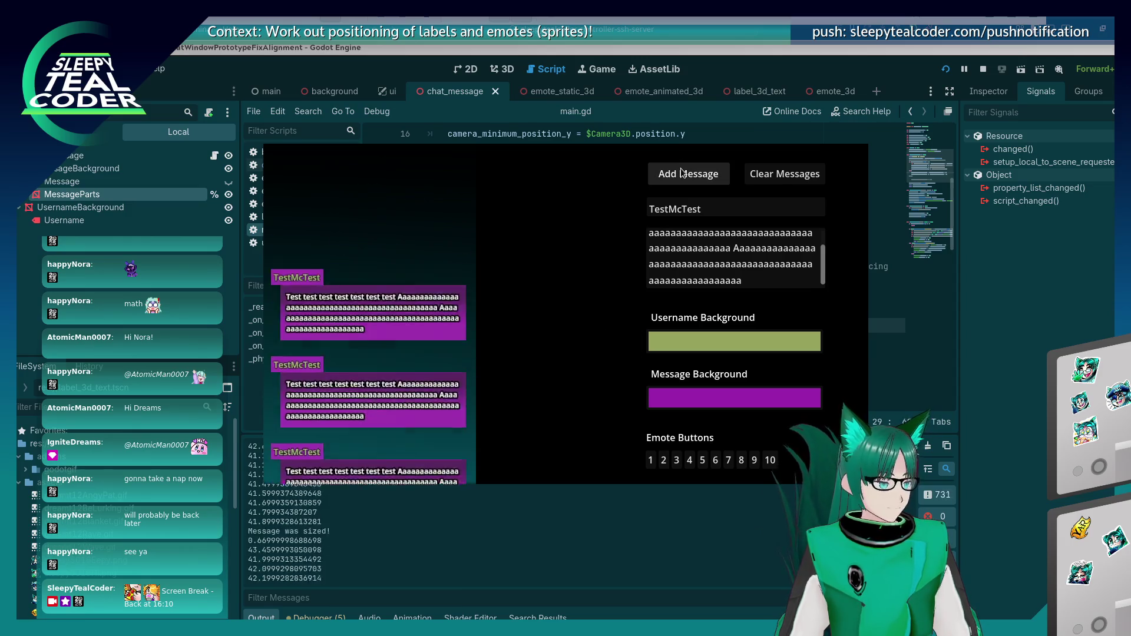
click(680, 171)
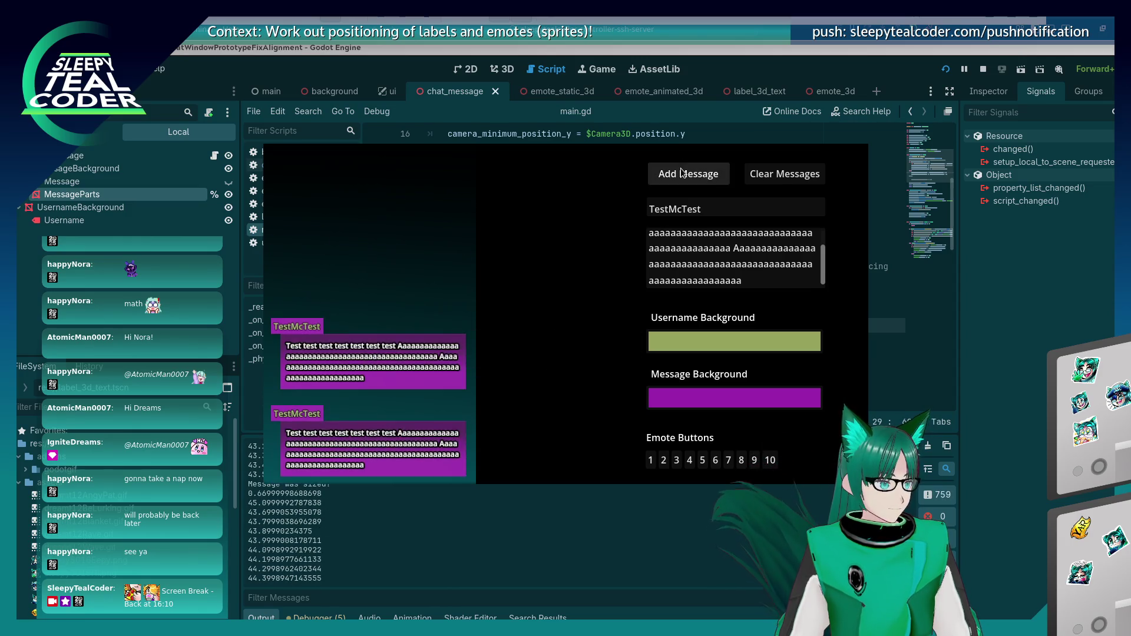
click(680, 172)
click(681, 171)
click(680, 172)
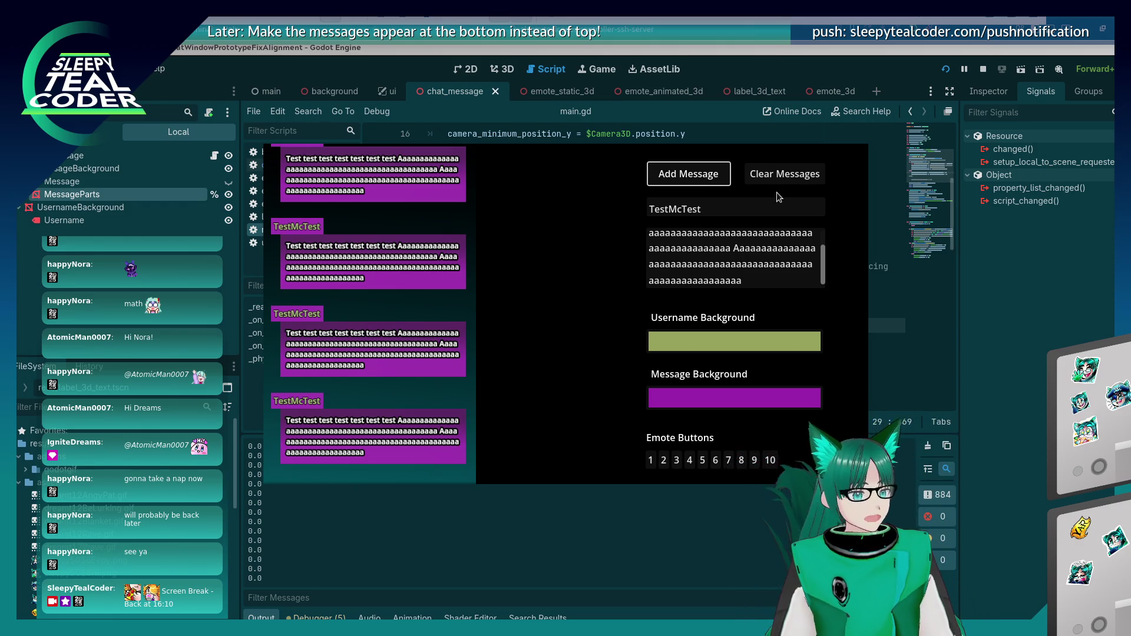
key(alt+F4)
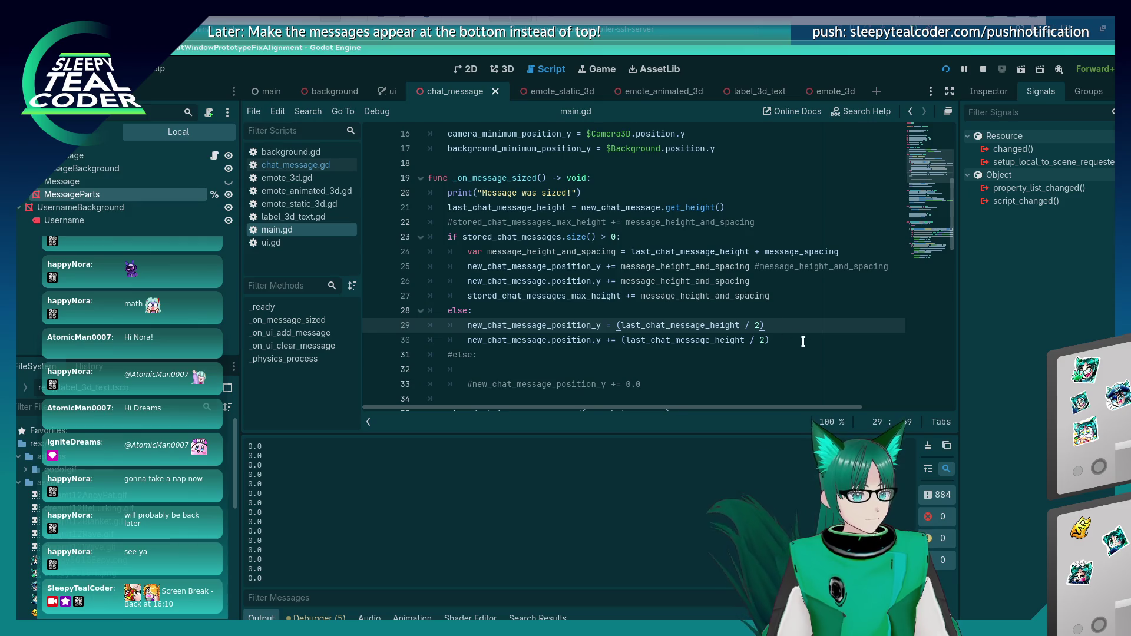
Step: Append '- message_spacing' to lines 29 and 30 of main.gd, then add a message in the rerun game
text( - message_spacing)
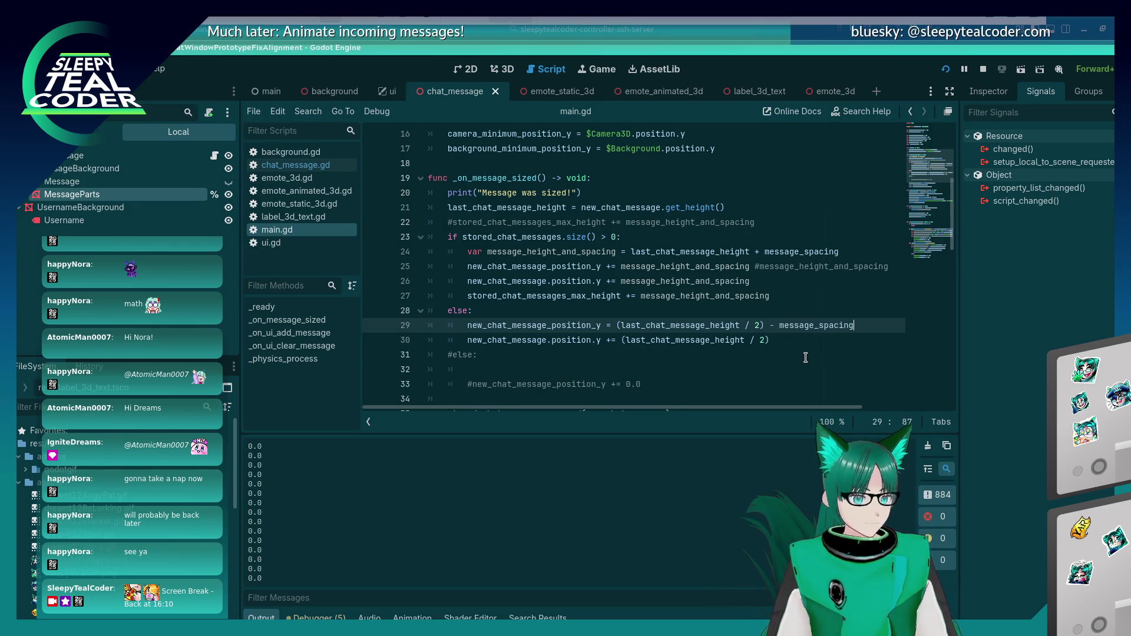
key(Down)
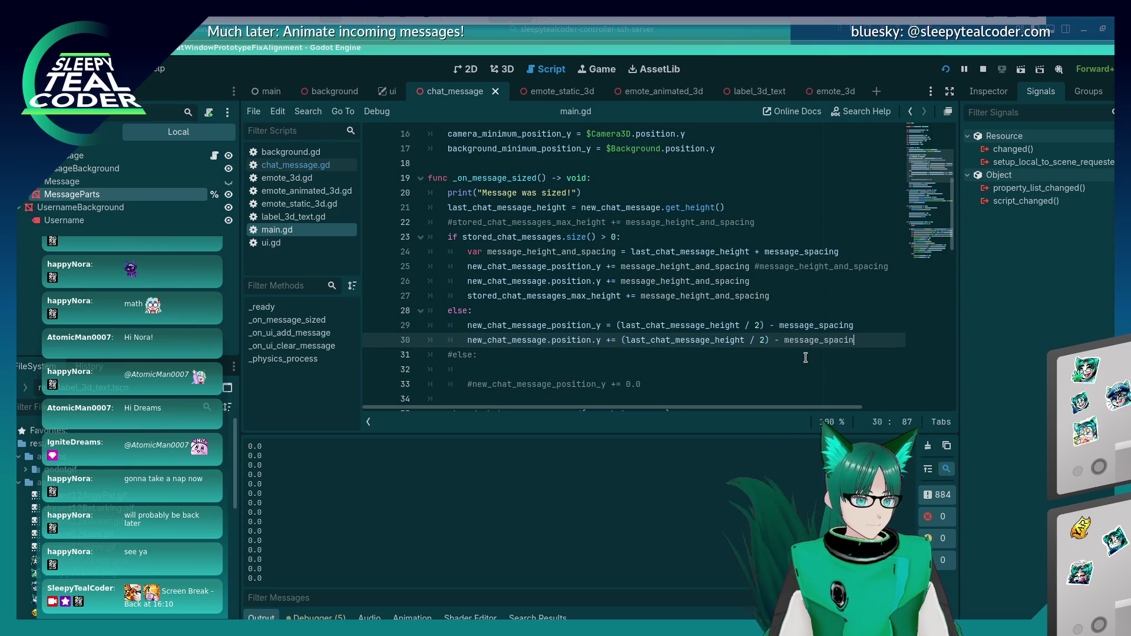
click(693, 172)
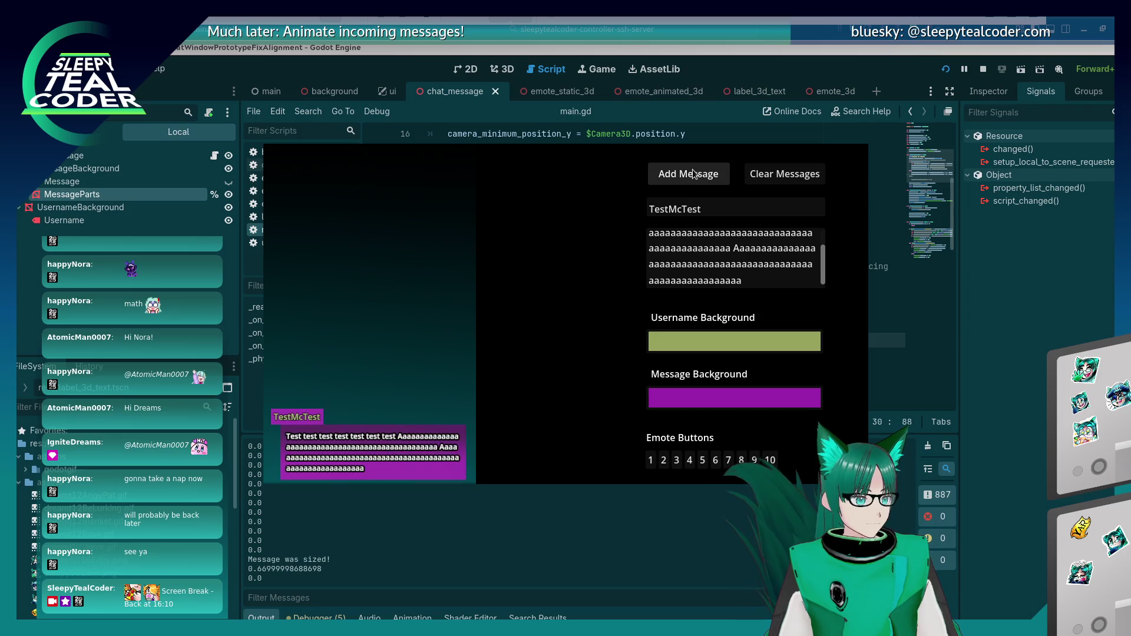
Step: After a clear-and-add retest, change lines 29–30 of main.gd to subtract (message_spacing / 2)
click(772, 176)
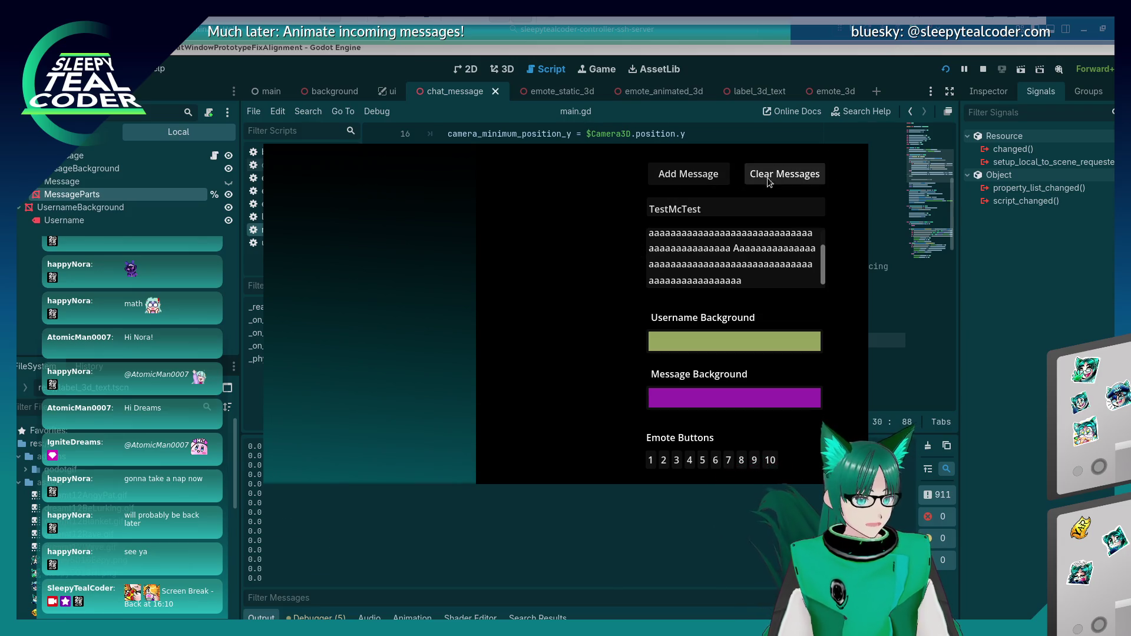
click(702, 179)
click(995, 387)
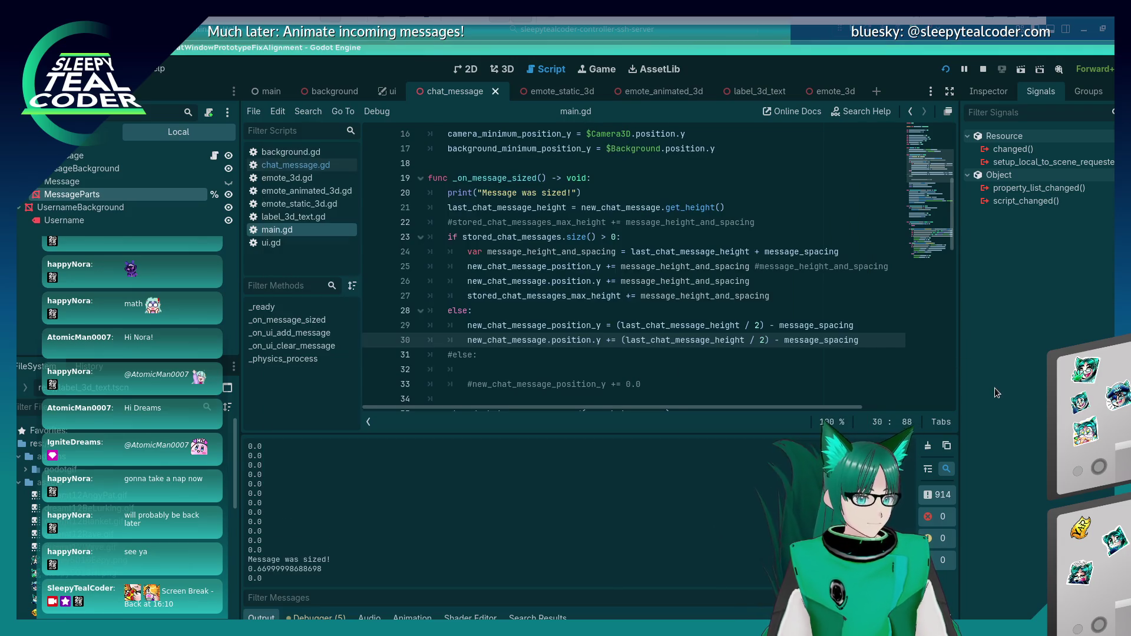
click(780, 325)
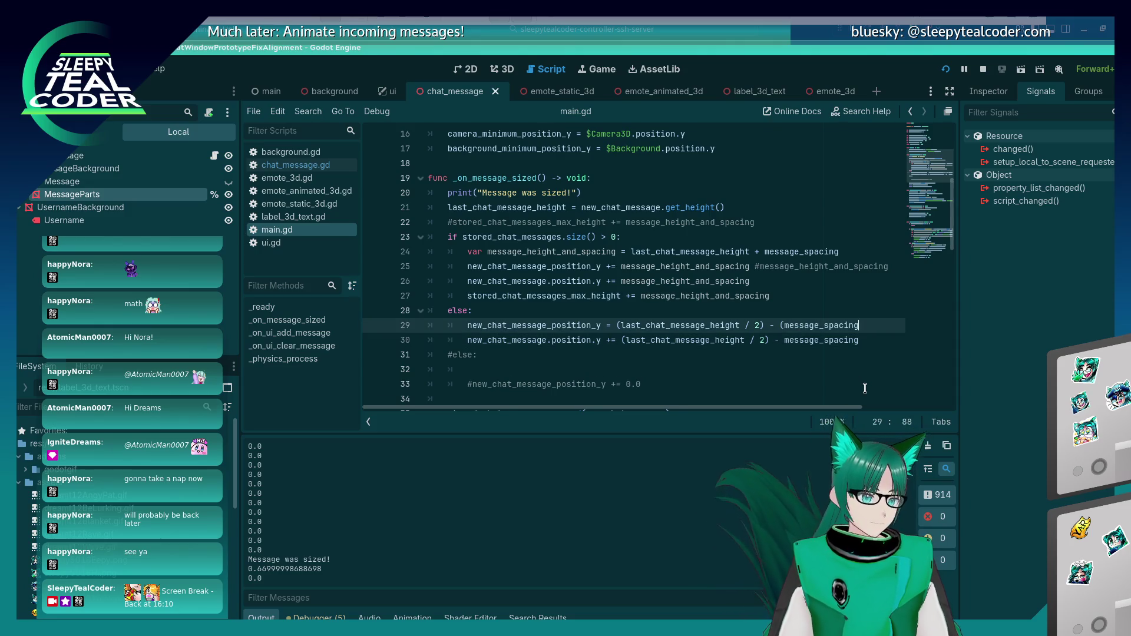
key(Down)
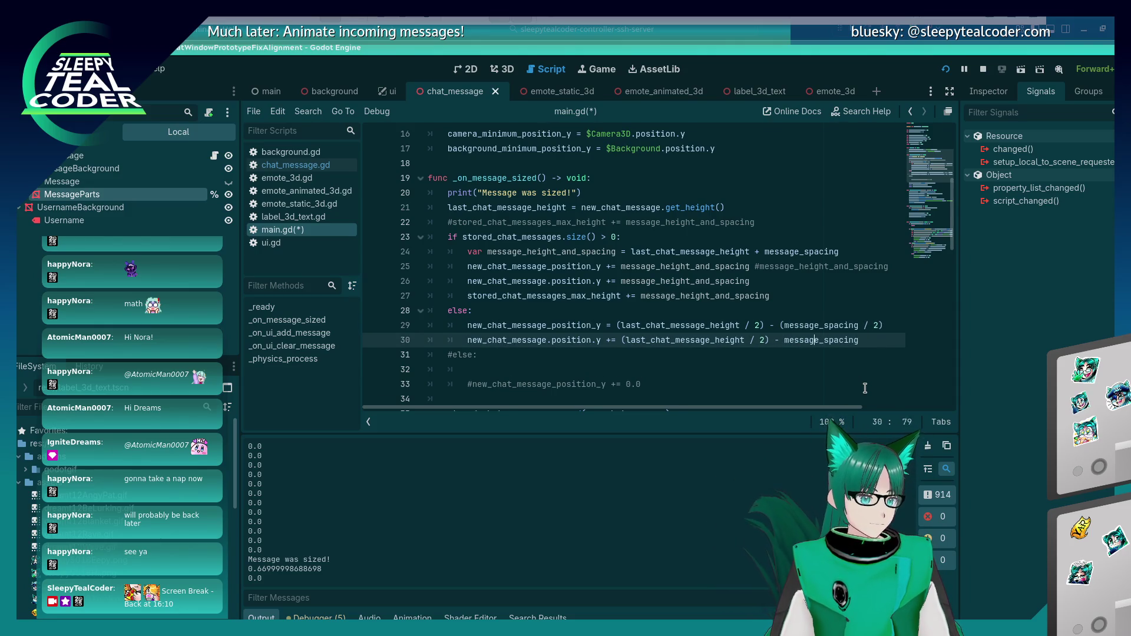
text(()
text( / 2))
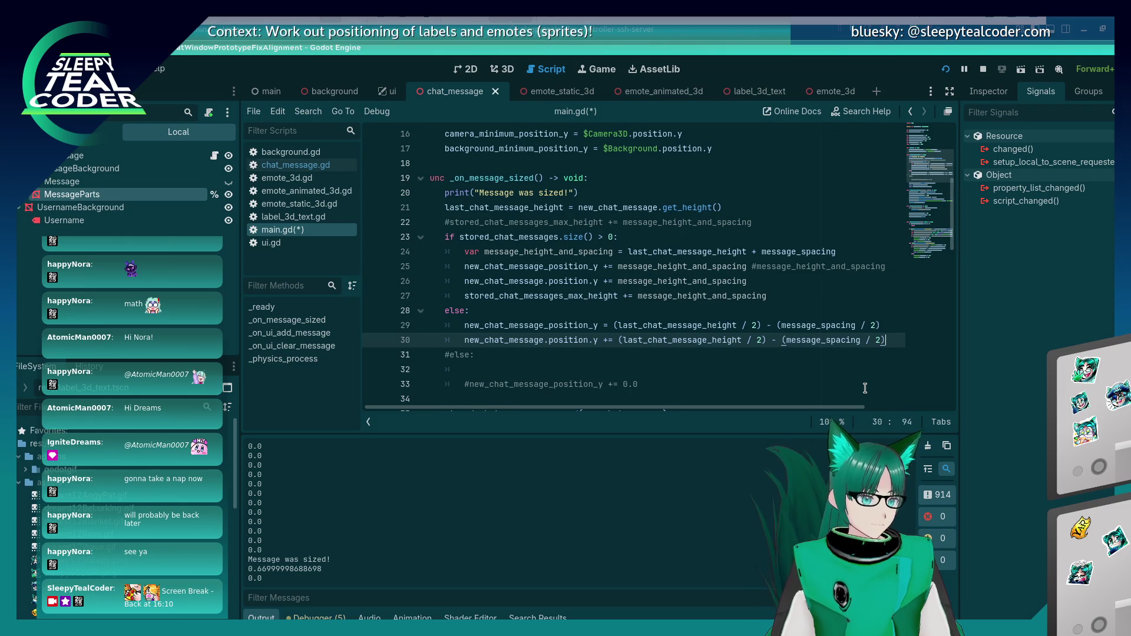
Step: Relaunch with F5, clear the old messages and add a fresh first message
key(F5)
click(752, 178)
click(703, 178)
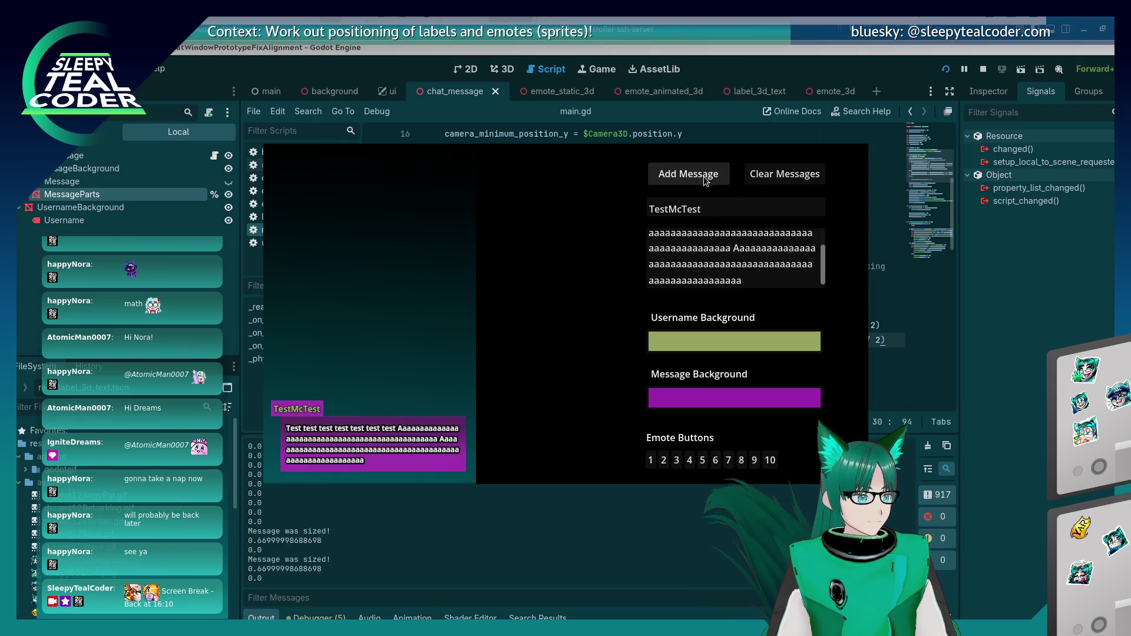
Step: Add four more messages in the running game to check their spacing
click(702, 177)
click(702, 178)
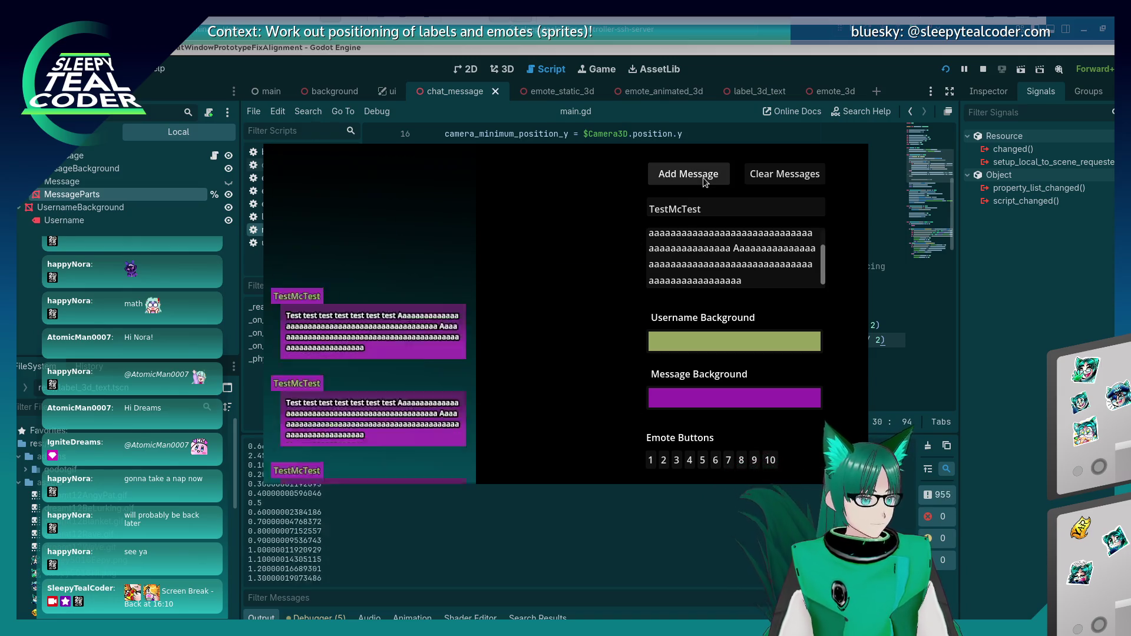
click(702, 178)
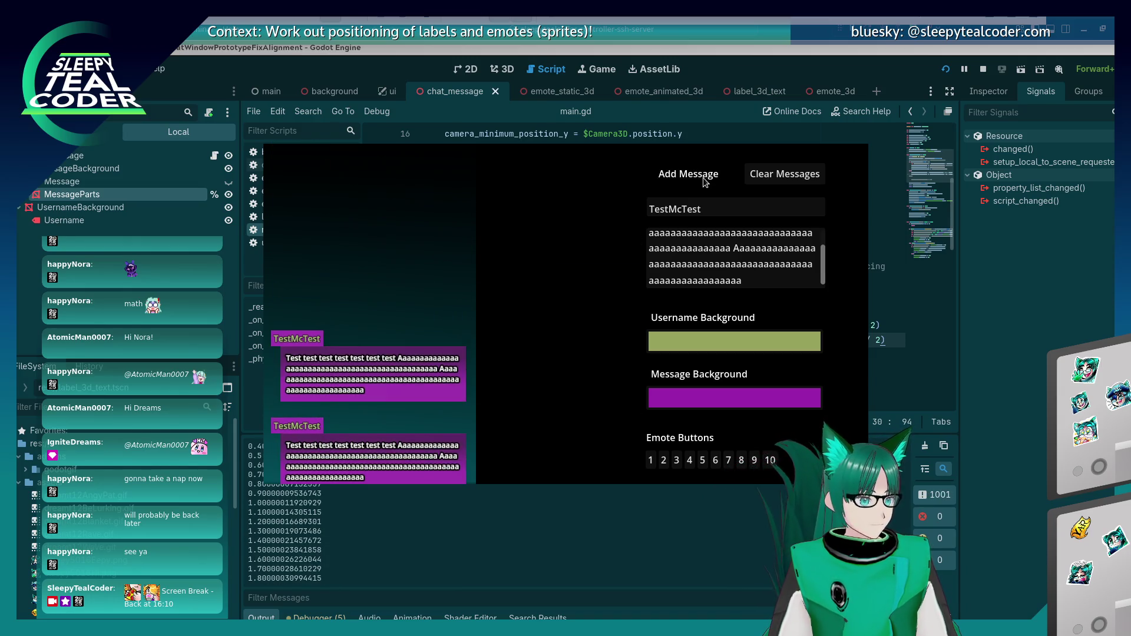
click(702, 178)
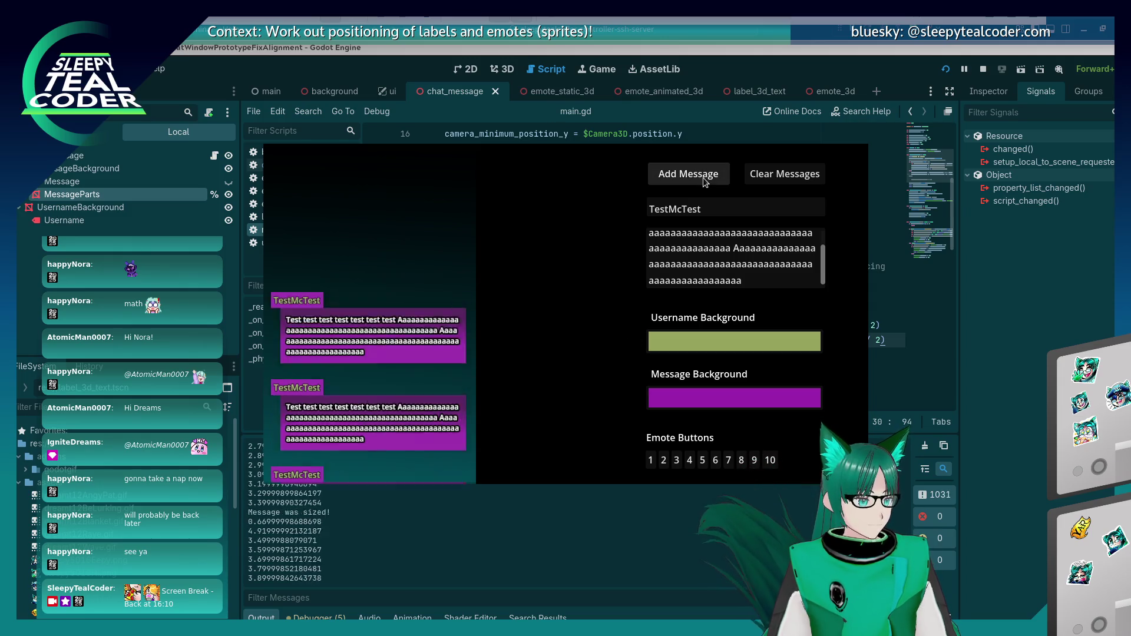
Step: Copy line 27's 'stored_chat_messages_max_height +=' into a new line 31 in main.gd's else branch
click(1037, 401)
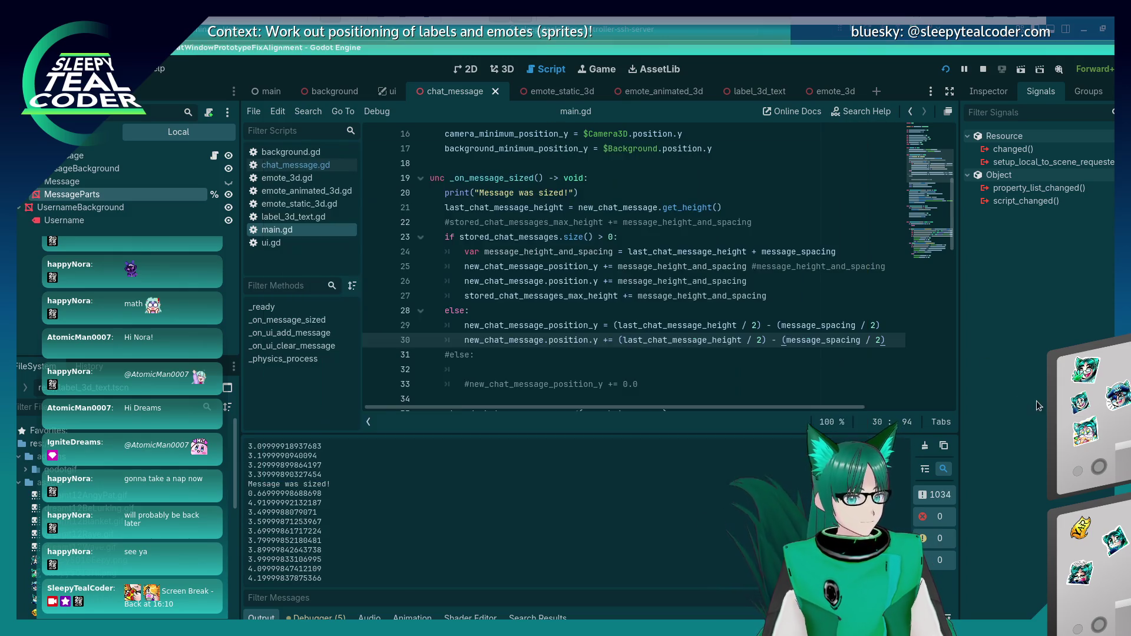
drag(770, 342, 861, 341)
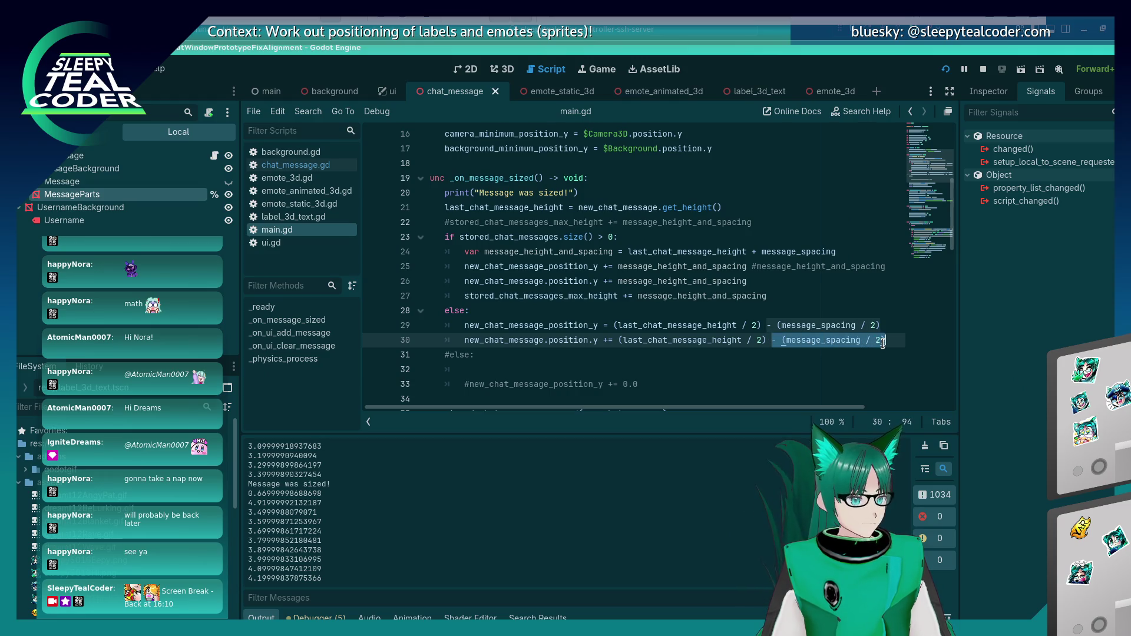
click(776, 296)
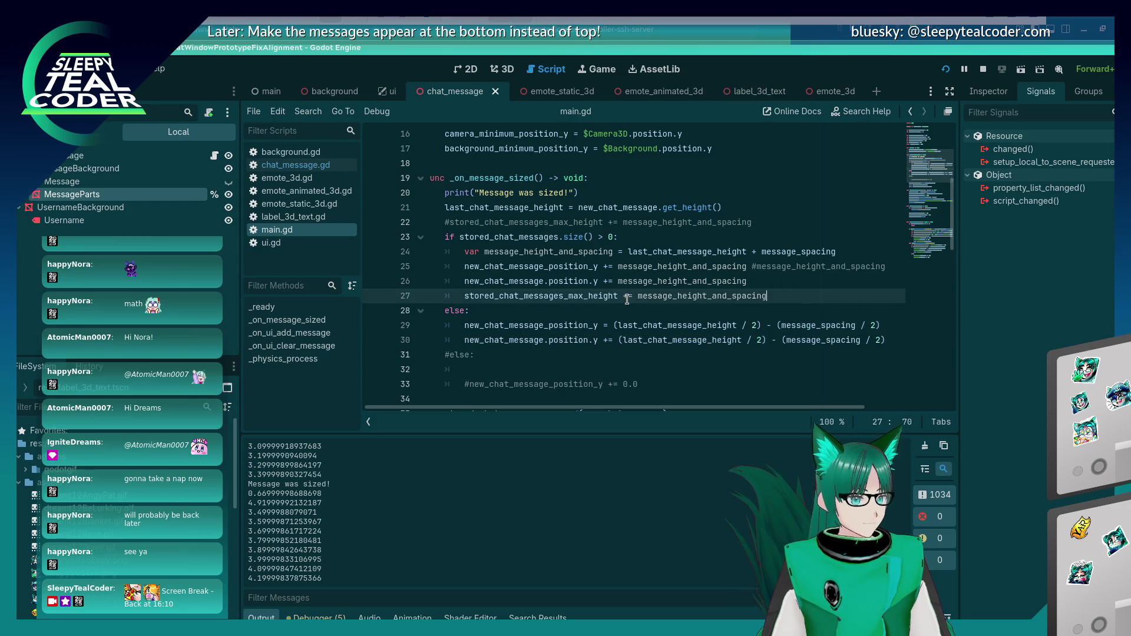
key(shift+Home)
key(ctrl+c)
key(Down)
key(Down)
key(Down)
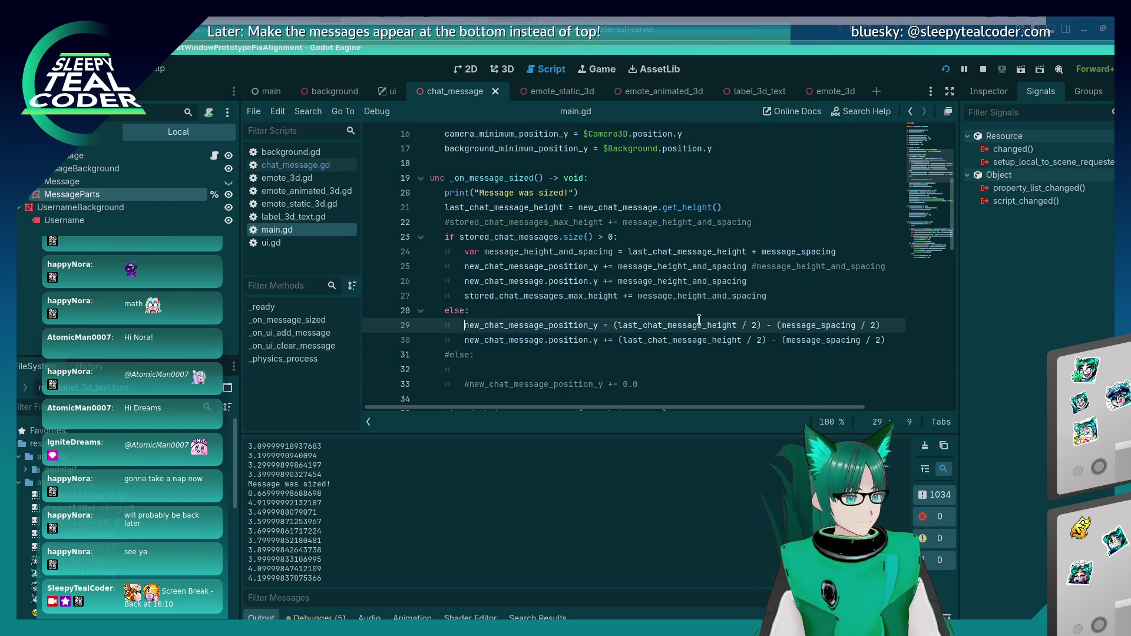
key(End)
key(Return)
key(ctrl+v)
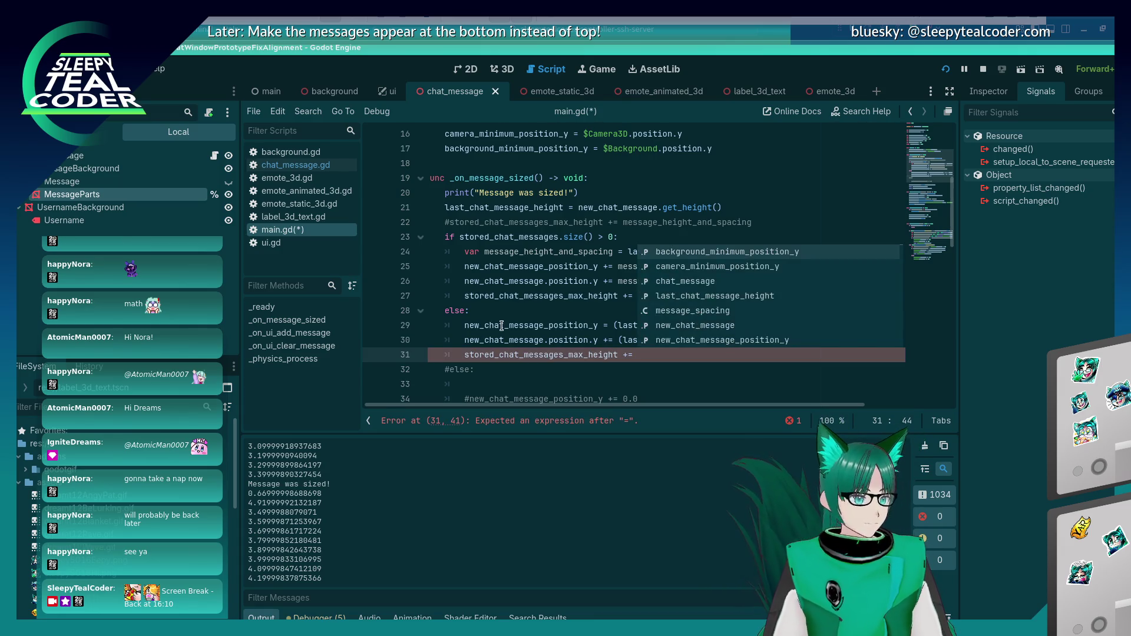
Step: Append last_chat_message_height to line 31, run with F5 and add a test message
double_click(699, 326)
click(664, 356)
key(ctrl+v)
key(F5)
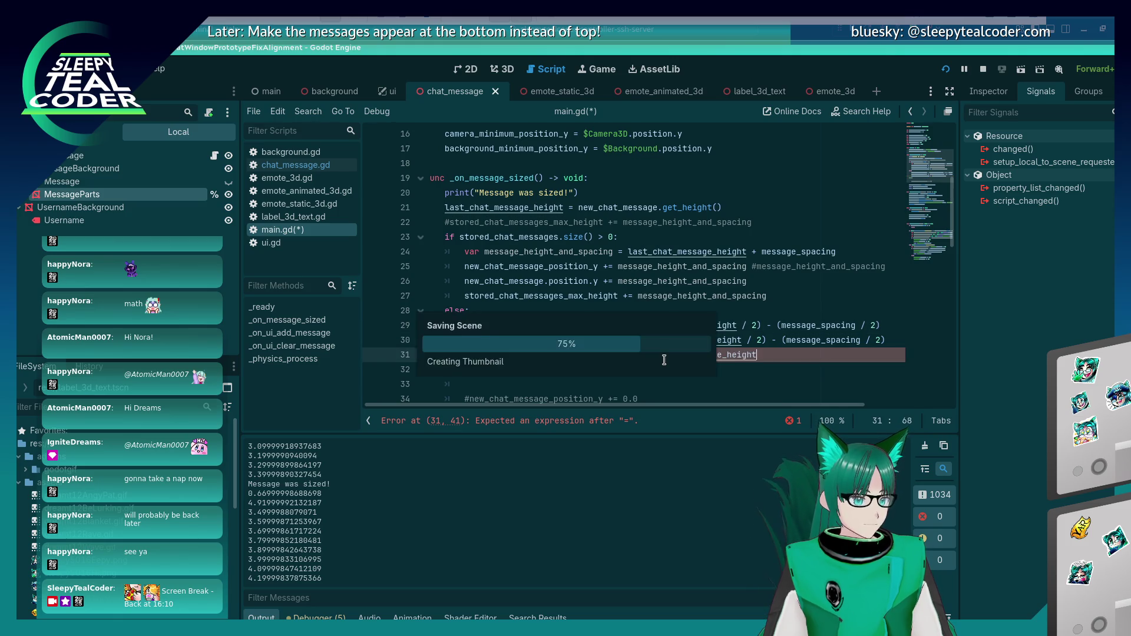
click(689, 178)
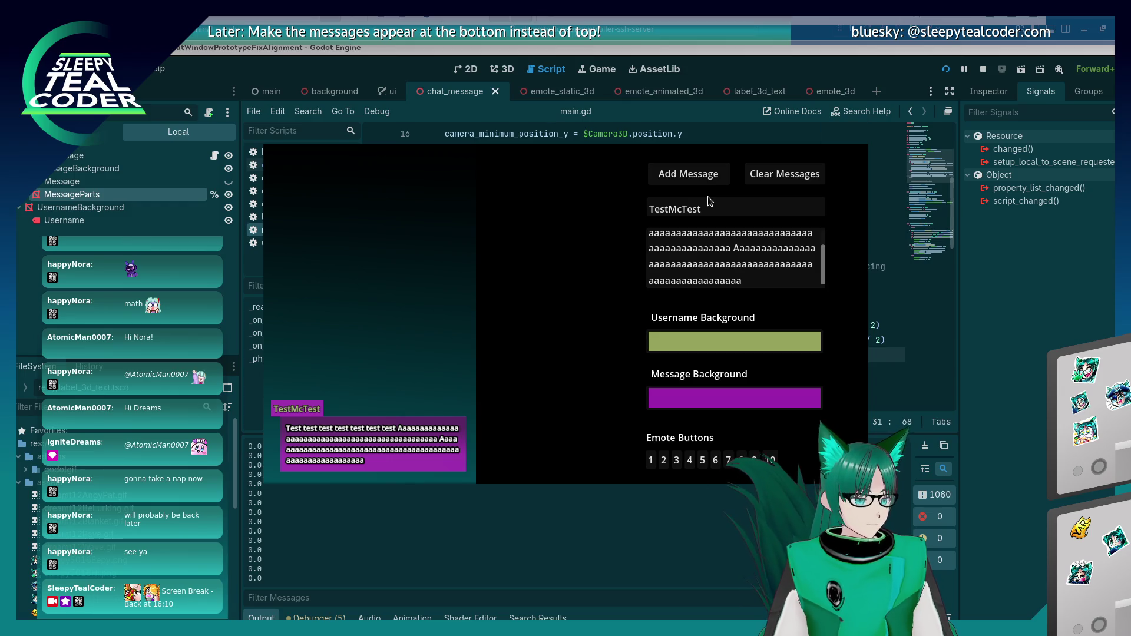
Step: Add five TestMcTest messages in the running game to check stacking
click(702, 180)
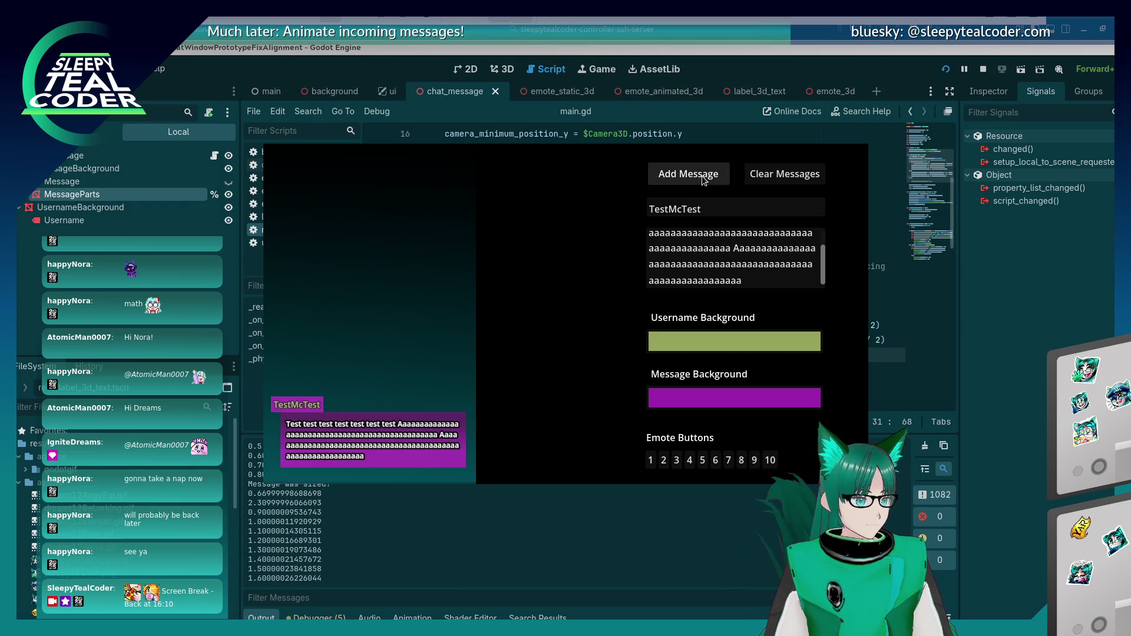
click(702, 180)
click(703, 180)
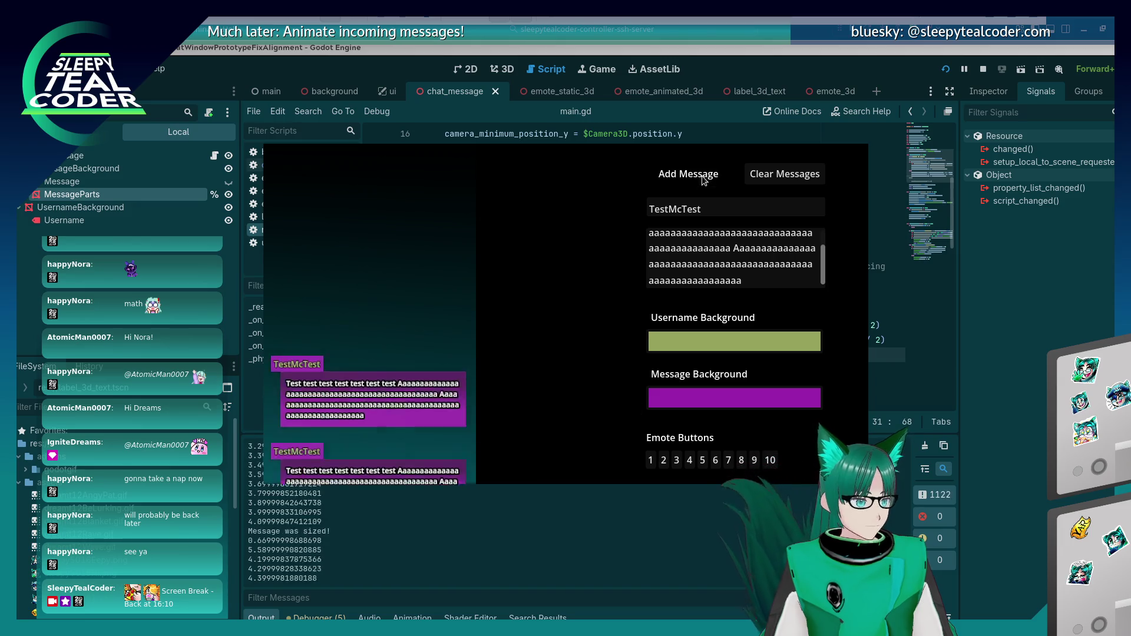
click(702, 180)
click(702, 180)
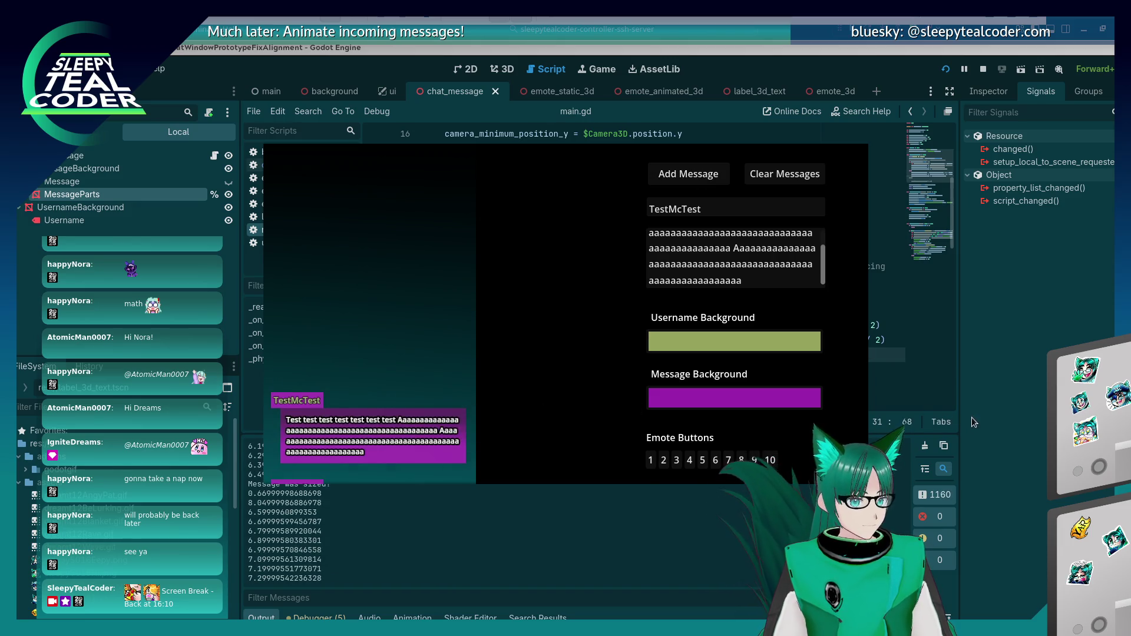
Step: Finish line 31 and move the message_height_and_spacing declaration above the if, unindented
click(971, 417)
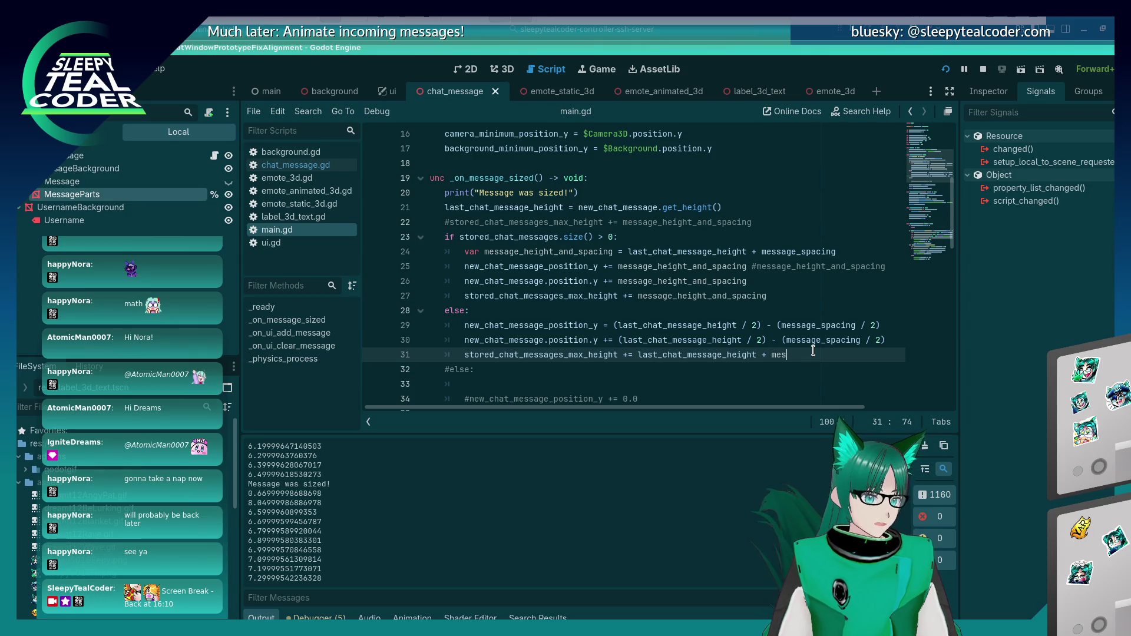
text(sage_spacing)
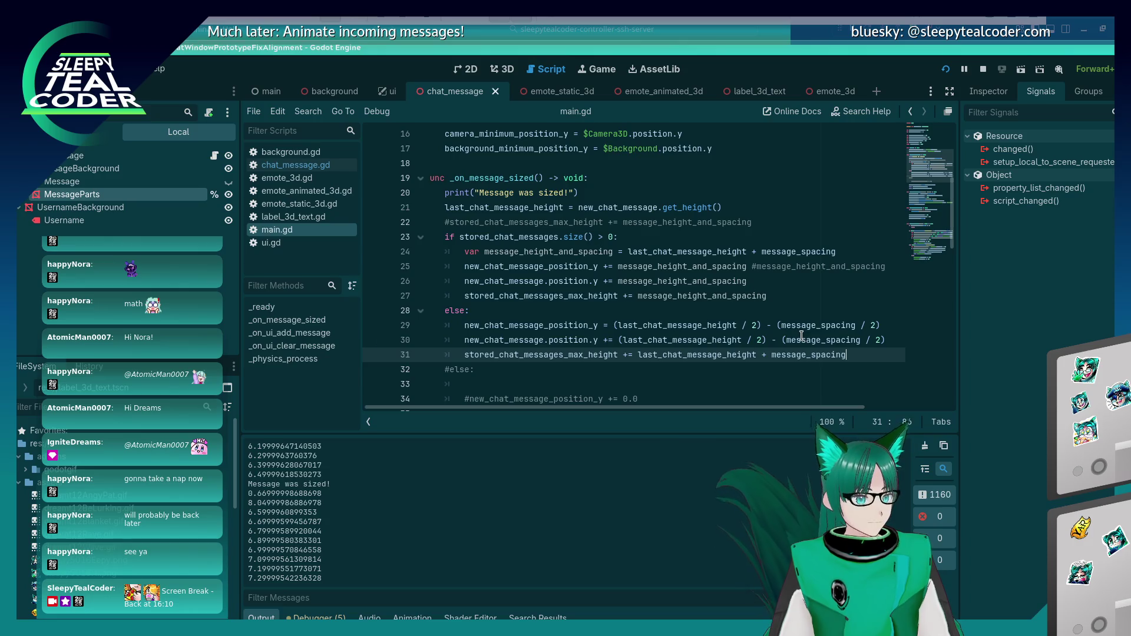
key(Up)
key(Up)
key(Up)
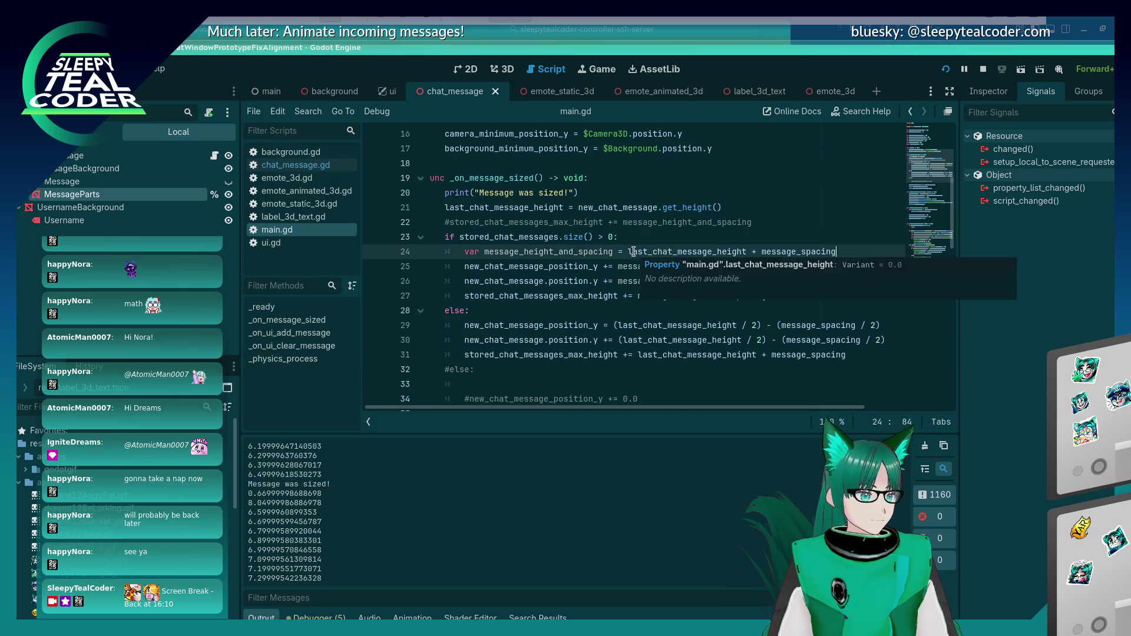
key(alt+Up)
key(alt+Up)
key(alt+Down)
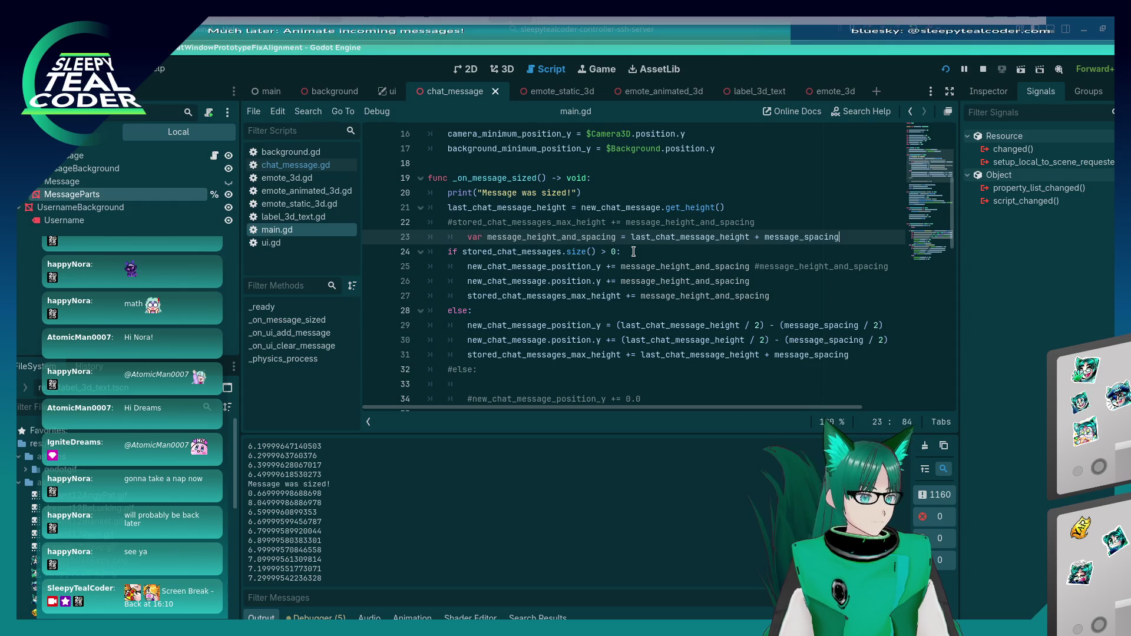
key(Home)
key(BackSpace)
Step: Replace line 31's height-plus-spacing sum with message_height_and_spacing, save, and add a message in the game
double_click(589, 237)
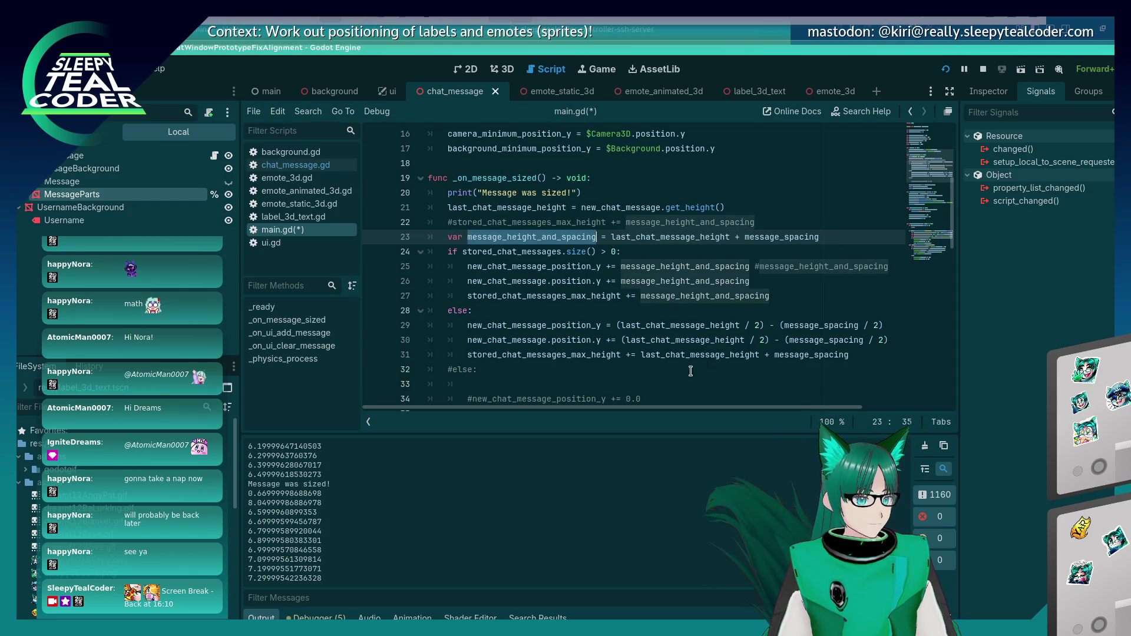
key(ctrl+c)
drag(640, 355, 849, 356)
key(ctrl+v)
key(ctrl+s)
key(alt+Tab)
click(698, 178)
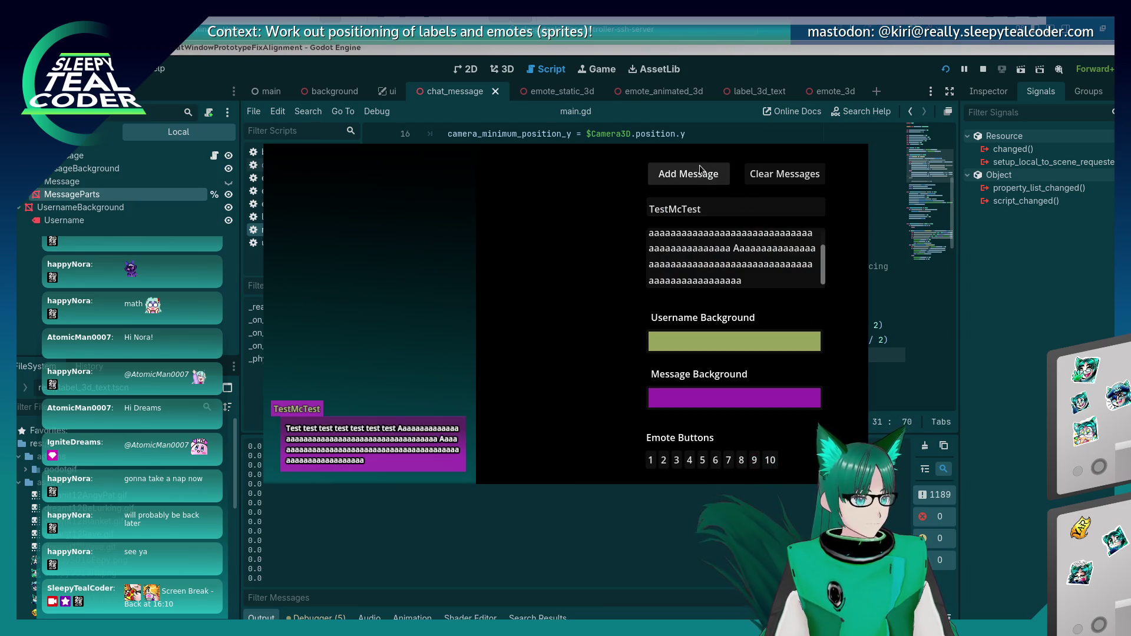
Step: Add three TestMcTest messages, glance back at main.gd, then add two more to verify spacing
click(699, 173)
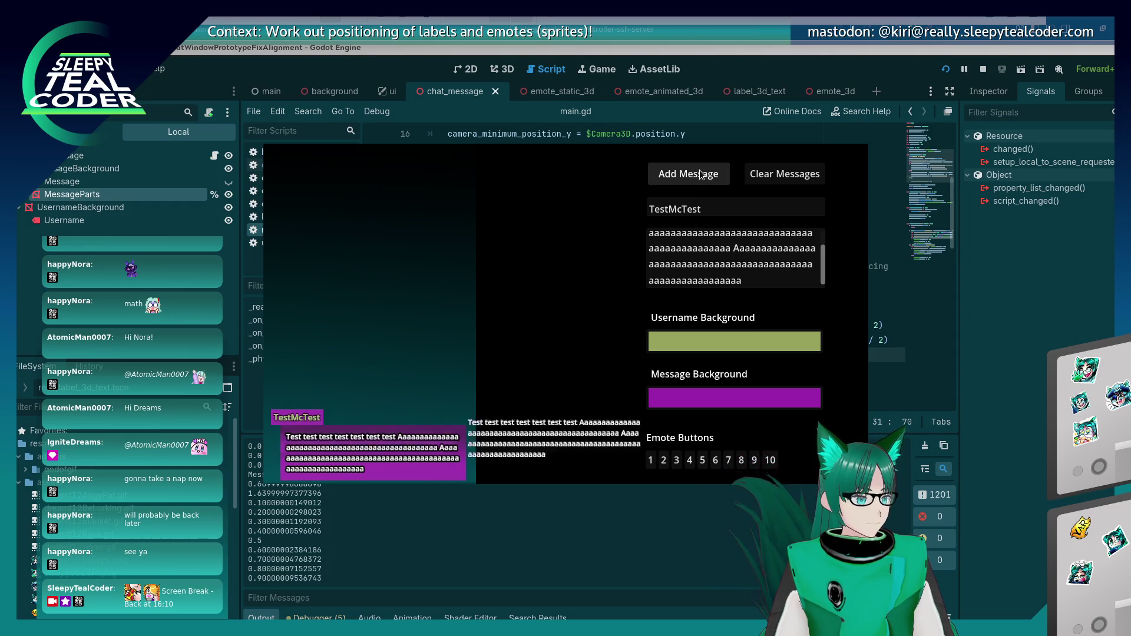
click(700, 174)
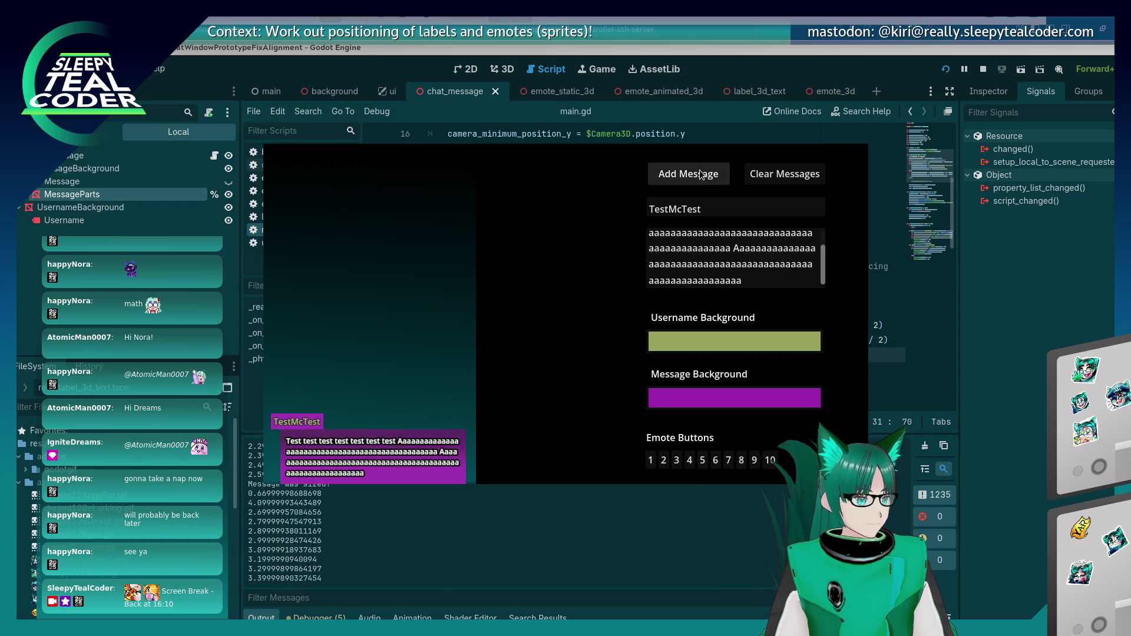
click(700, 174)
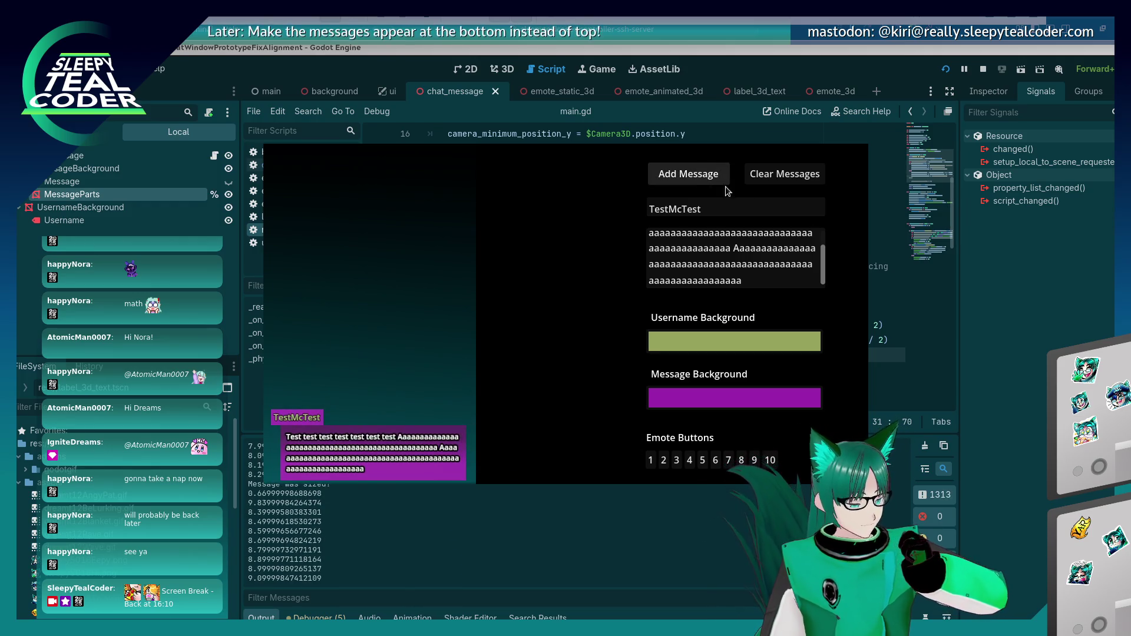
key(alt+Tab)
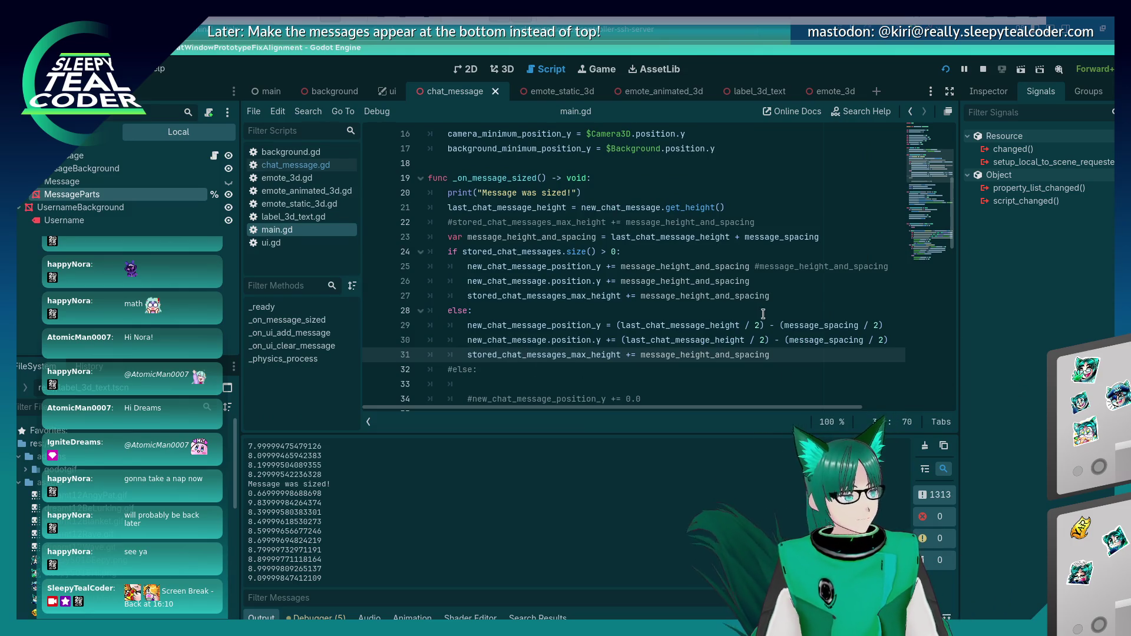
key(alt+Tab)
click(707, 180)
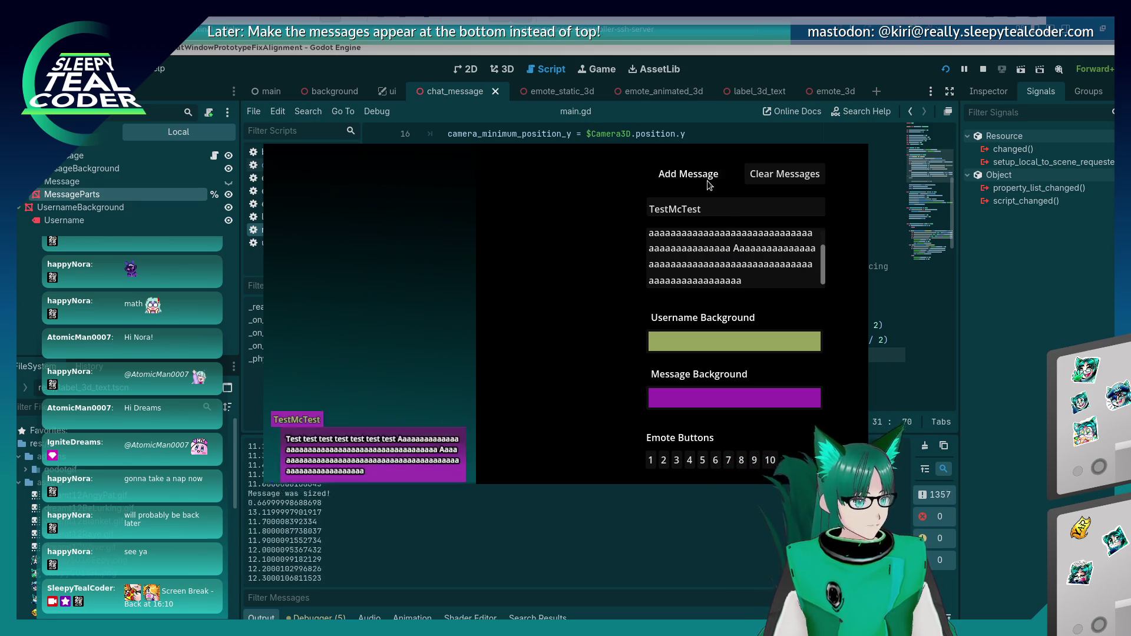
click(707, 181)
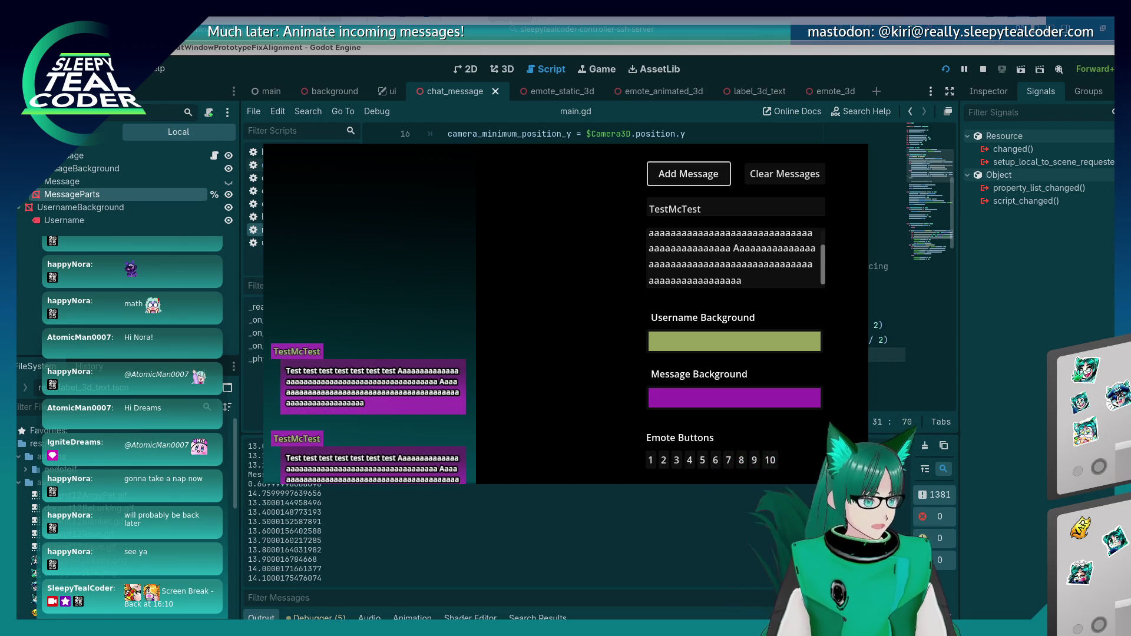
Step: Set Message Background to green and Username Background to gold, then add a message
click(756, 401)
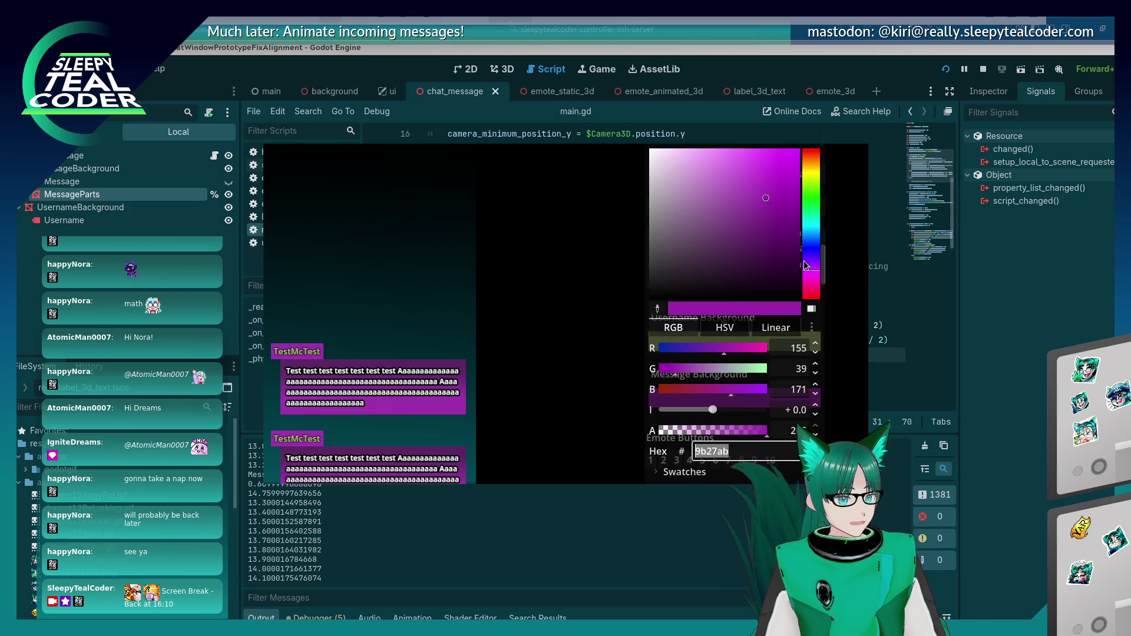
drag(805, 268, 810, 229)
click(568, 281)
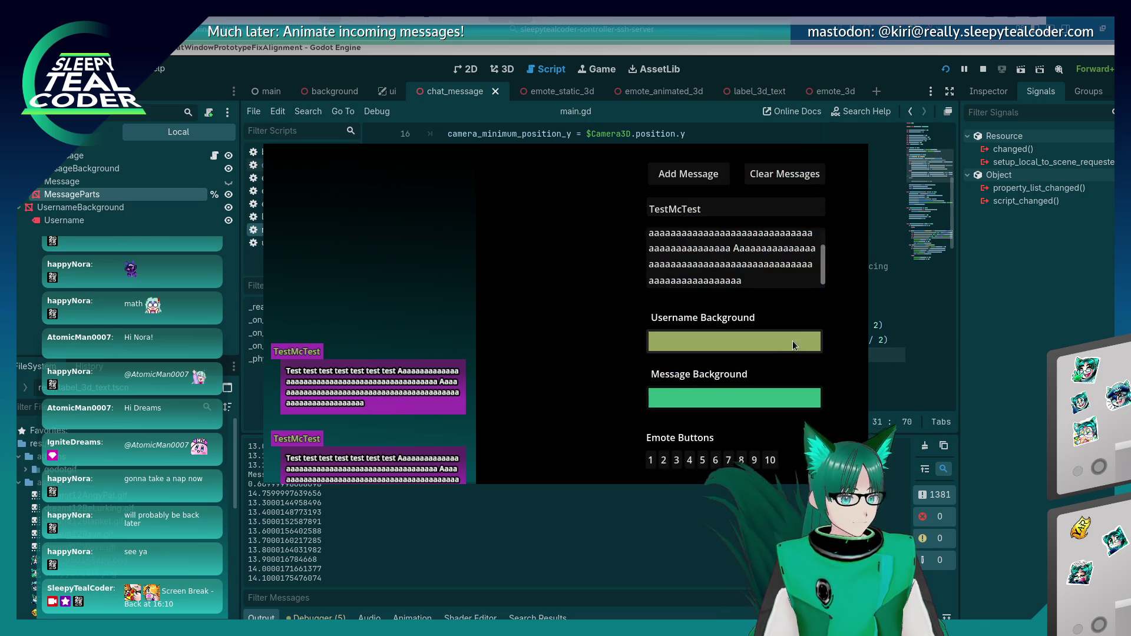
click(777, 344)
click(819, 266)
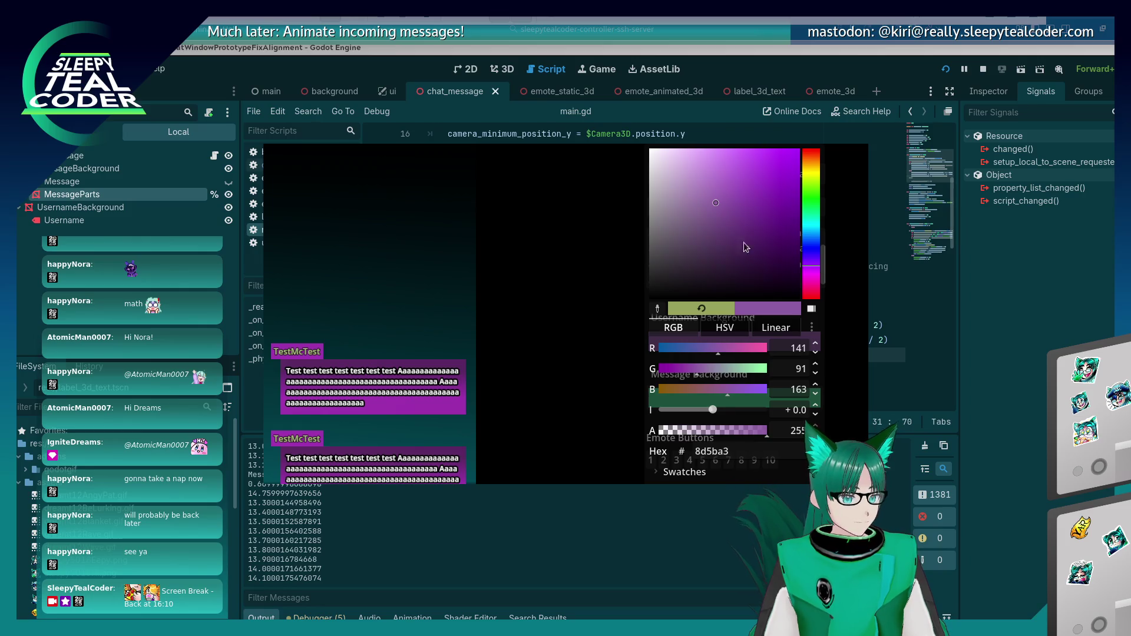
click(810, 175)
click(729, 175)
key(Escape)
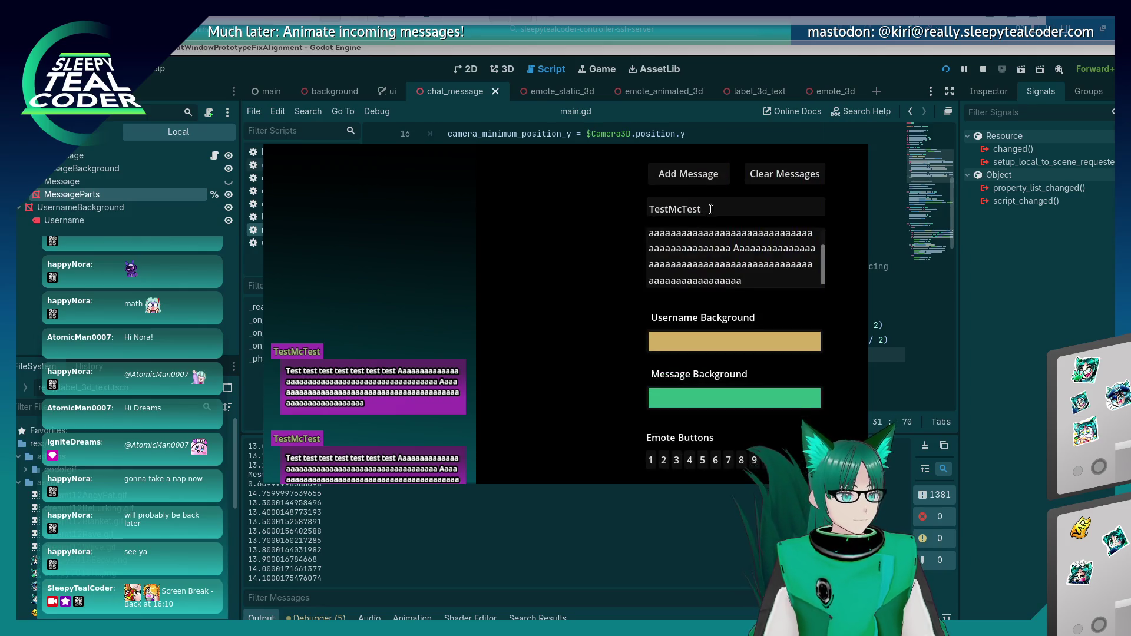
click(705, 181)
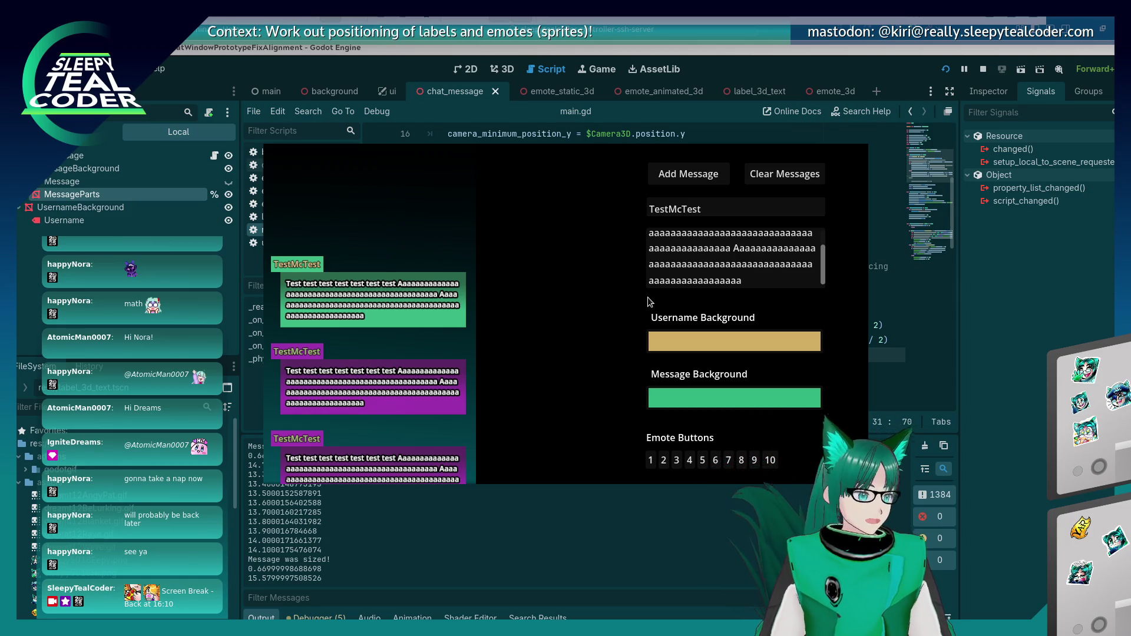
Step: Extend the message text with a long run of b's and add two messages
click(777, 280)
text(B)
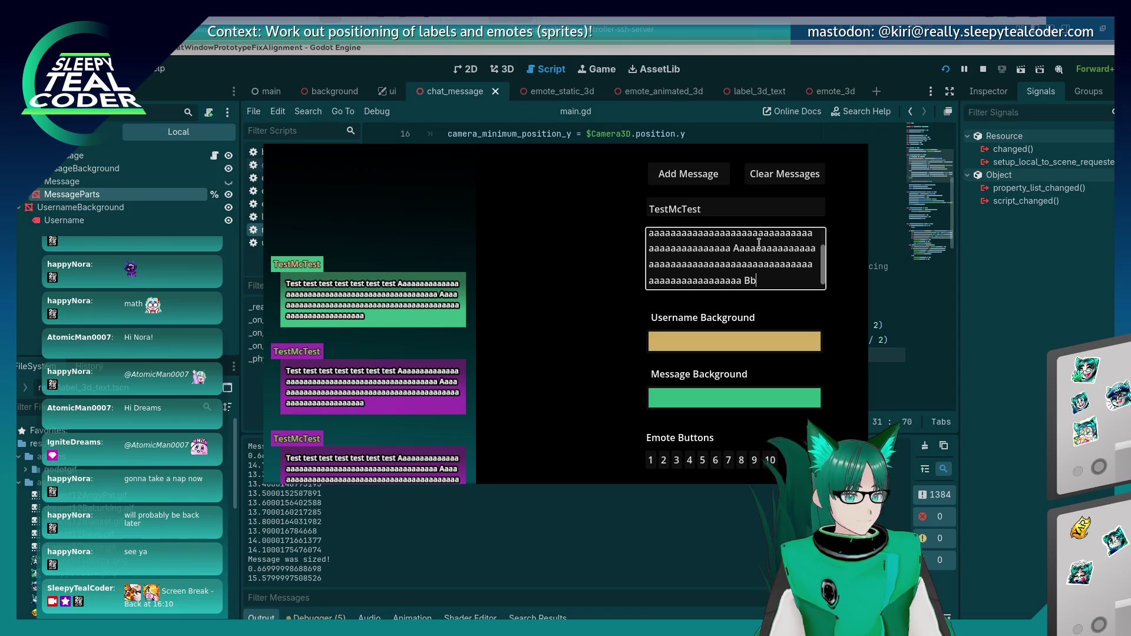
text(bbbbbbbbbbbbbbbbbbbbbbbbbbbbbbbbbbbbbbbbbbbbbb)
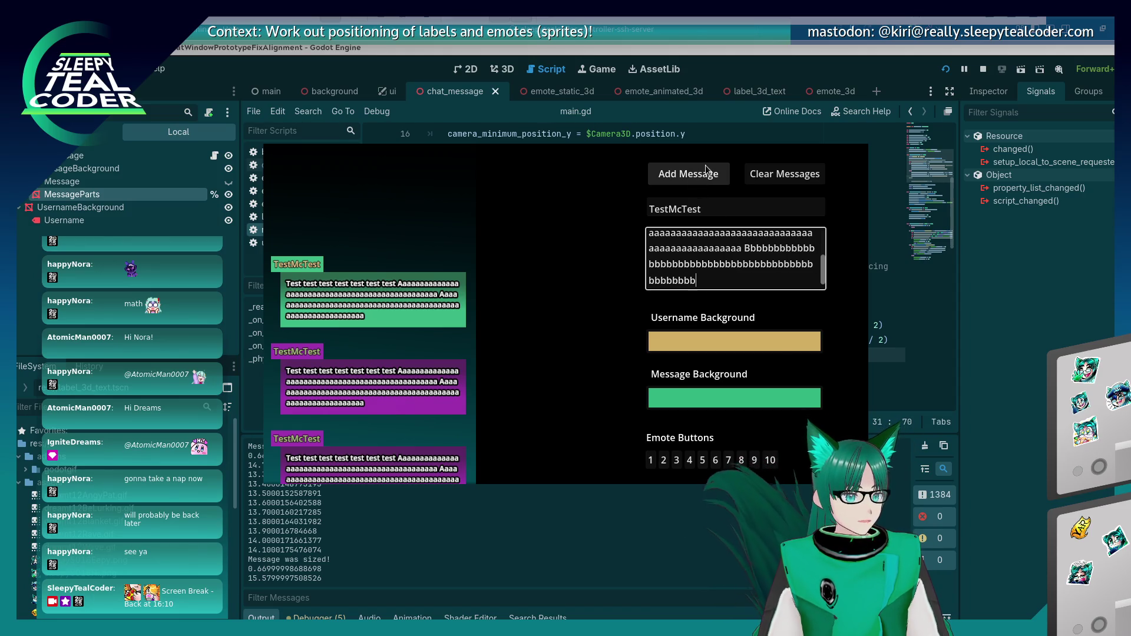
click(705, 167)
click(705, 169)
Step: Append a long run of r's to the message text and add another message
click(770, 285)
text(Yaaaaaa)
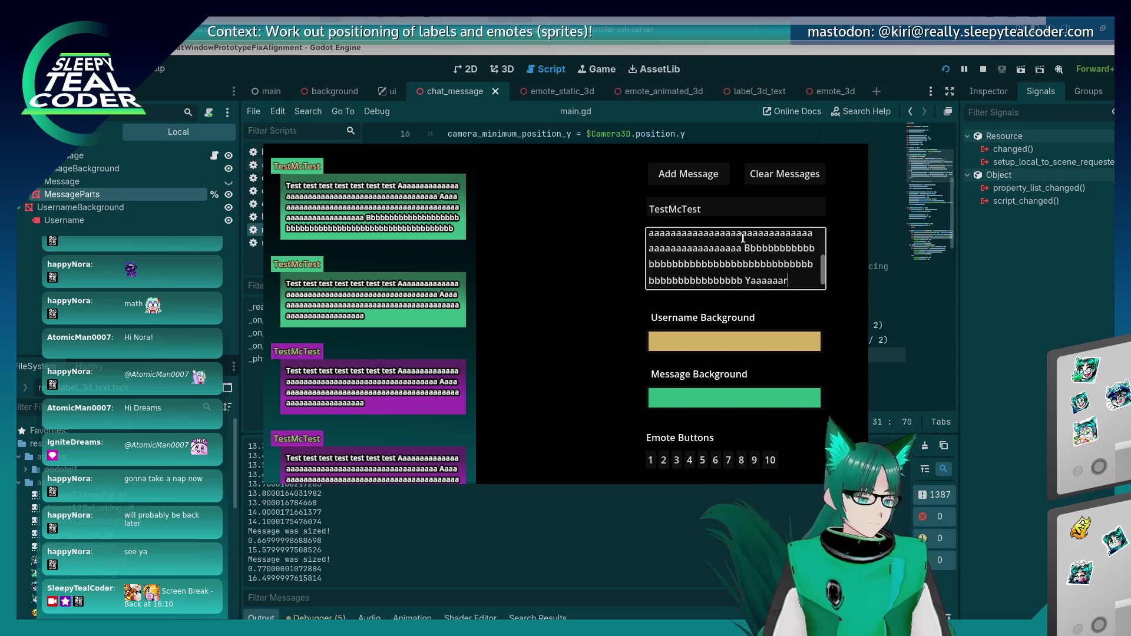
text(rrrrrrrrrrrrrrrrrrrrrr)
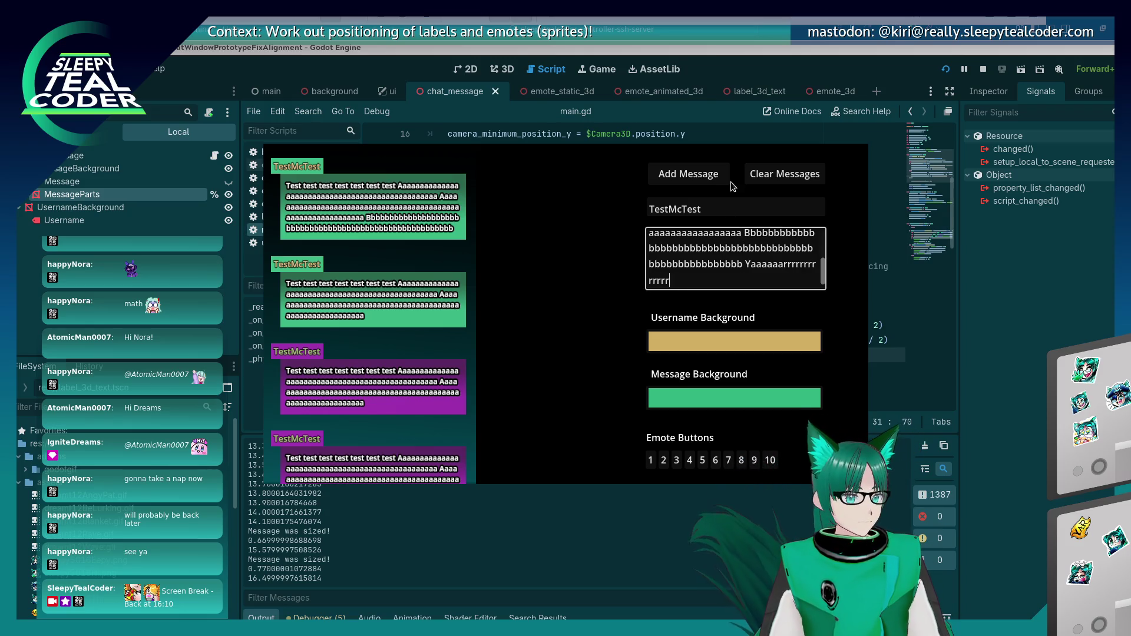
text(rrrrrrrrrrrrrrrrrrrr)
click(708, 178)
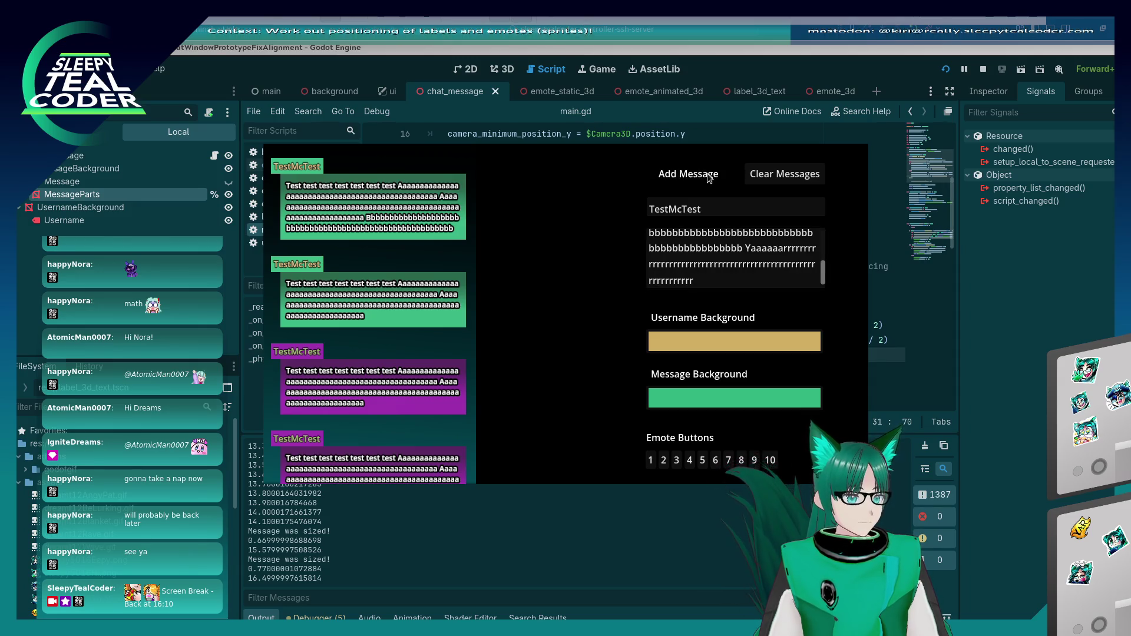
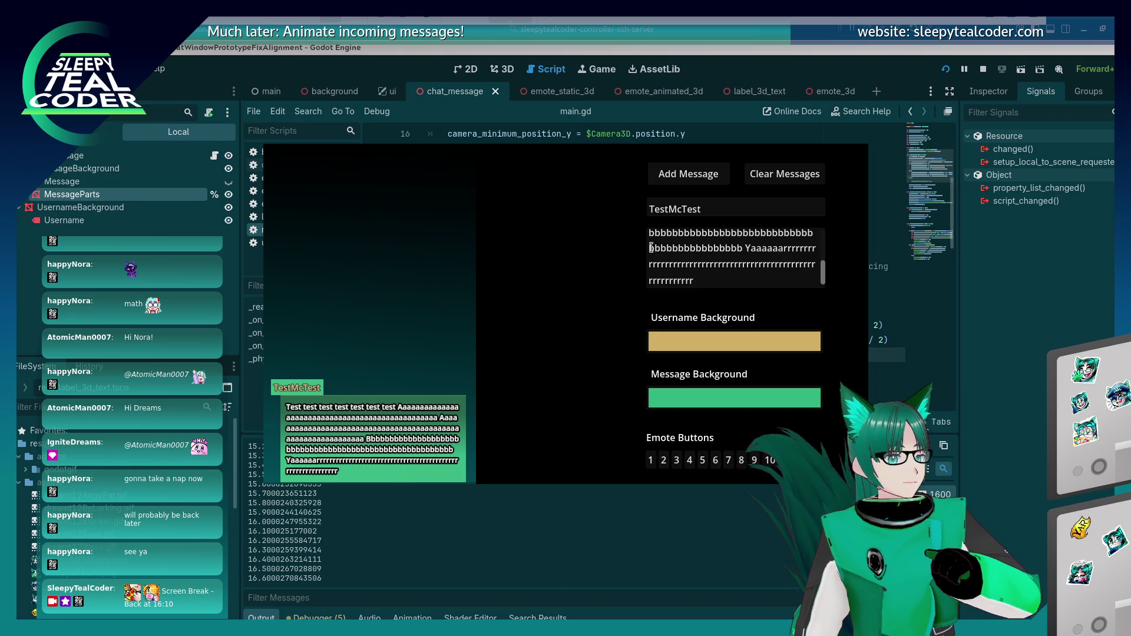
Step: Replace the message text with 'Text with emotes', two emotes, then 'Needs more emotes'
click(715, 283)
key(ctrl+a)
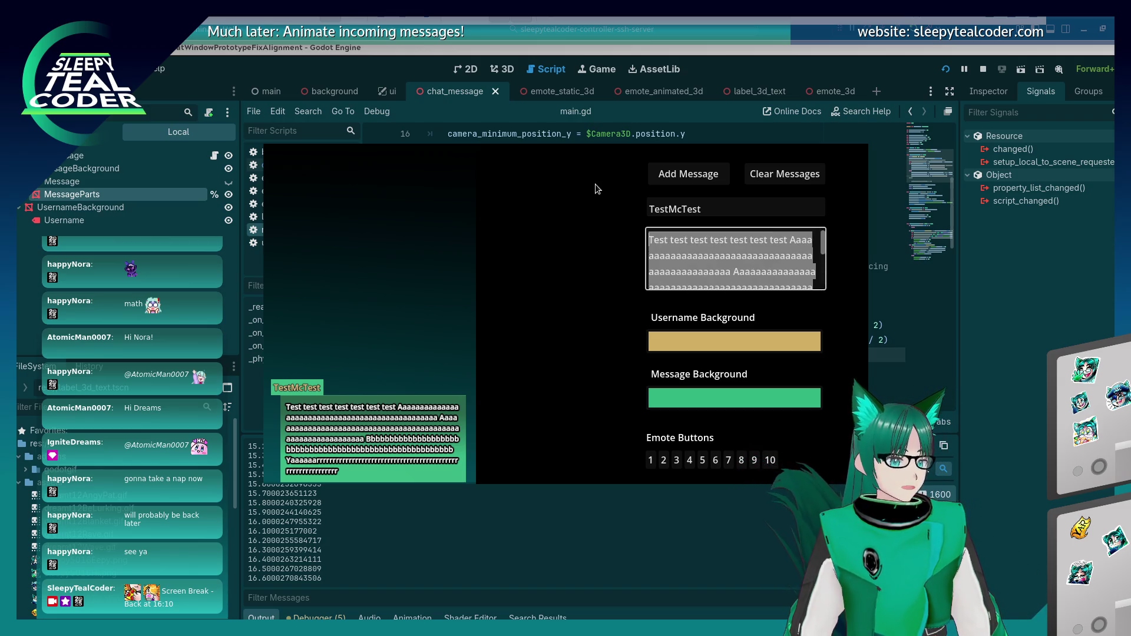
key(BackSpace)
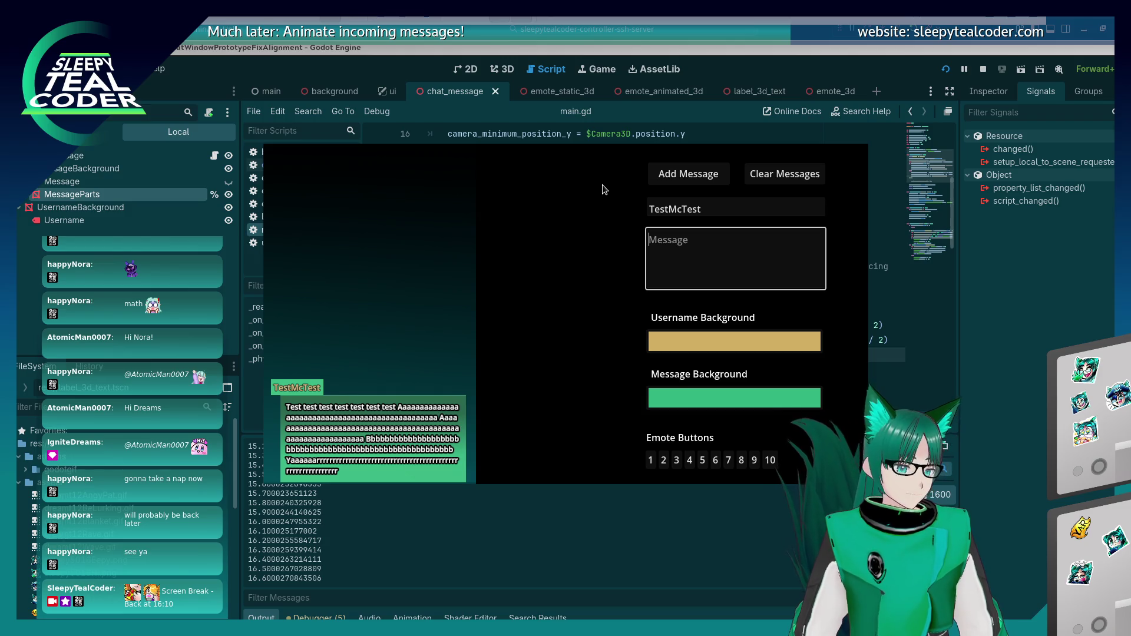
text(Text with emotes)
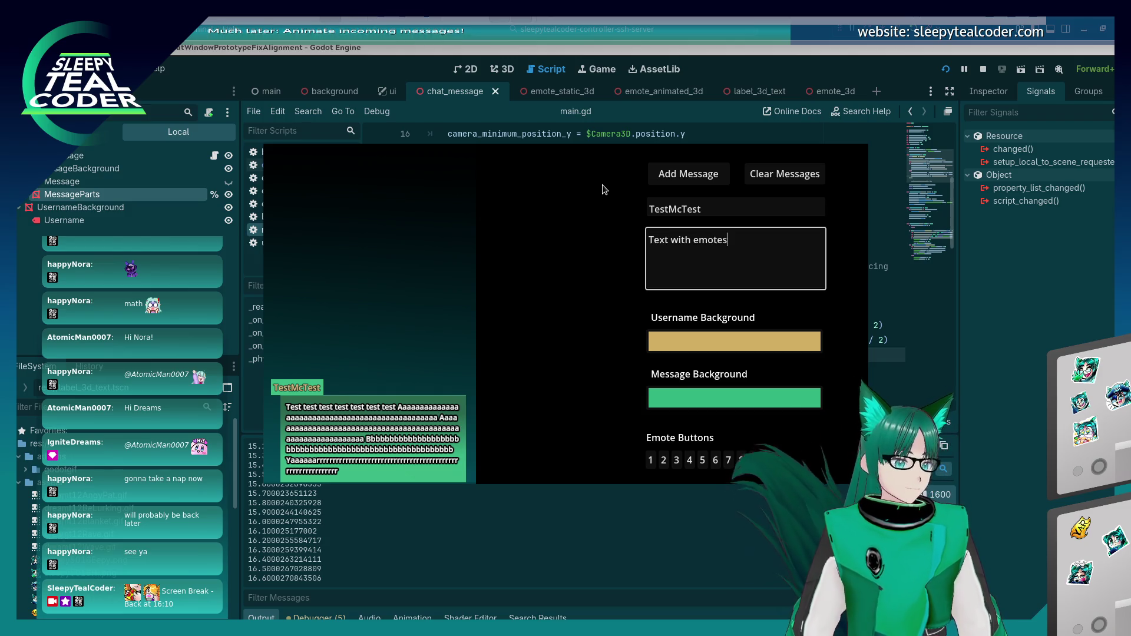
click(755, 454)
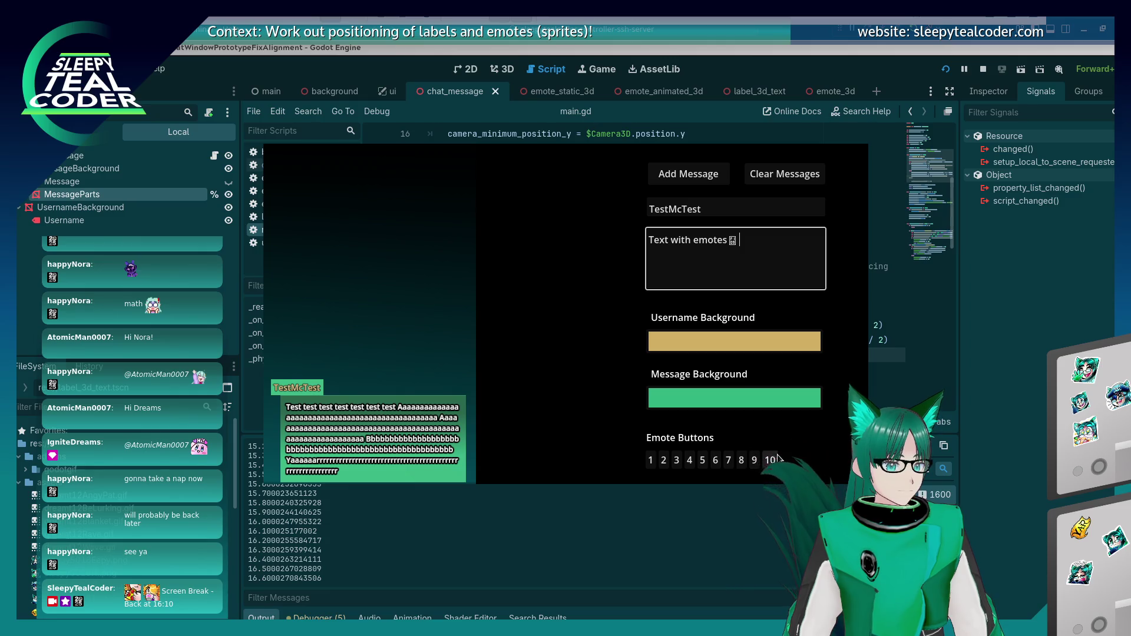
click(772, 460)
click(756, 254)
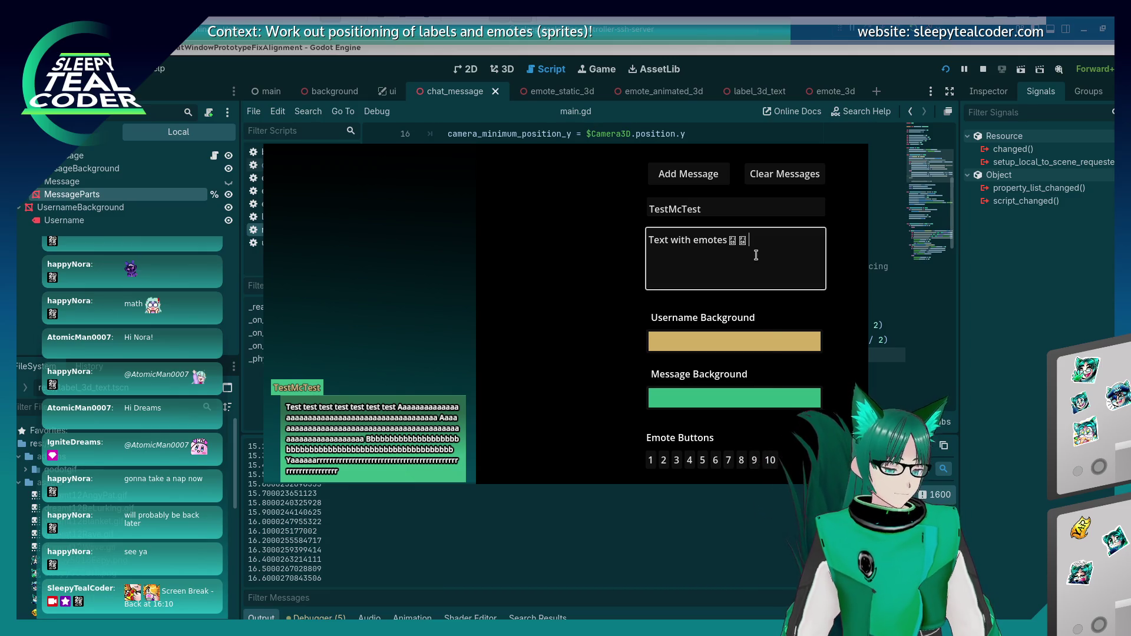
text(Needs more emotes)
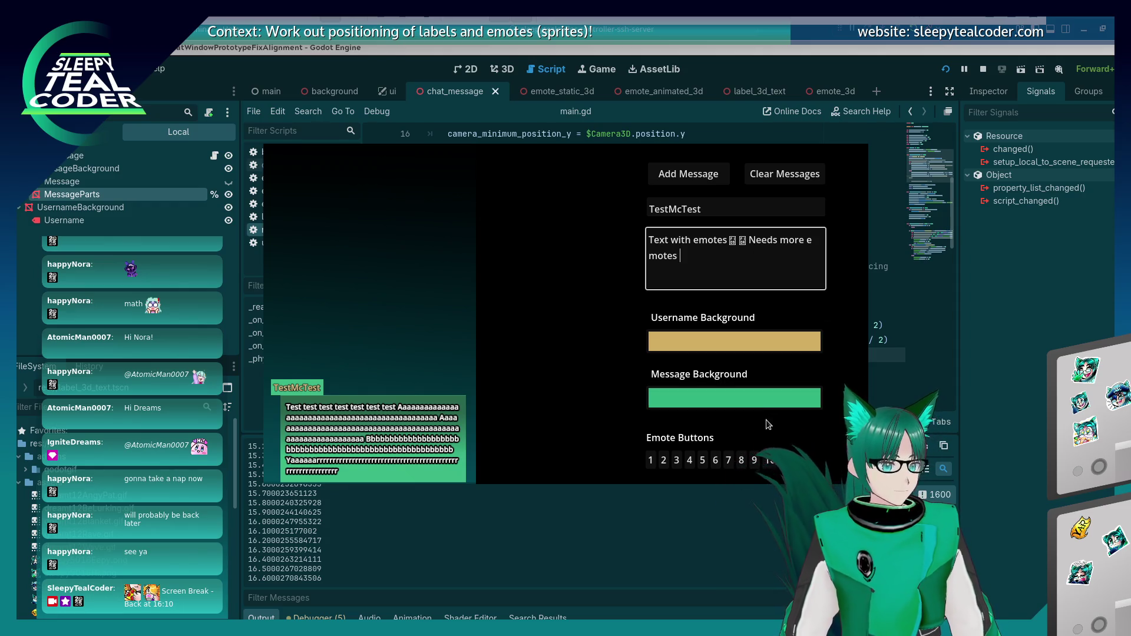
Step: Append two more emotes, fix the split 'emotes' word, and post the message
click(755, 458)
click(742, 461)
click(812, 241)
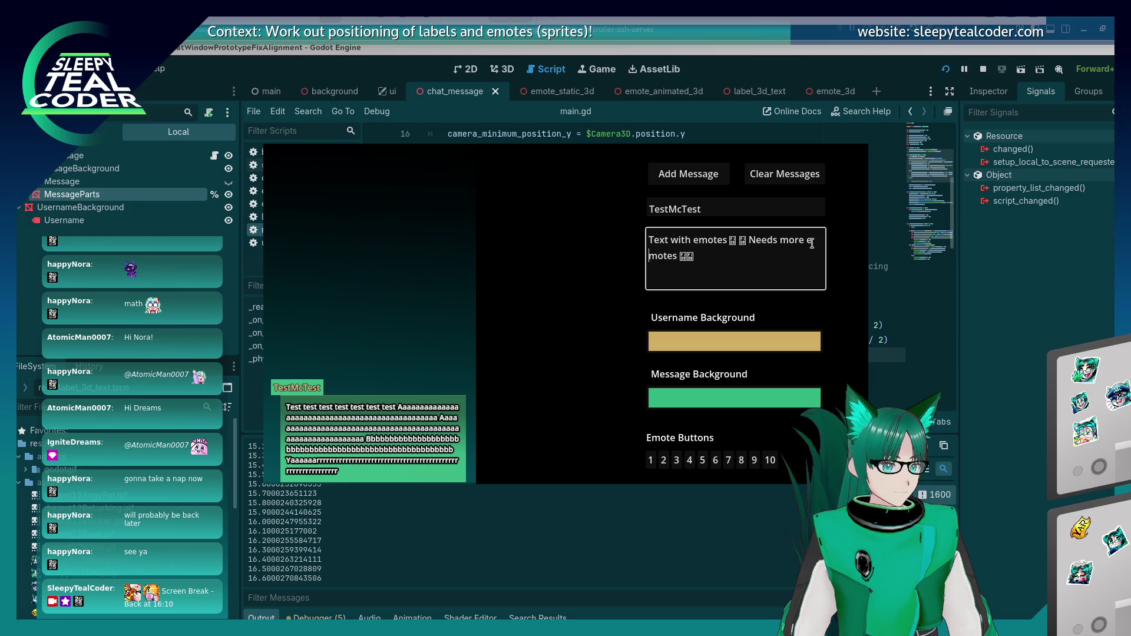
key(BackSpace)
text(e)
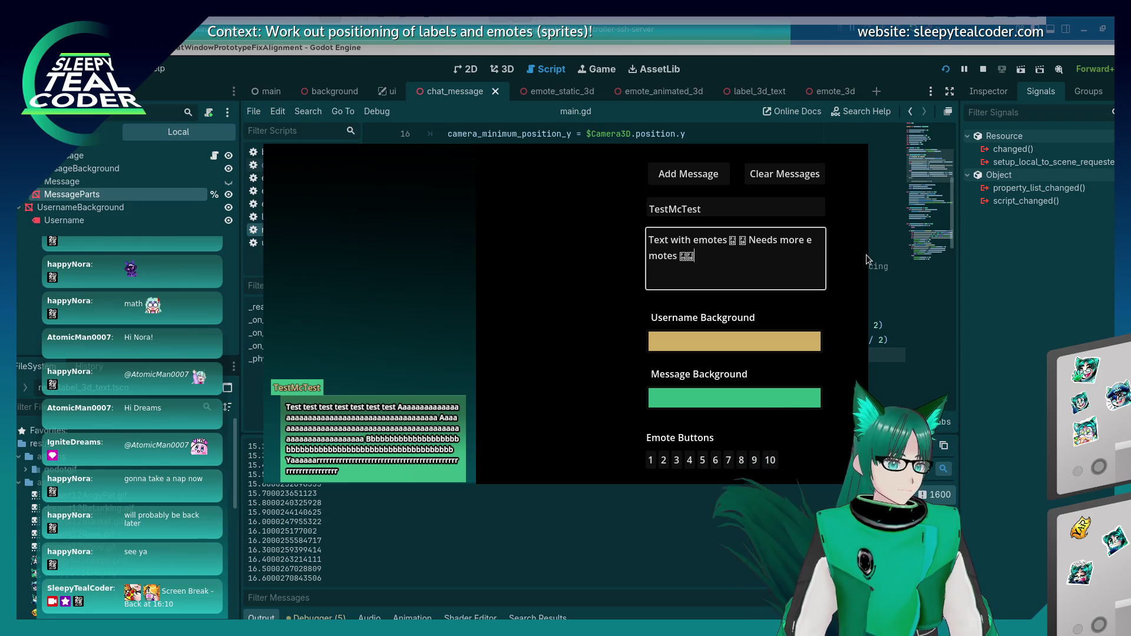
click(718, 184)
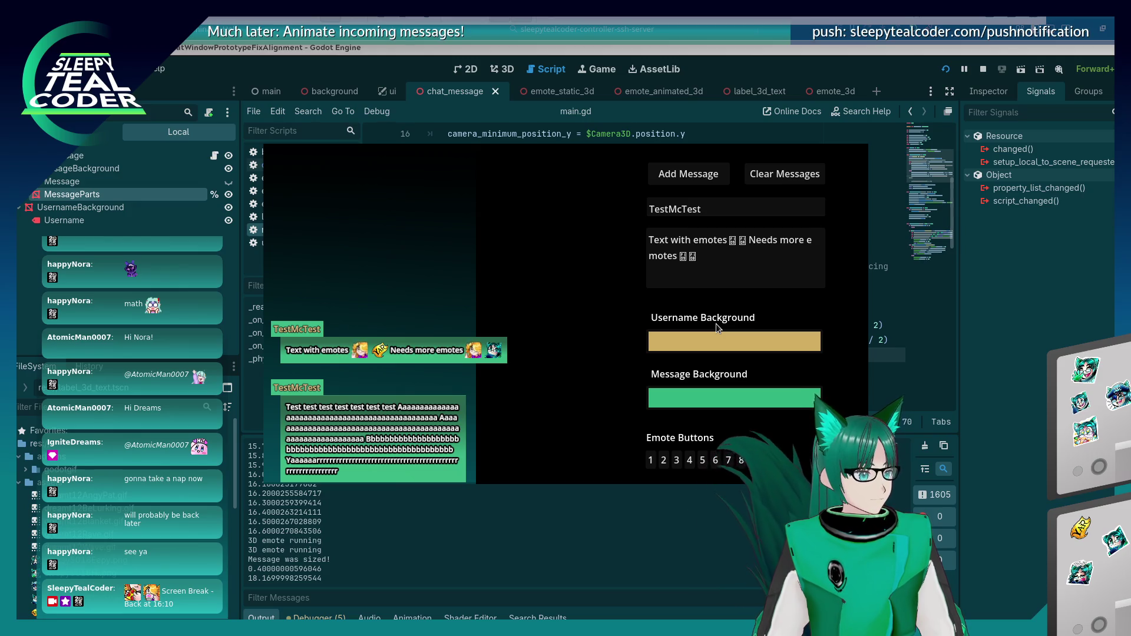
key(alt+Tab)
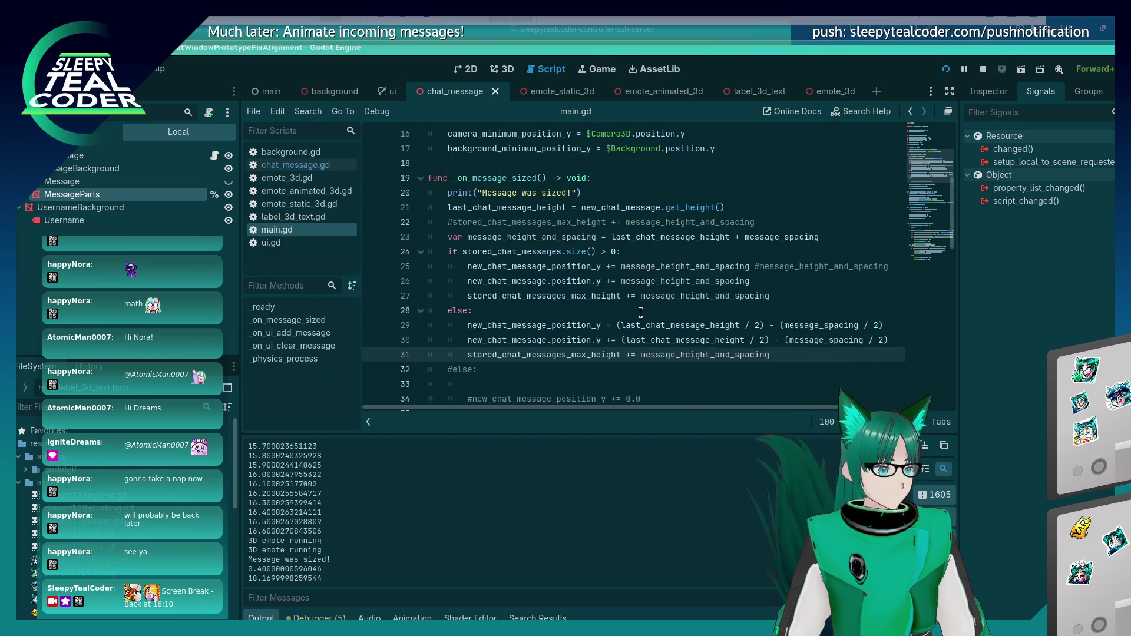
Step: Delete the commented-out max-height line and else block from main.gd and save
click(728, 224)
key(End)
key(shift+Home)
key(shift+Home)
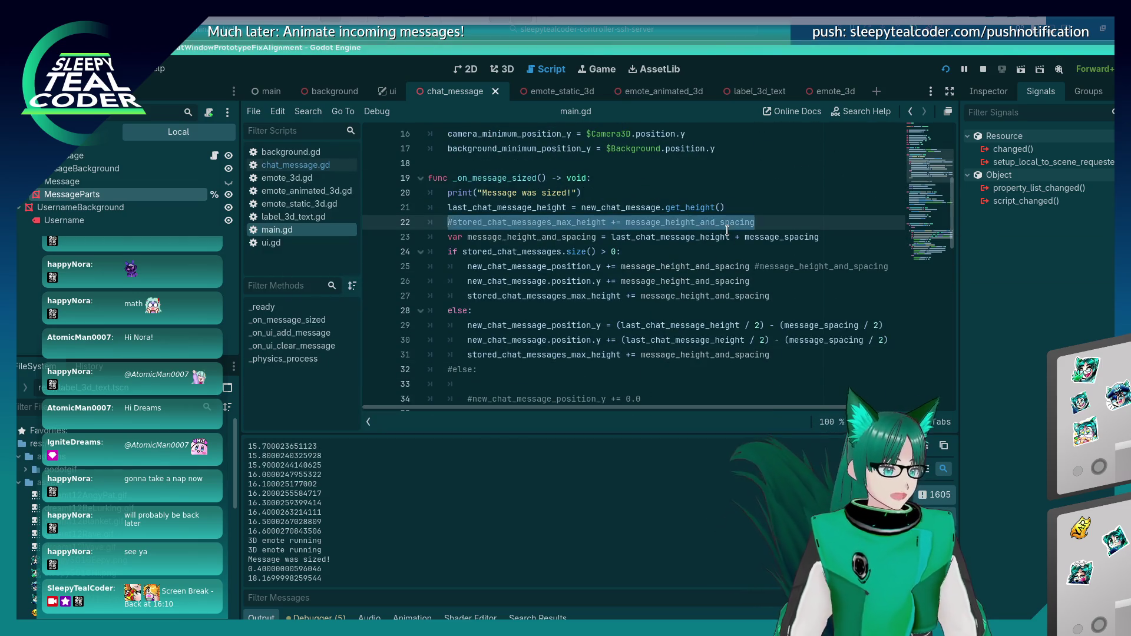
key(BackSpace)
key(BackSpace)
key(Down)
key(Down)
key(Down)
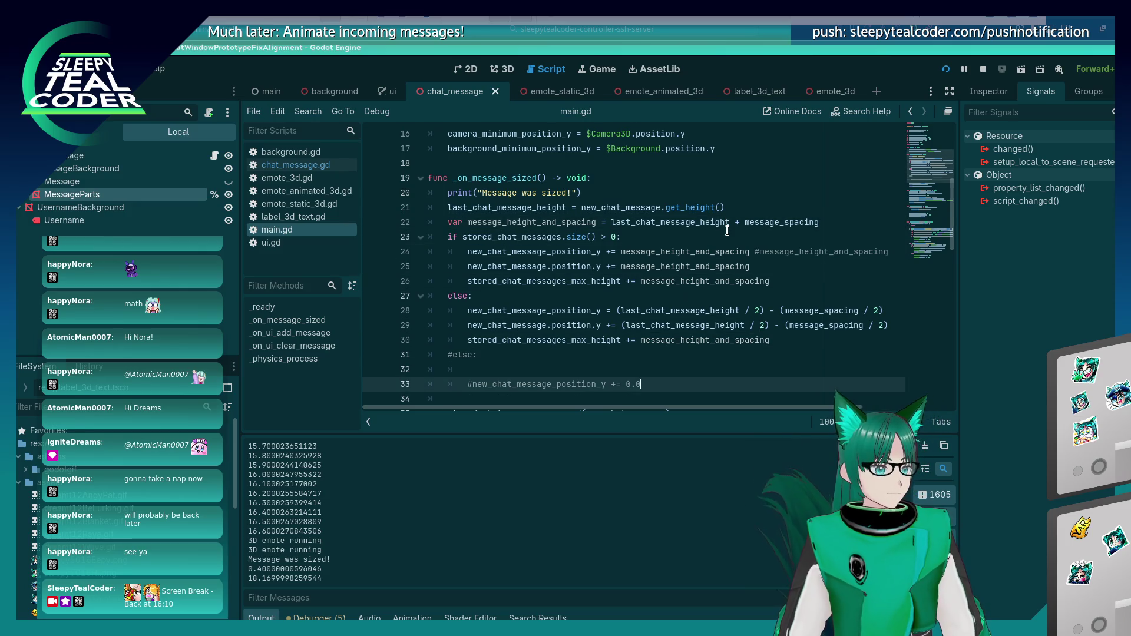
key(Up)
key(Up)
key(shift+Home)
key(BackSpace)
key(BackSpace)
key(BackSpace)
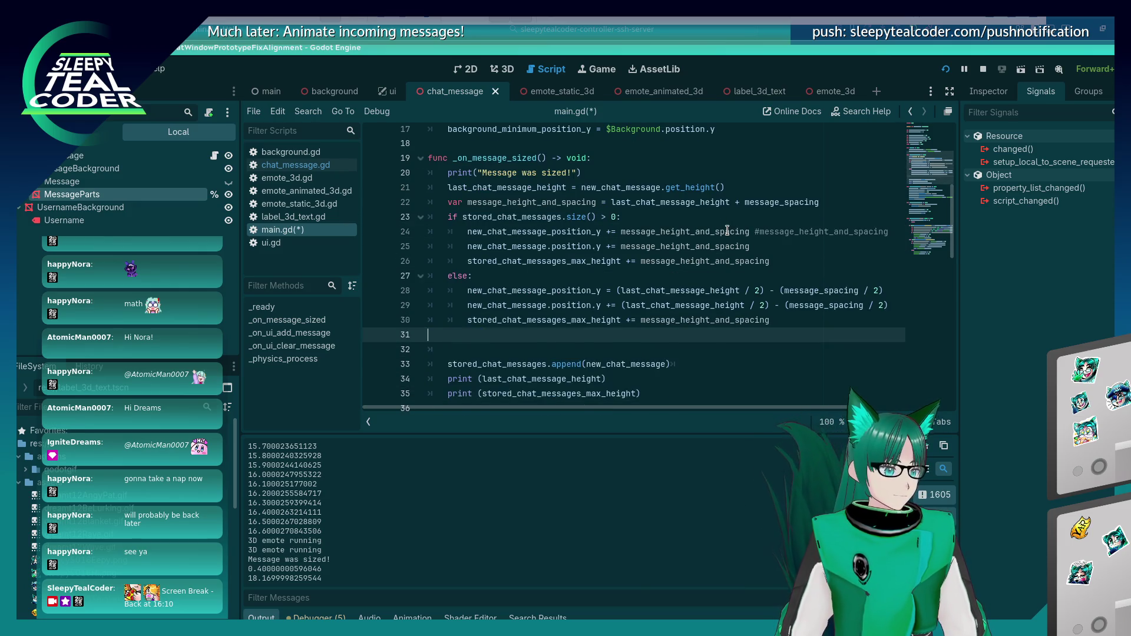
key(ctrl+s)
Step: Open the chat_message.gd script and look through its code
scroll(728, 230, down, 7)
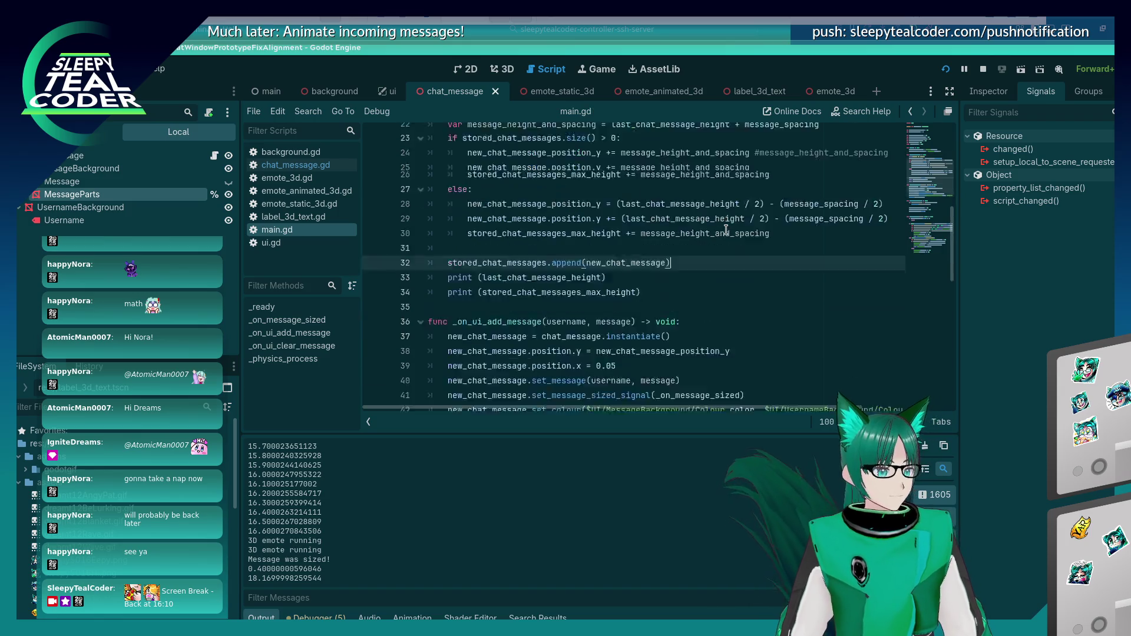
scroll(726, 230, down, 5)
scroll(722, 236, up, 18)
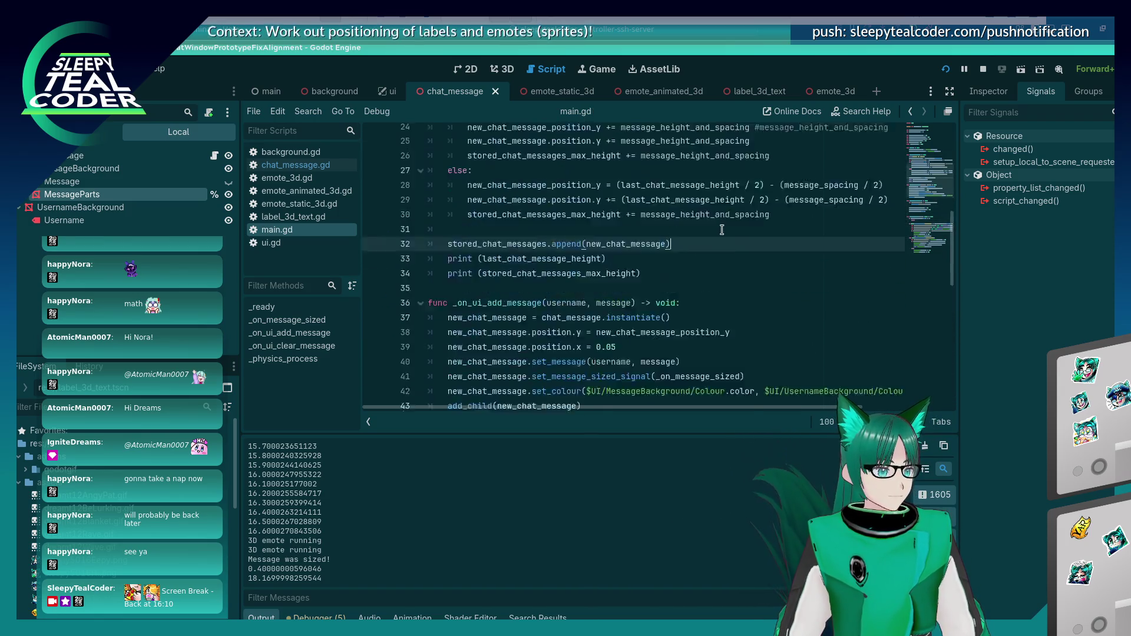
scroll(718, 243, down, 11)
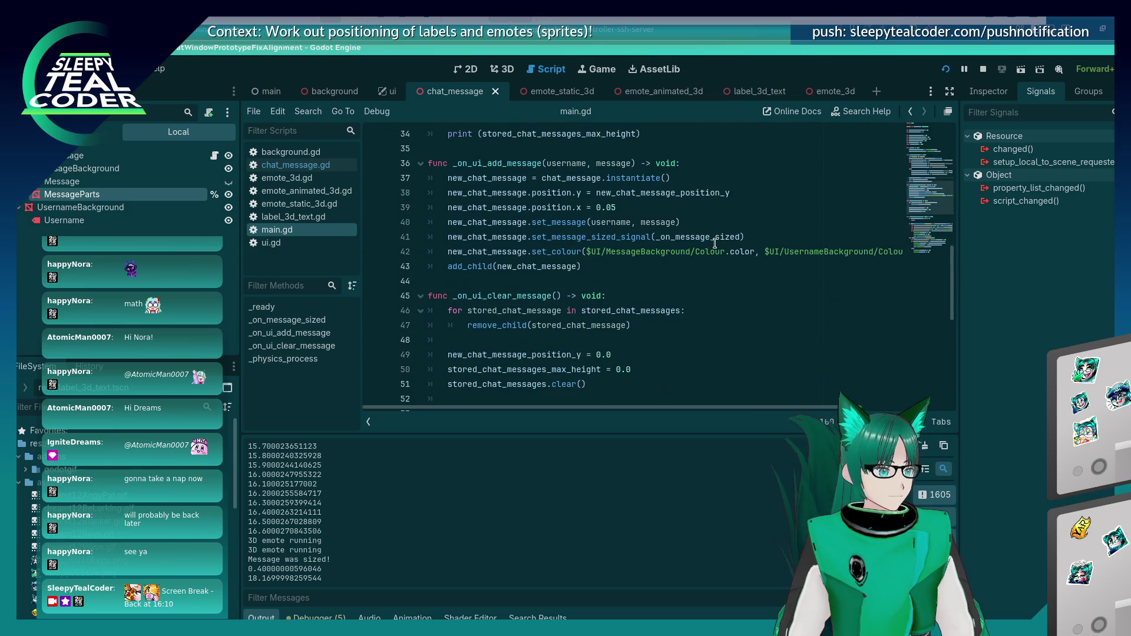
click(295, 165)
scroll(599, 271, down, 15)
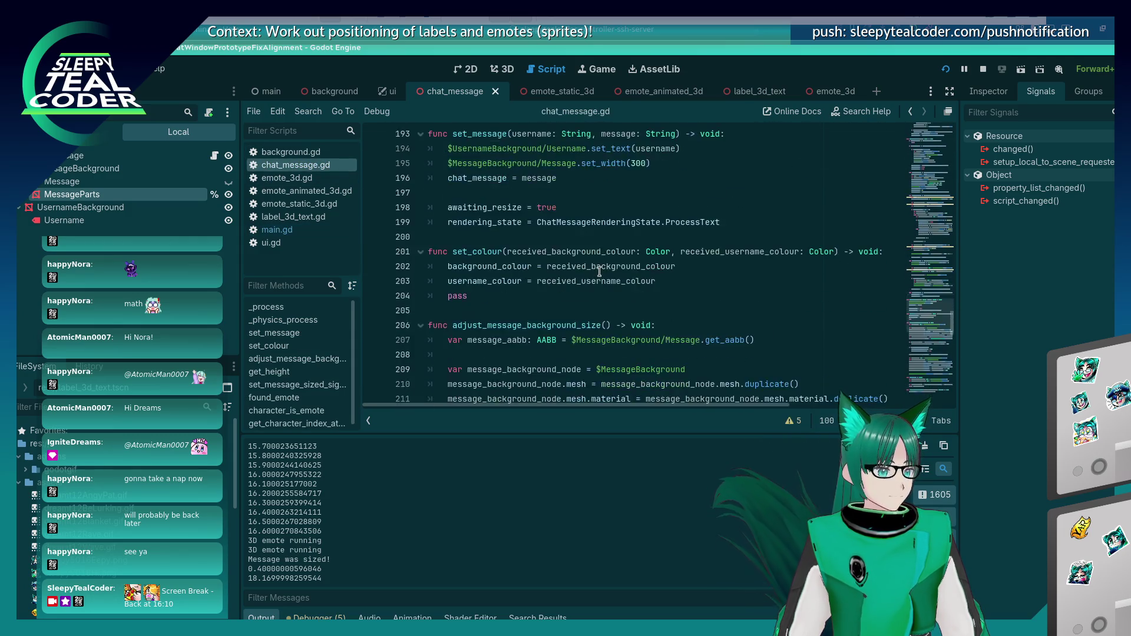
scroll(599, 271, down, 3)
key(alt+Tab)
key(alt+Tab)
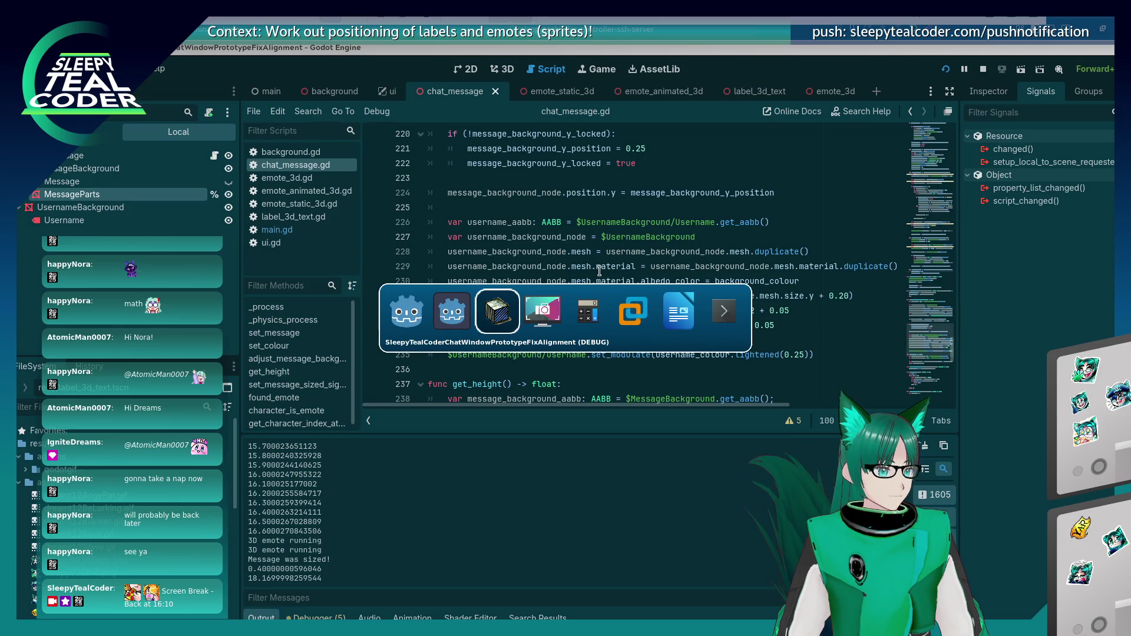
key(alt+Tab)
key(alt+Tab)
key(alt+Tab)
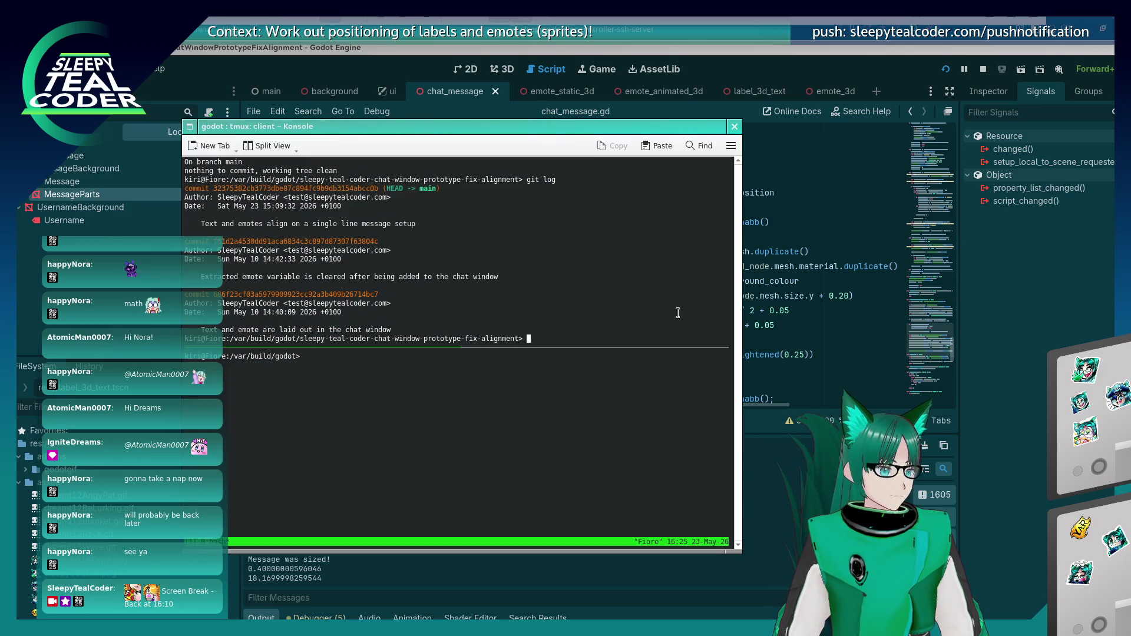
Step: Check git status and page through the git diff of uncommitted changes
text(us)
key(Return)
text(git diff main.g)
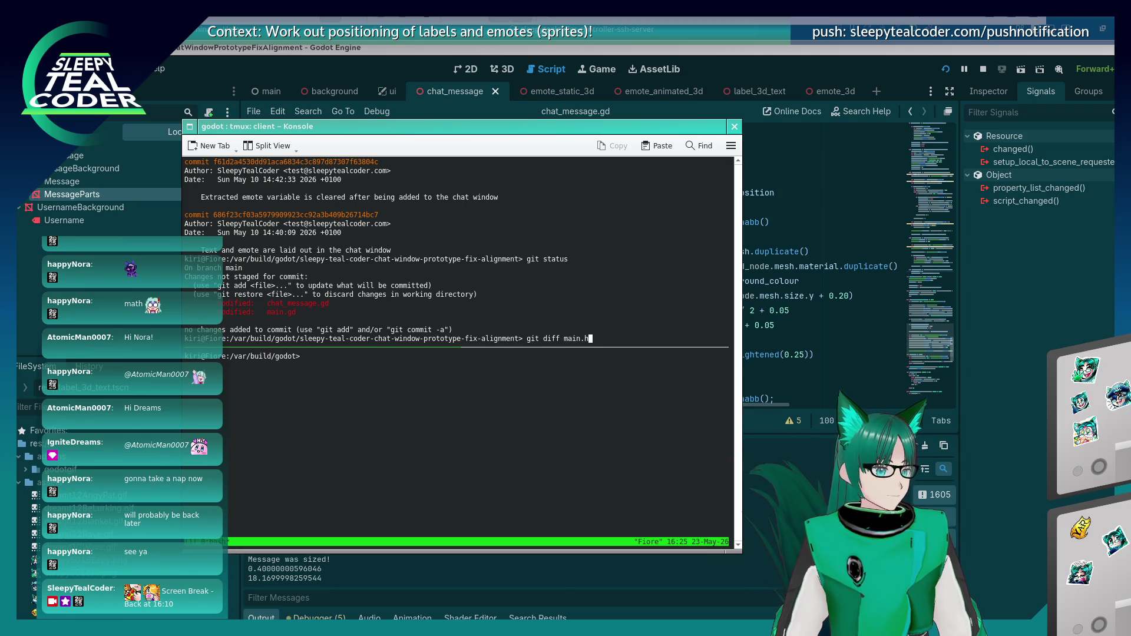
text(d)
key(Return)
text(git diff)
key(Return)
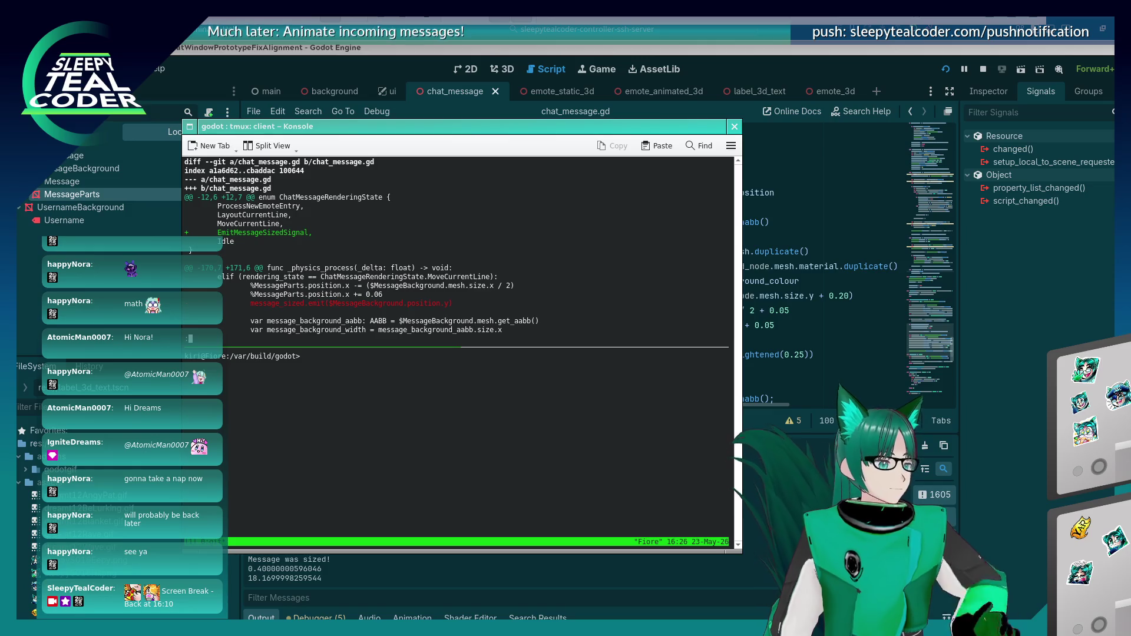
key(space)
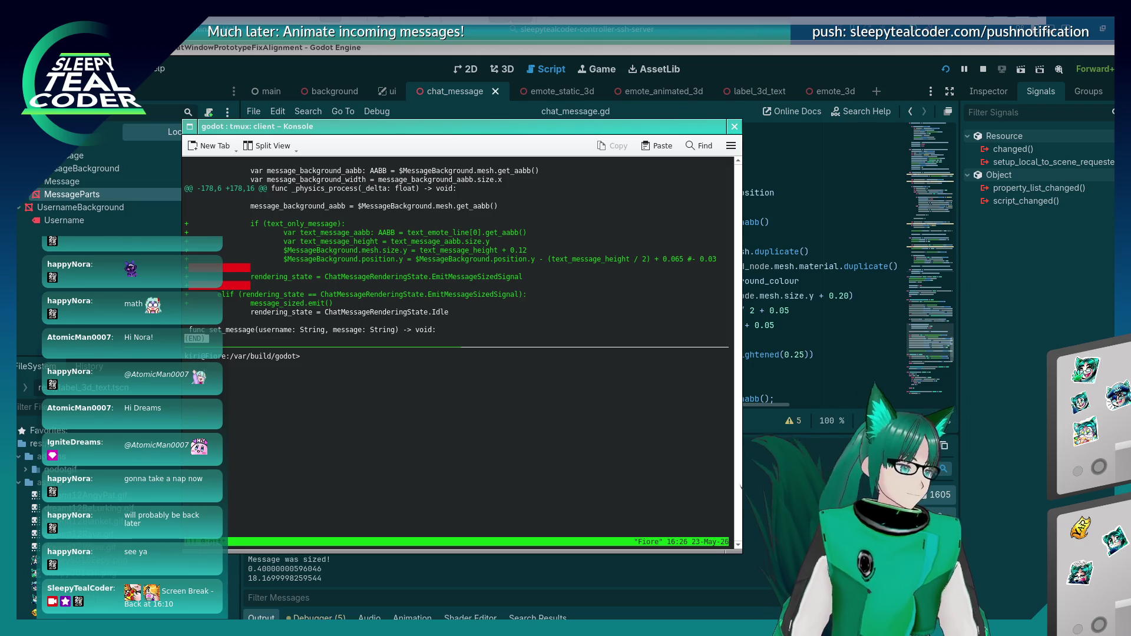
Step: Compare the diff against main.gd around lines 186-188, then re-run and close it
click(1037, 378)
scroll(394, 226, down, 2)
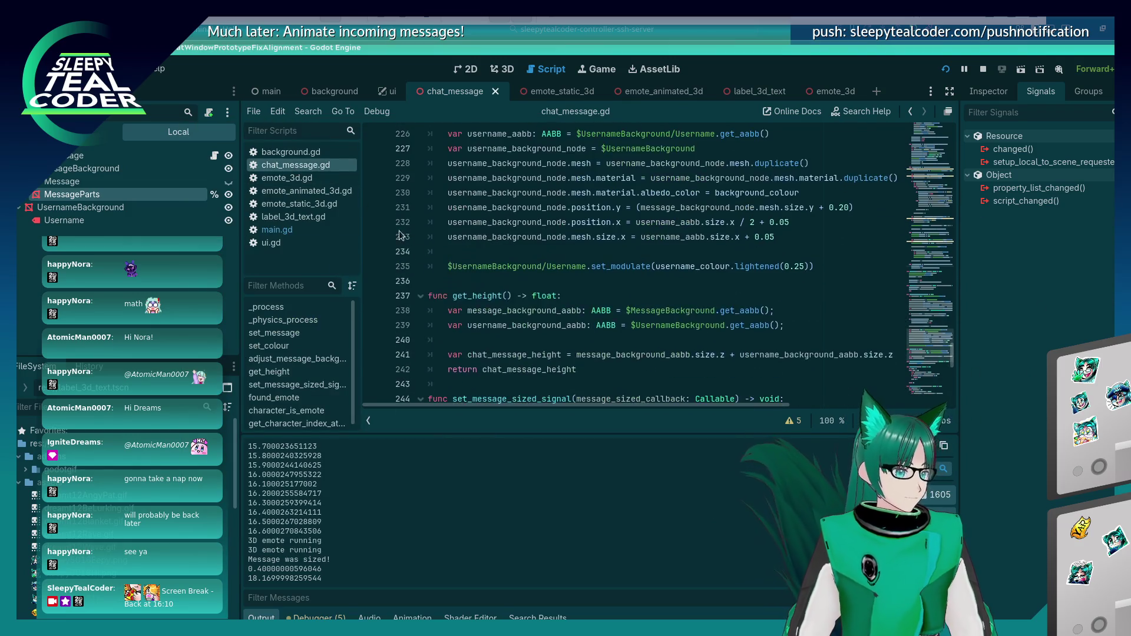
key(alt+Tab)
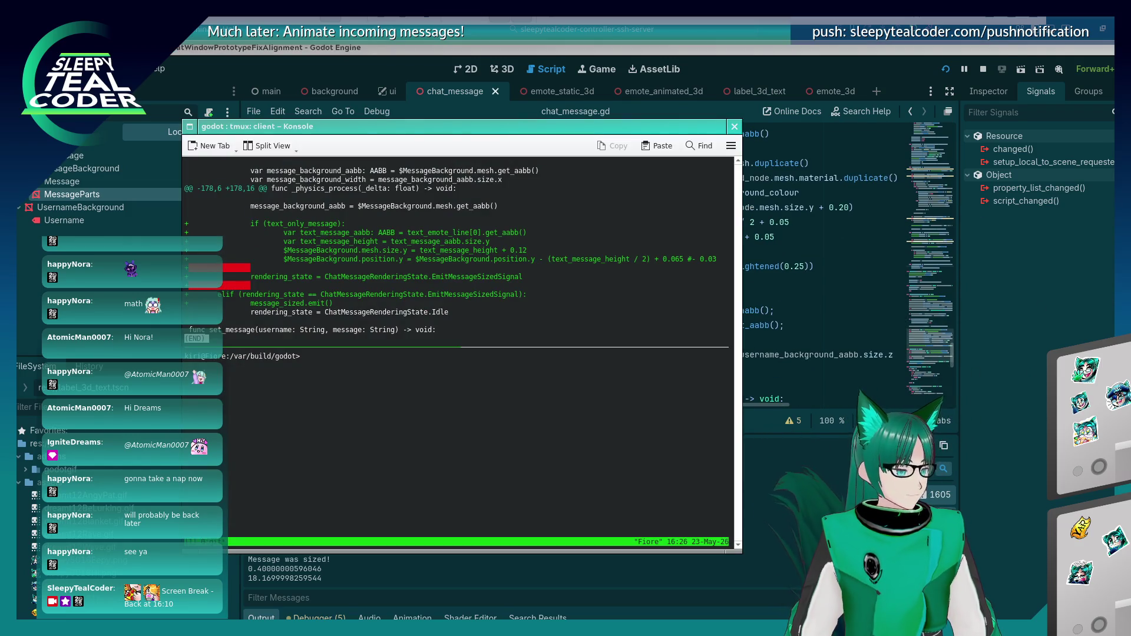
key(alt+Tab)
scroll(501, 300, up, 15)
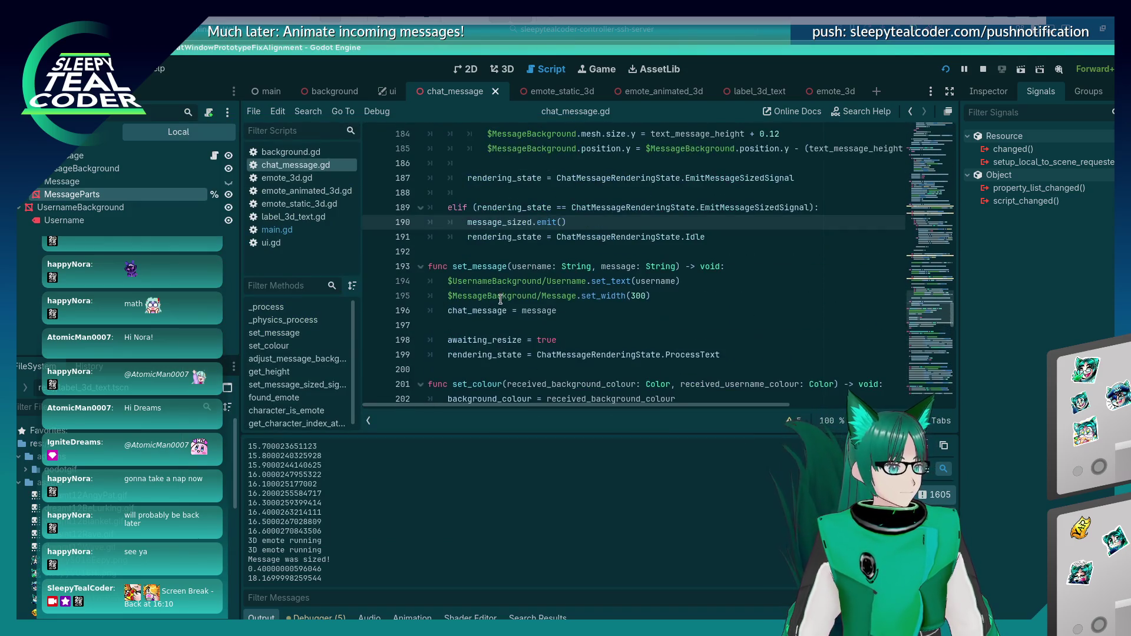
scroll(498, 321, up, 1)
click(524, 239)
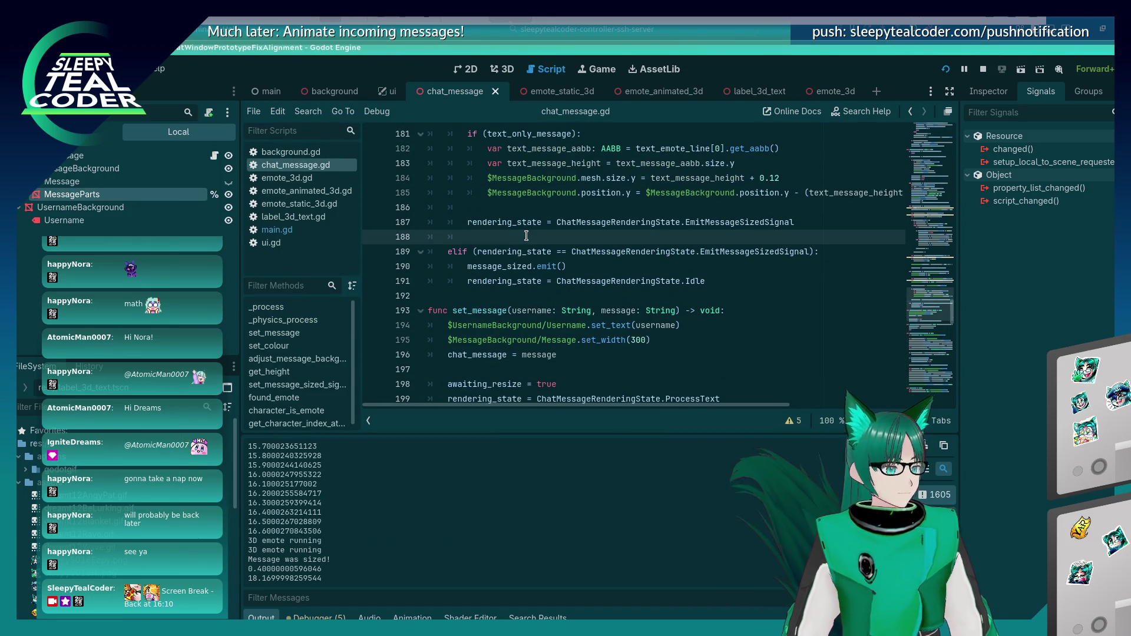
key(Up)
key(Up)
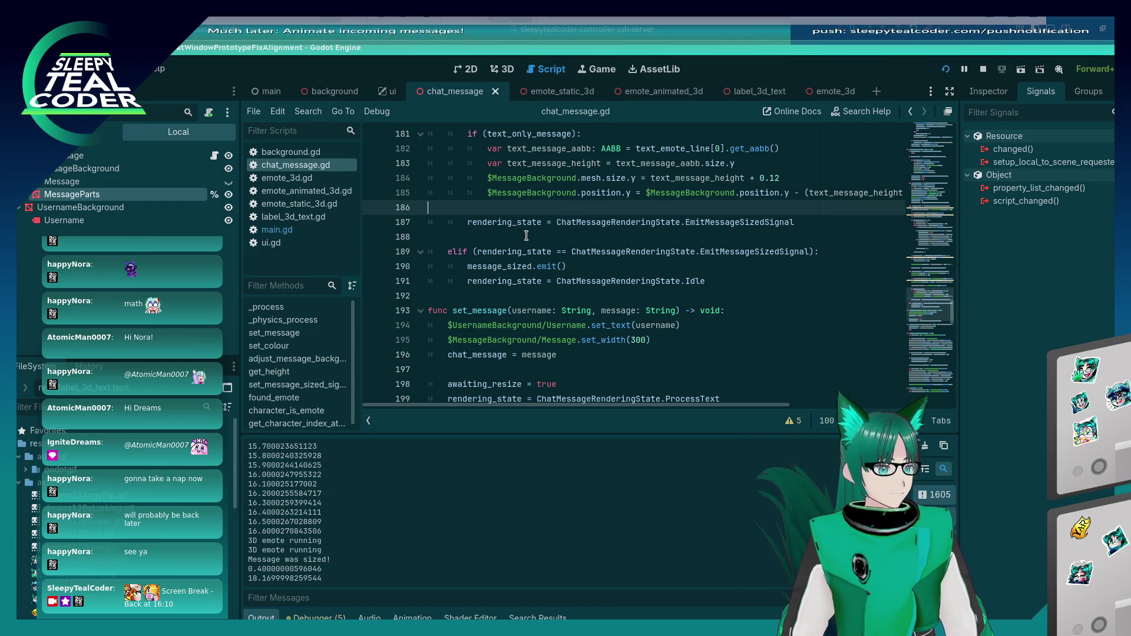
key(alt+Tab)
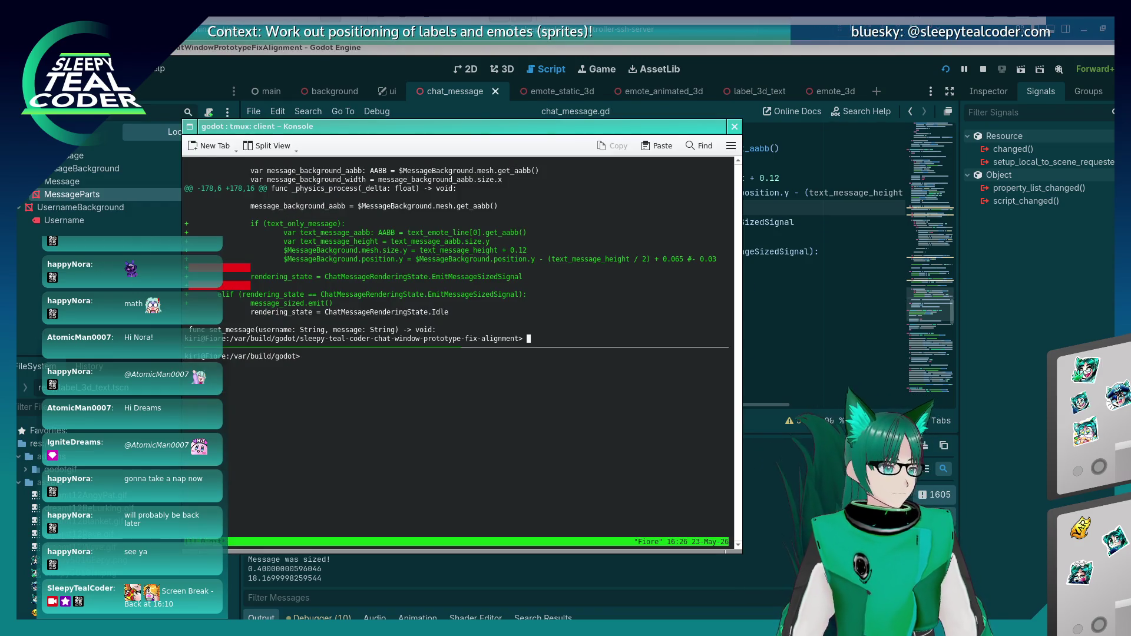
key(Up)
key(Return)
key(G)
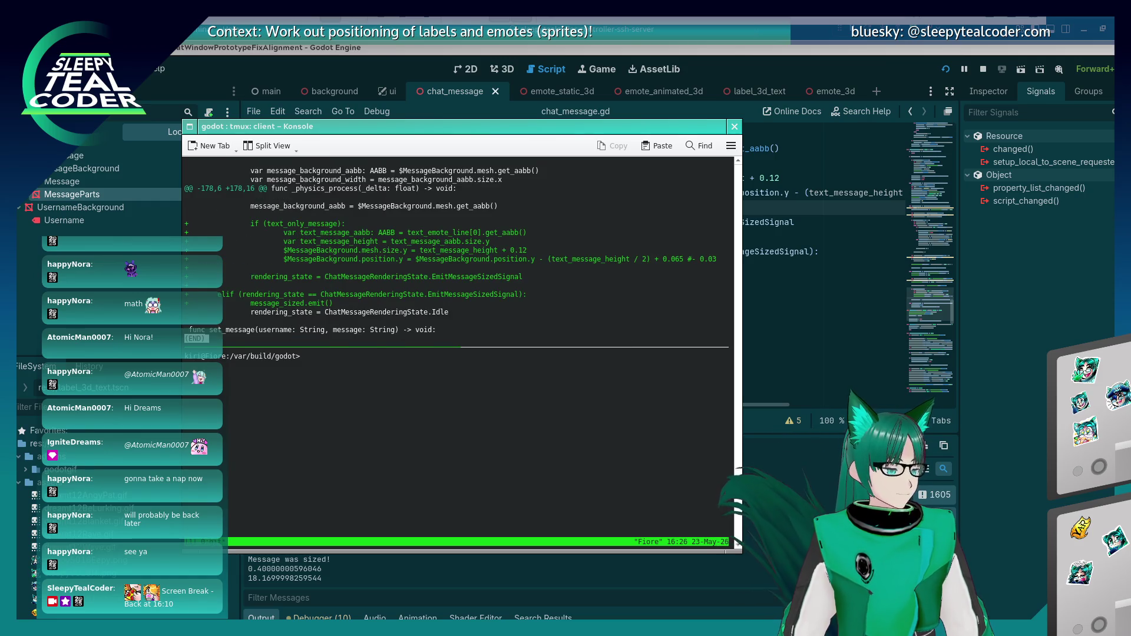
key(q)
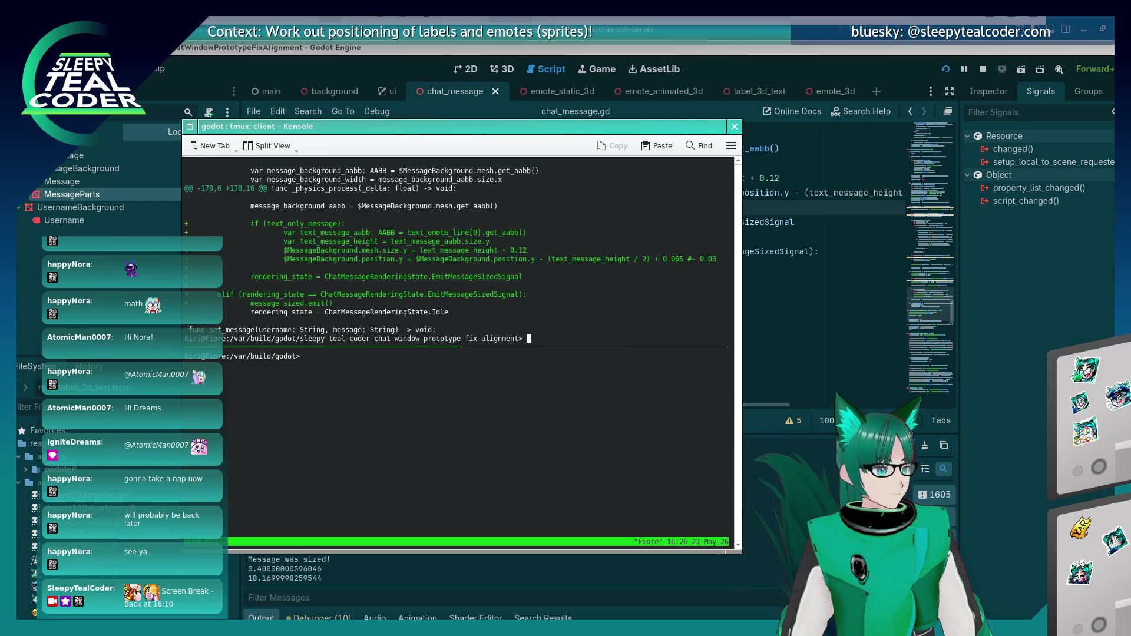
Step: Stage all changes with git add -A and start git commit
key(alt+Tab)
key(alt+Tab)
key(Tab)
key(shift+Tab)
key(shift+Tab)
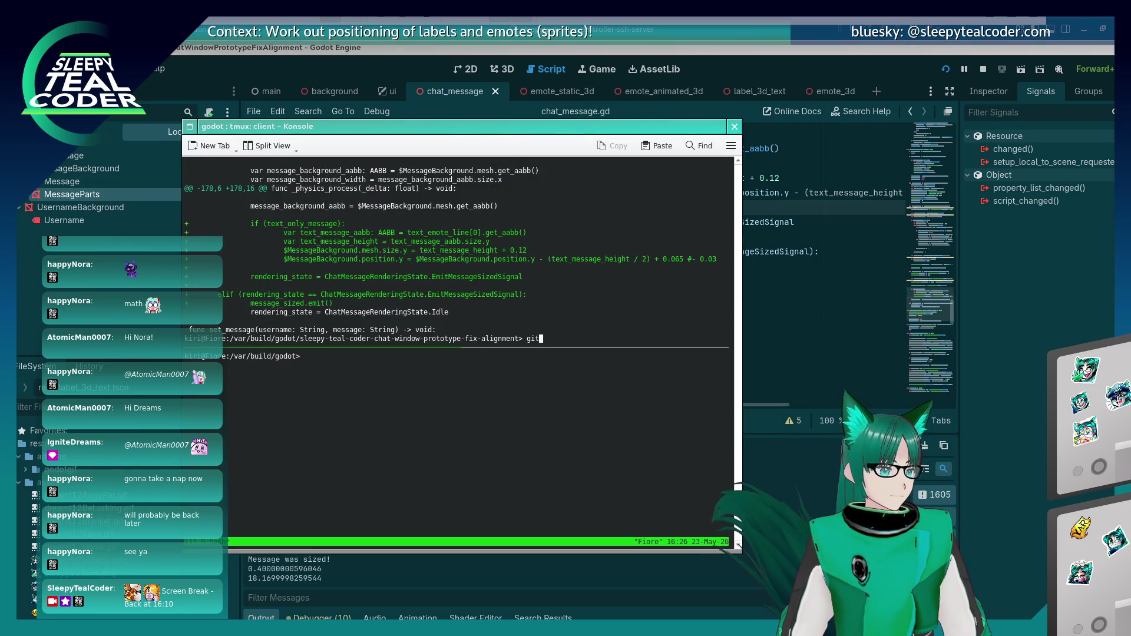
text(A)
key(Return)
text(git commit)
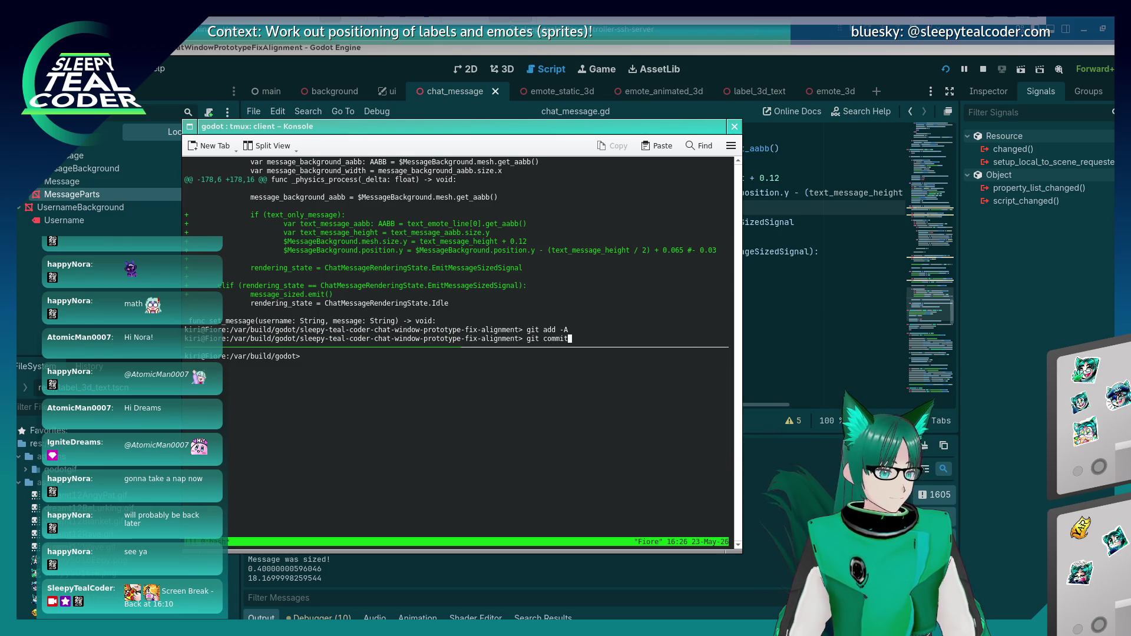
key(Return)
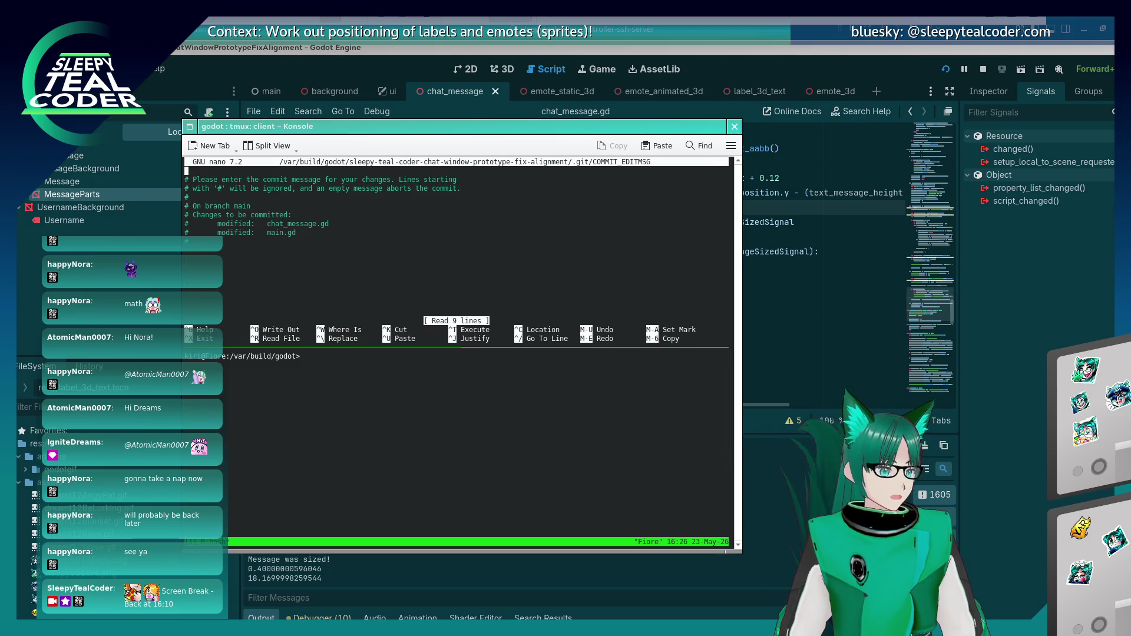
Step: Enter the commit message 'Handle multiple lines of text only messages' and save it in nano
key(Return)
key(Up)
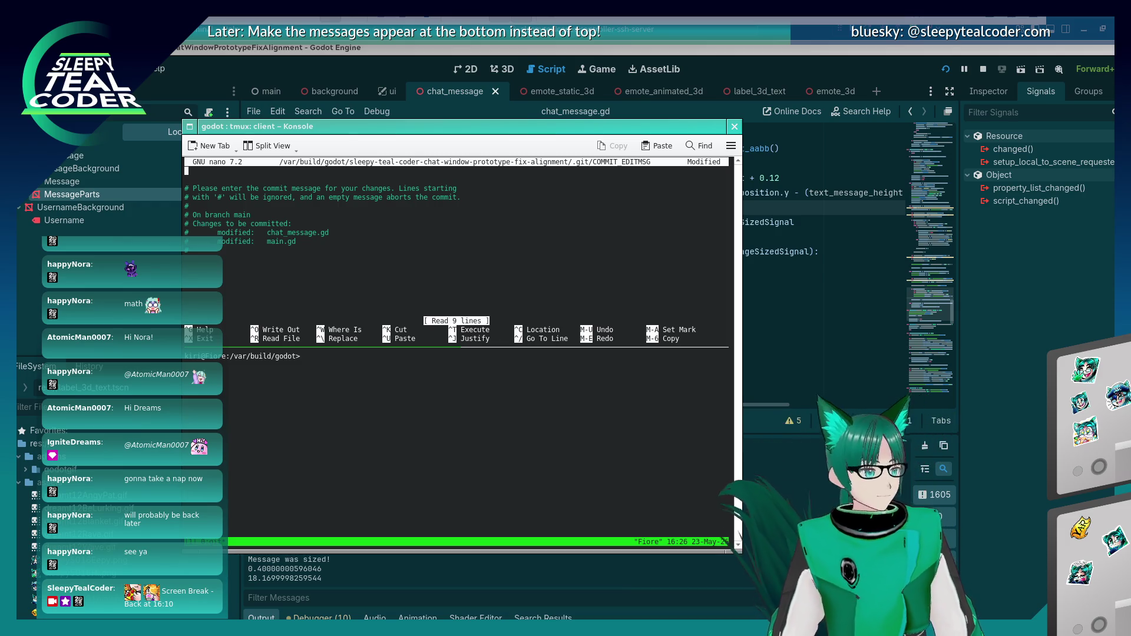
text(Handle multiple lin)
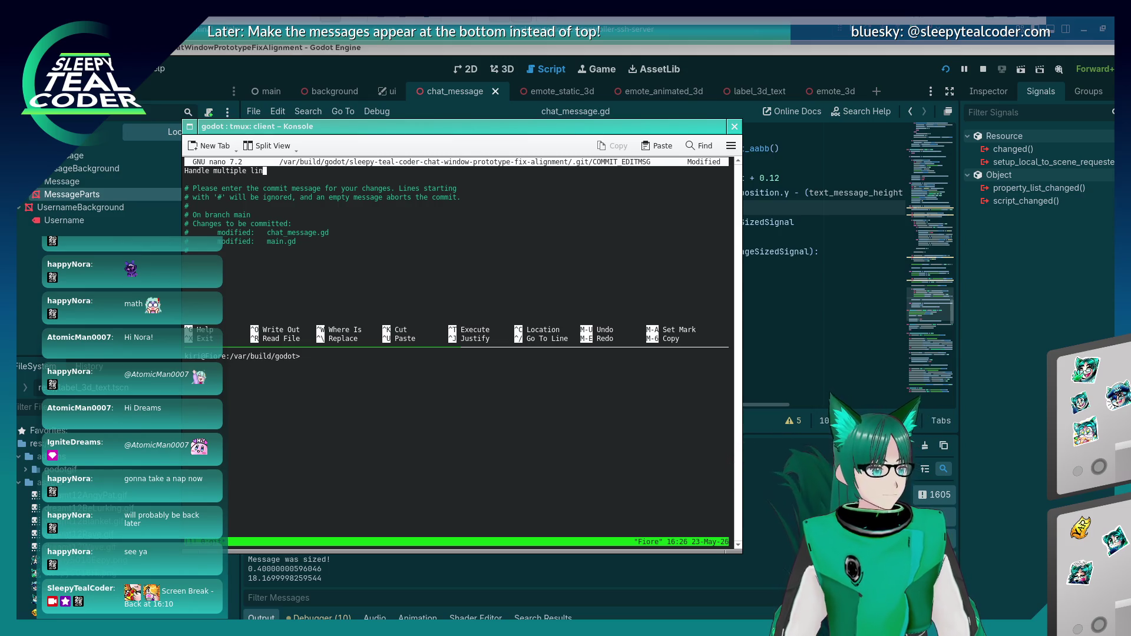
text(es of text only me)
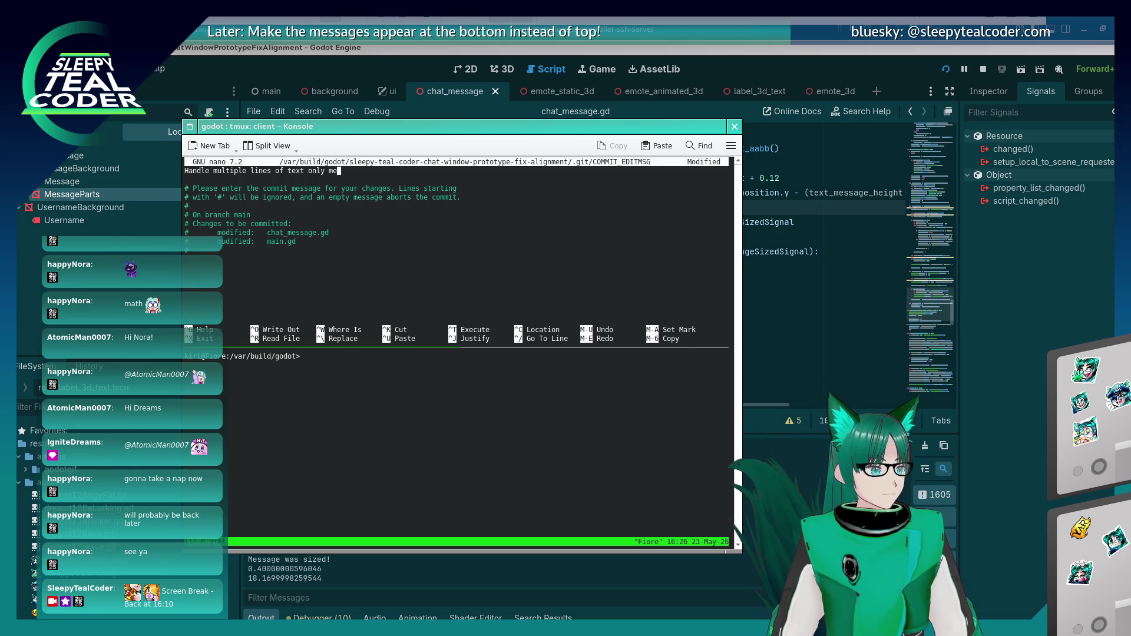
text(ssages)
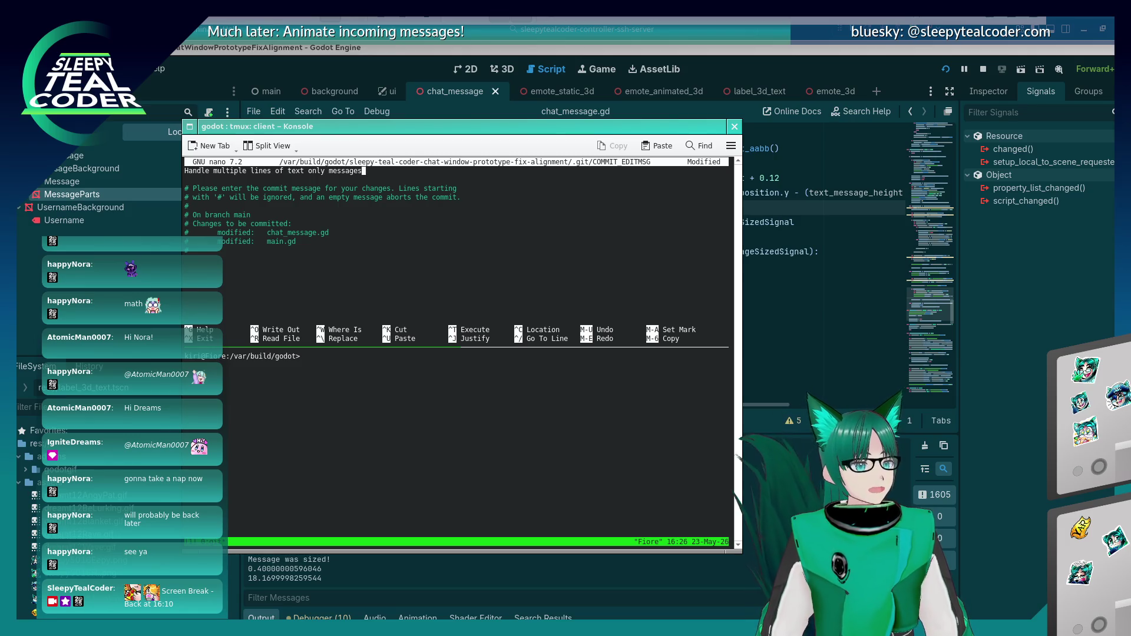
key(ctrl+o)
key(Return)
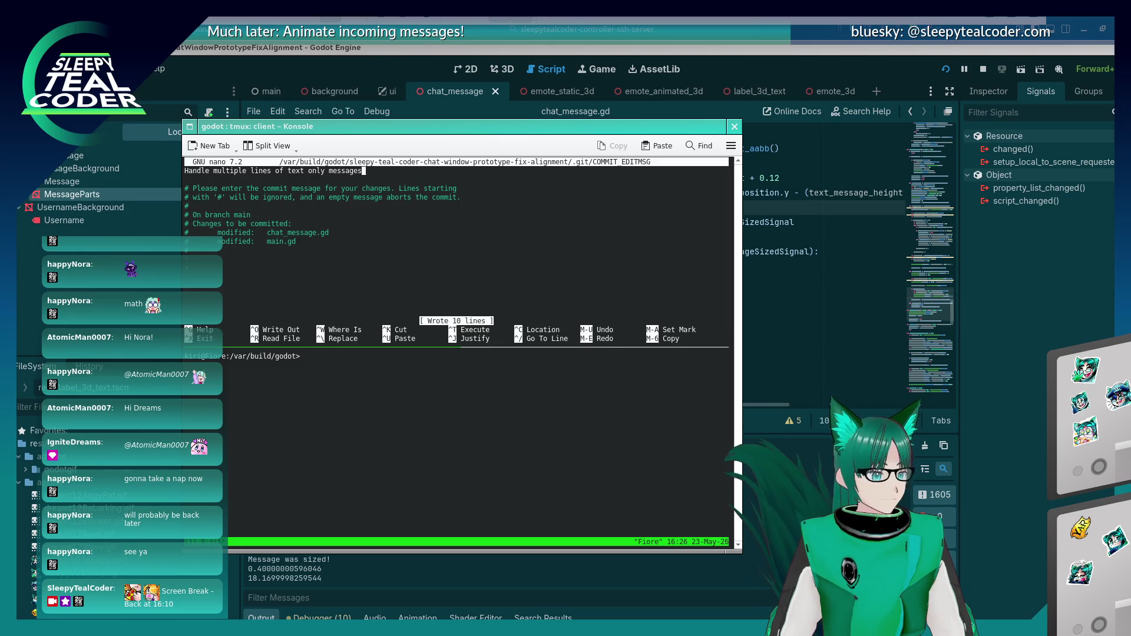
key(ctrl+x)
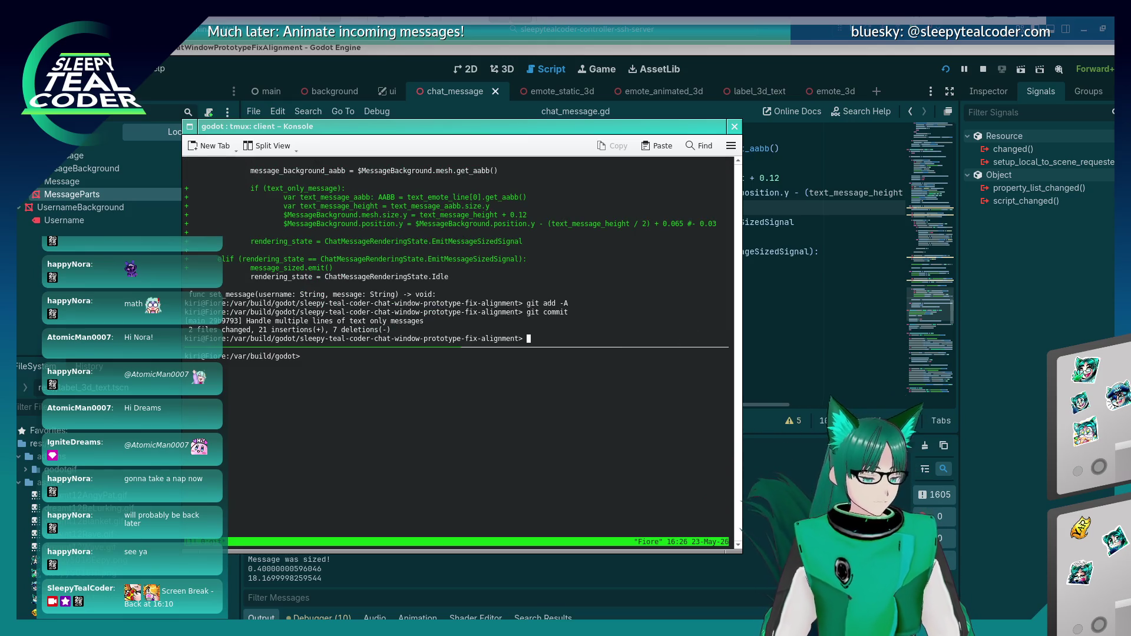
Step: Confirm a clean working tree with git status and review the new commit in git log
text(git status)
key(Return)
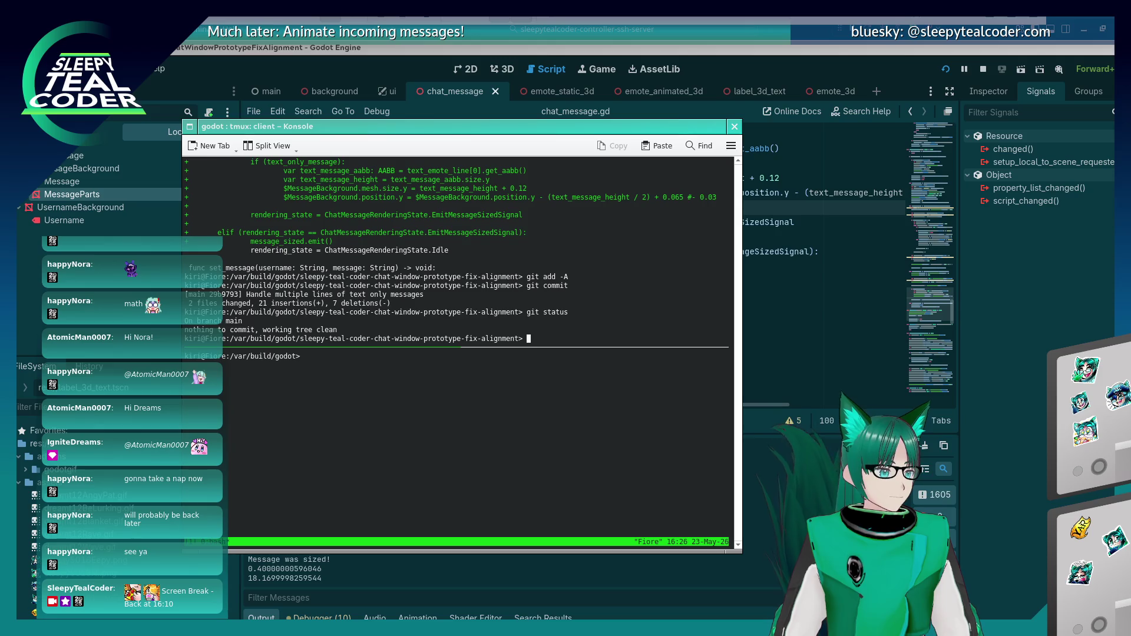
text(git log)
key(Return)
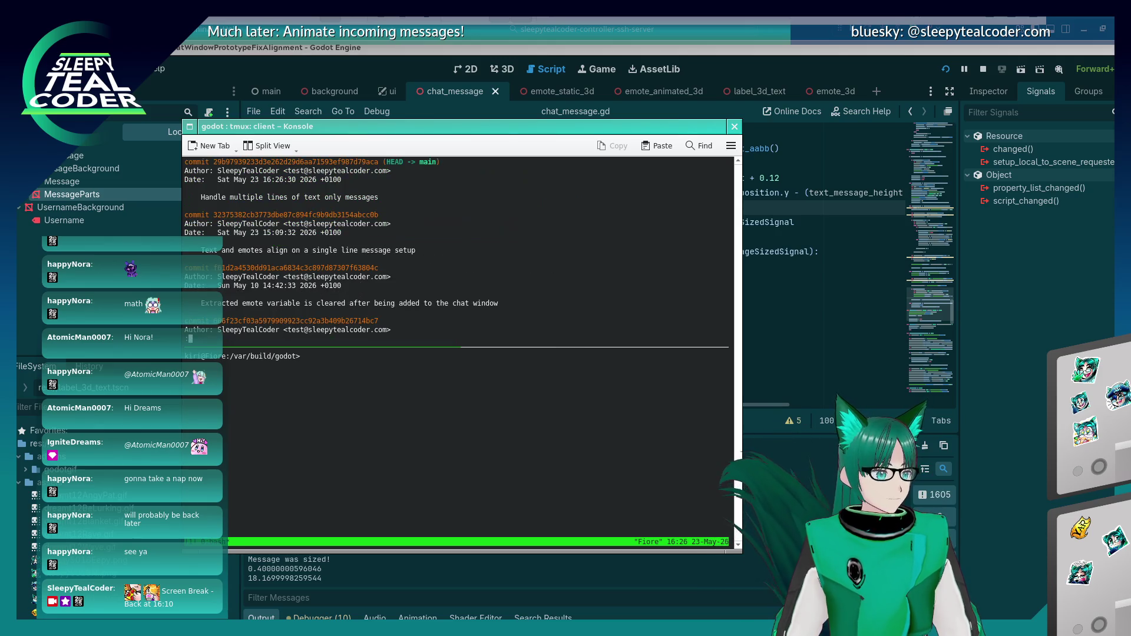
key(q)
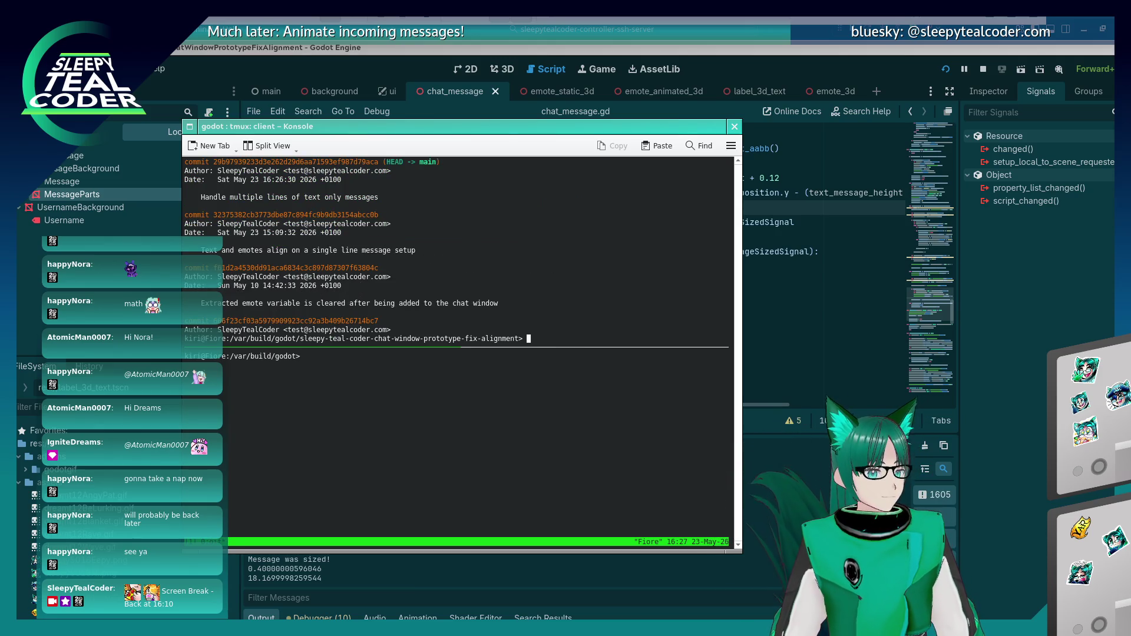
key(alt+Tab)
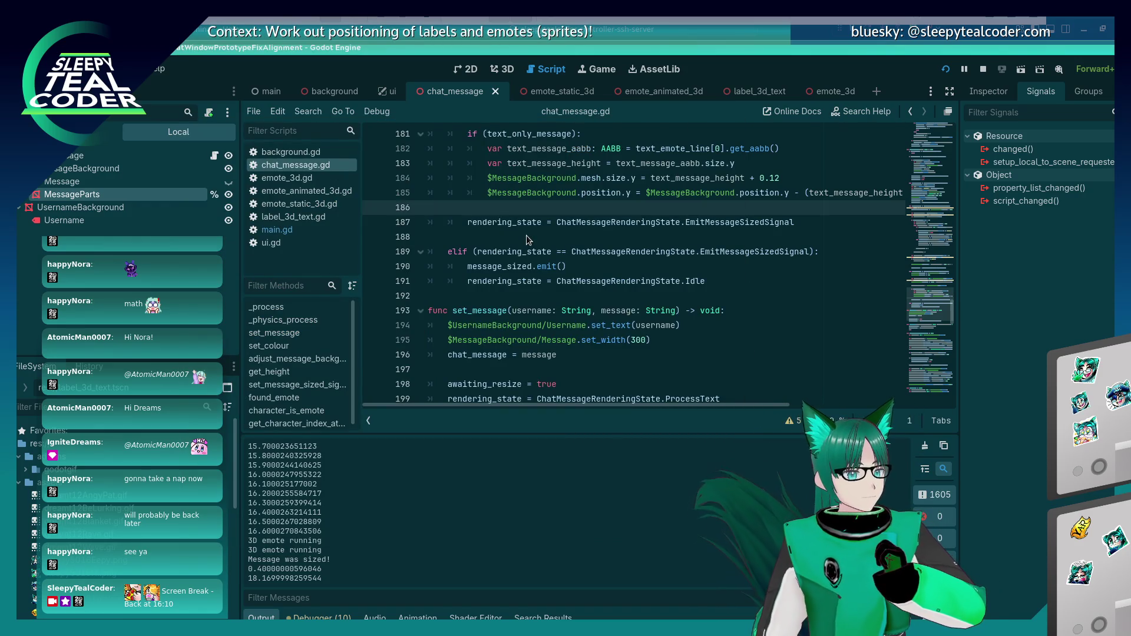
key(alt+Tab)
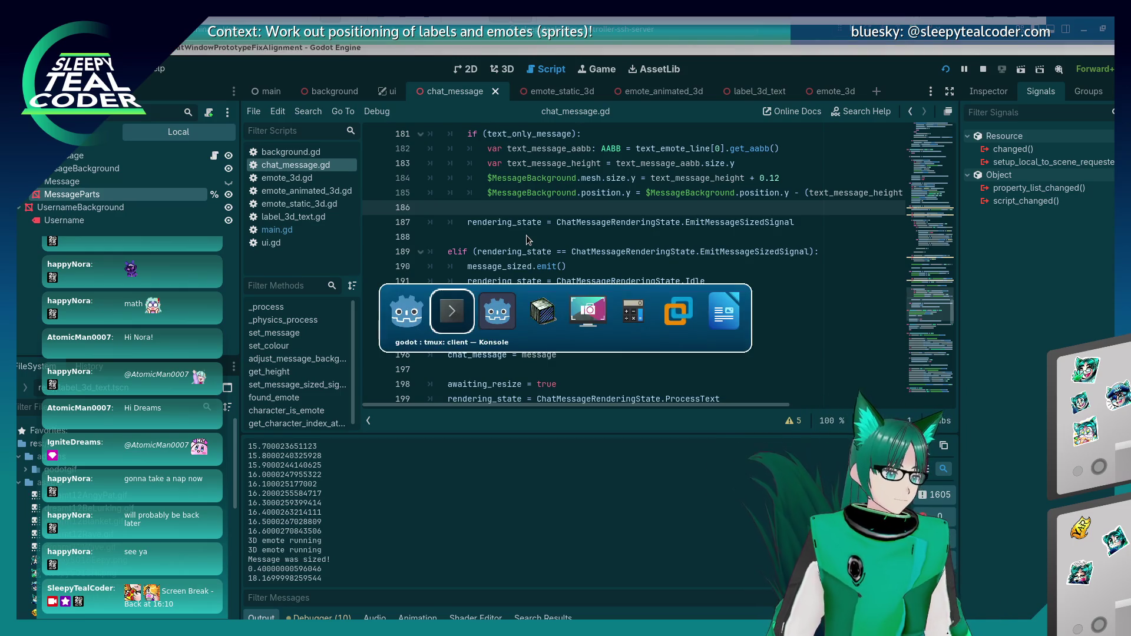
Step: Post a second 'Text with emotes … Needs more emotes' message in the running game
click(694, 263)
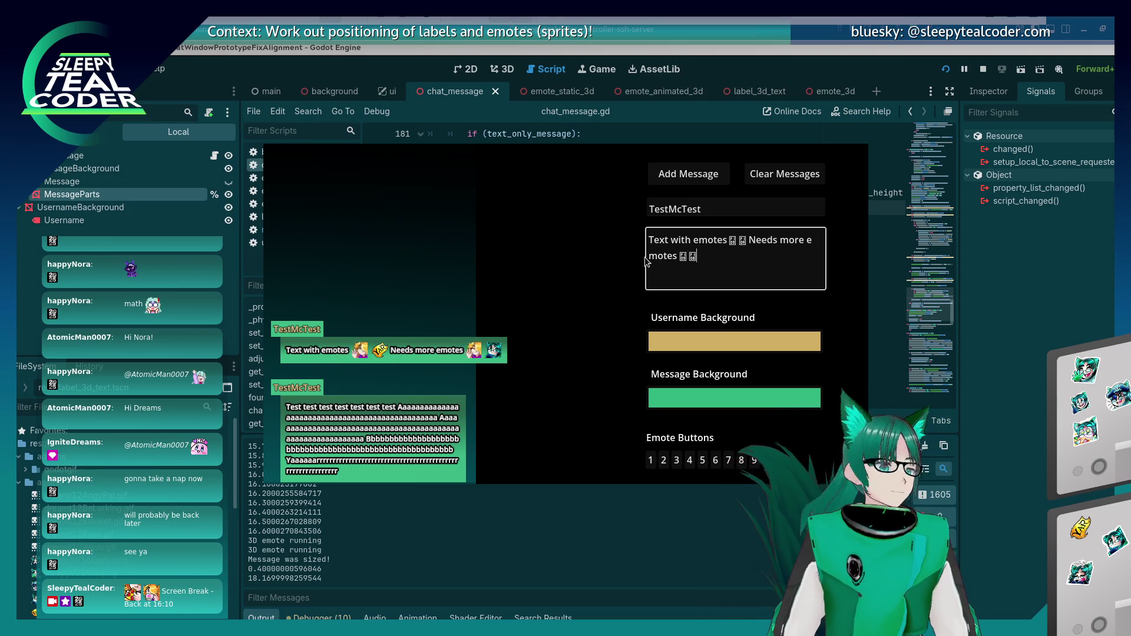
click(694, 175)
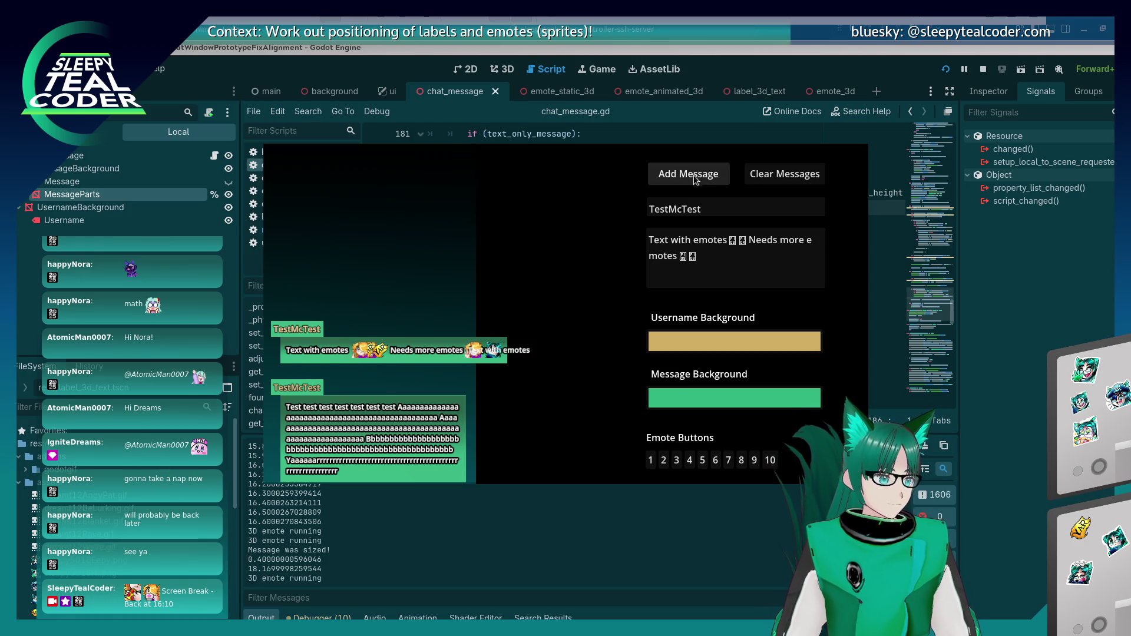
click(694, 176)
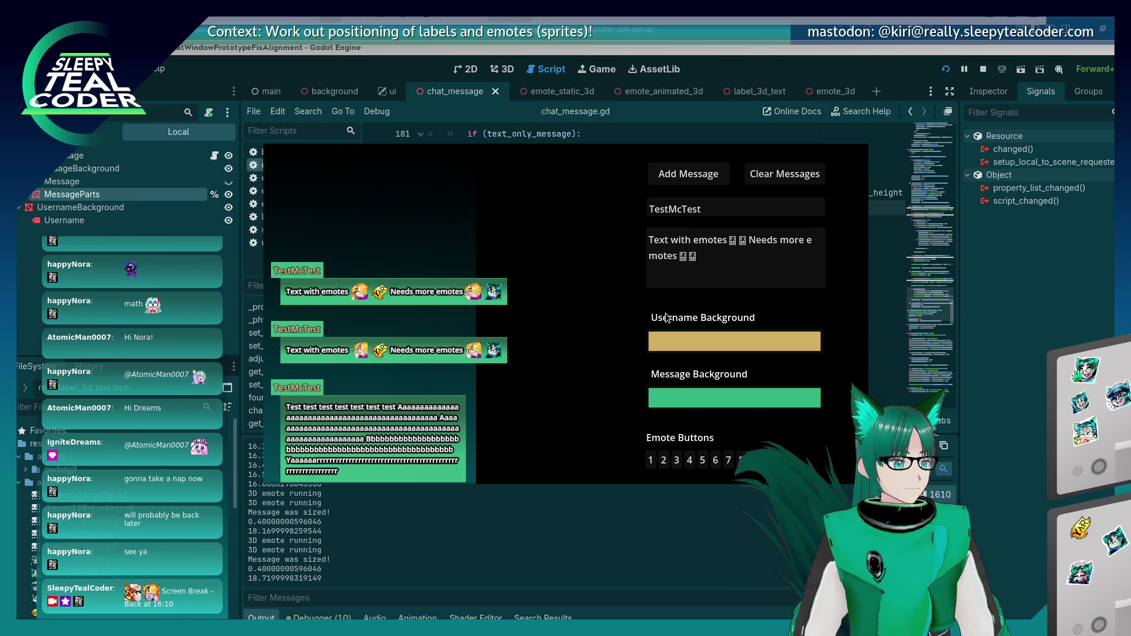
key(alt+Tab)
key(Tab)
key(Tab)
key(Tab)
key(shift+Tab)
key(shift+Tab)
key(shift+Tab)
key(shift+Tab)
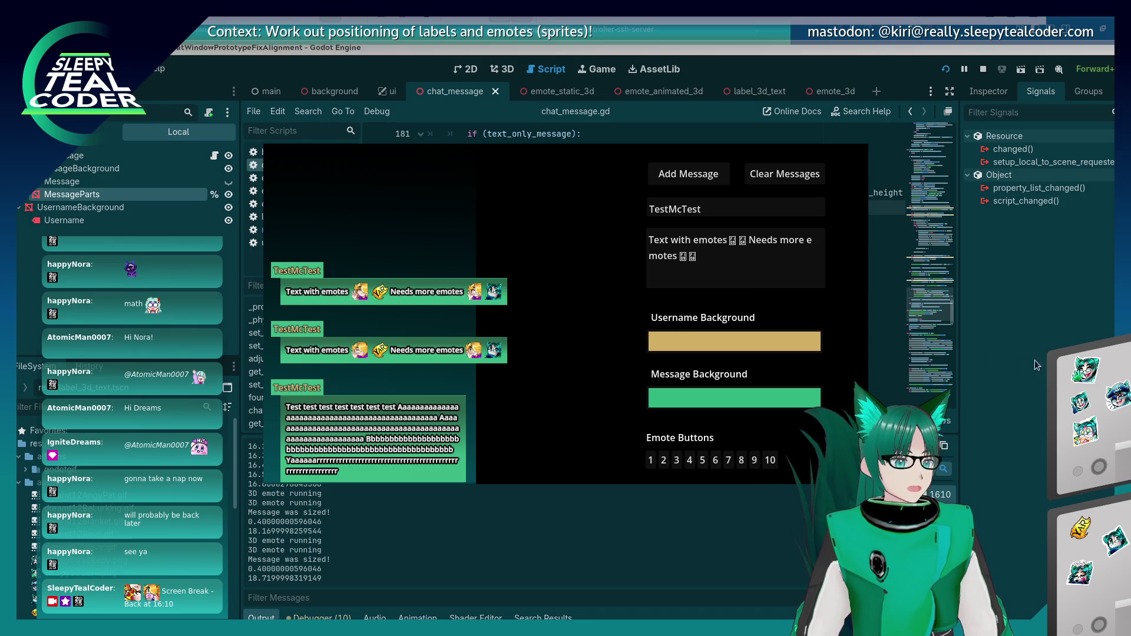
Step: Select MessageBackground in the 3D view and check its 1.65 m × 0.25 m mesh size
click(505, 73)
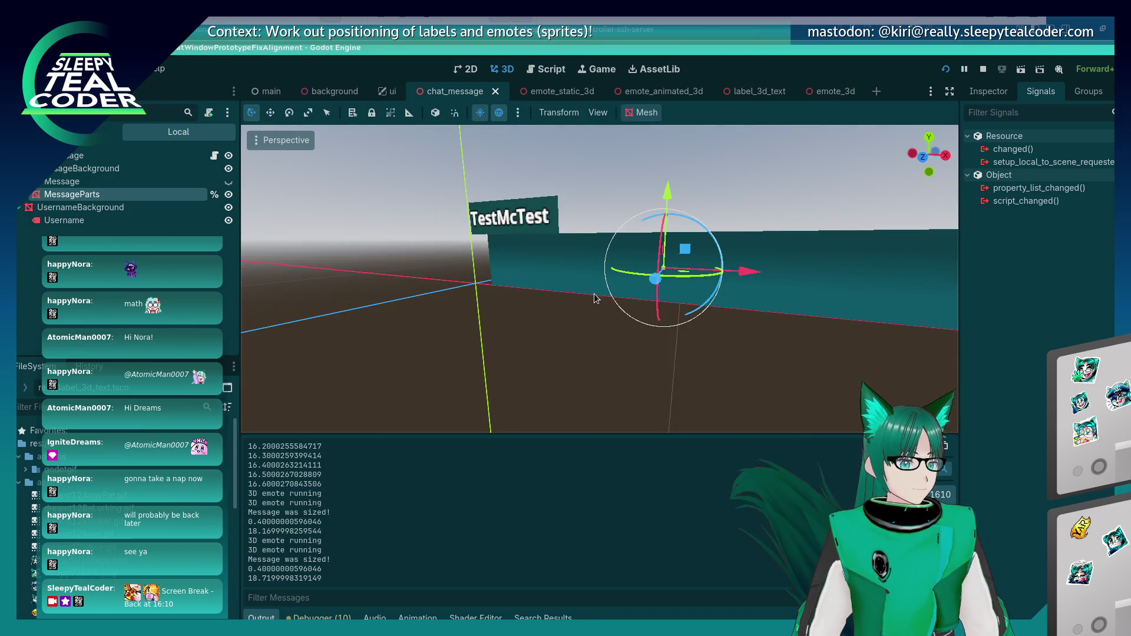
click(778, 285)
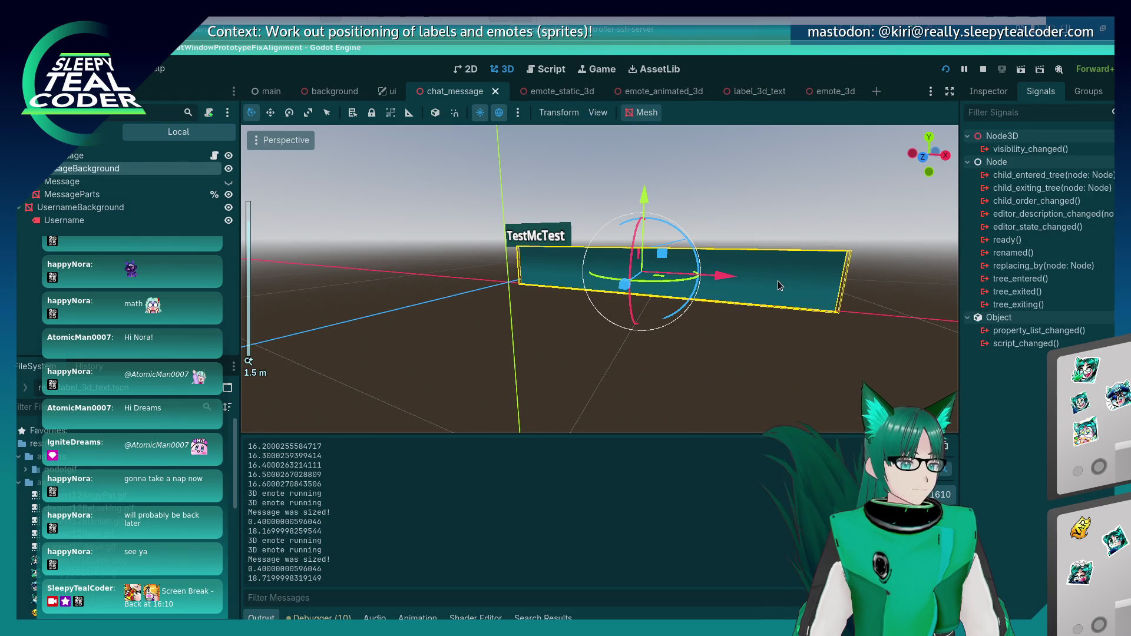
click(981, 96)
scroll(1053, 257, up, 3)
scroll(1053, 258, up, 5)
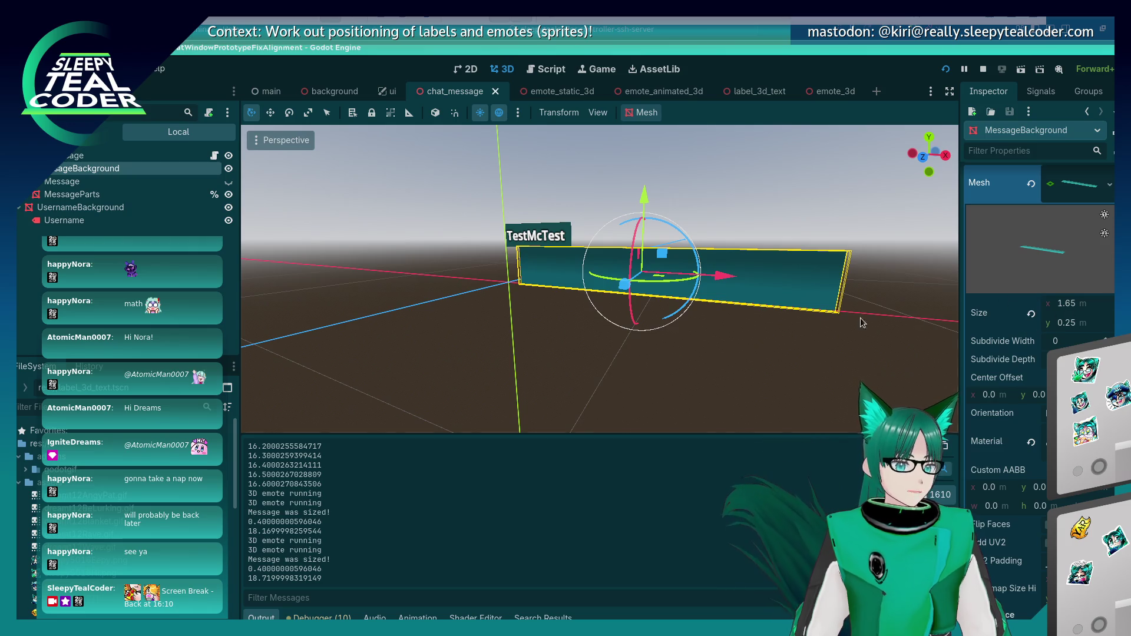
key(F5)
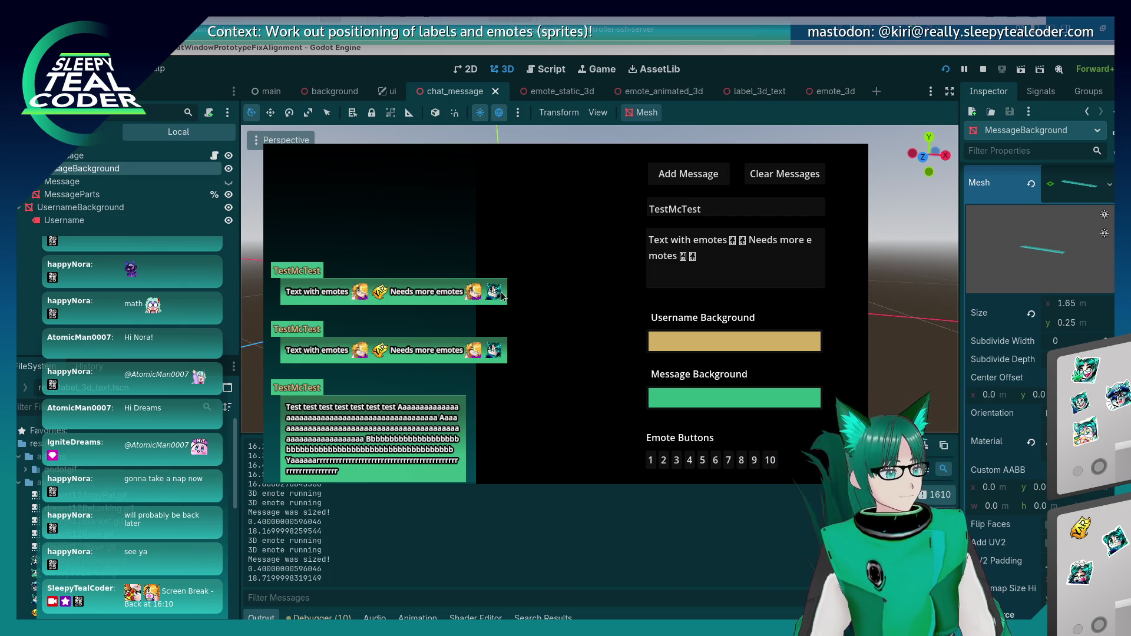
Step: Pick the first message's emote in the running game to view its AnimatedSprite3D remotely
key(alt+Tab)
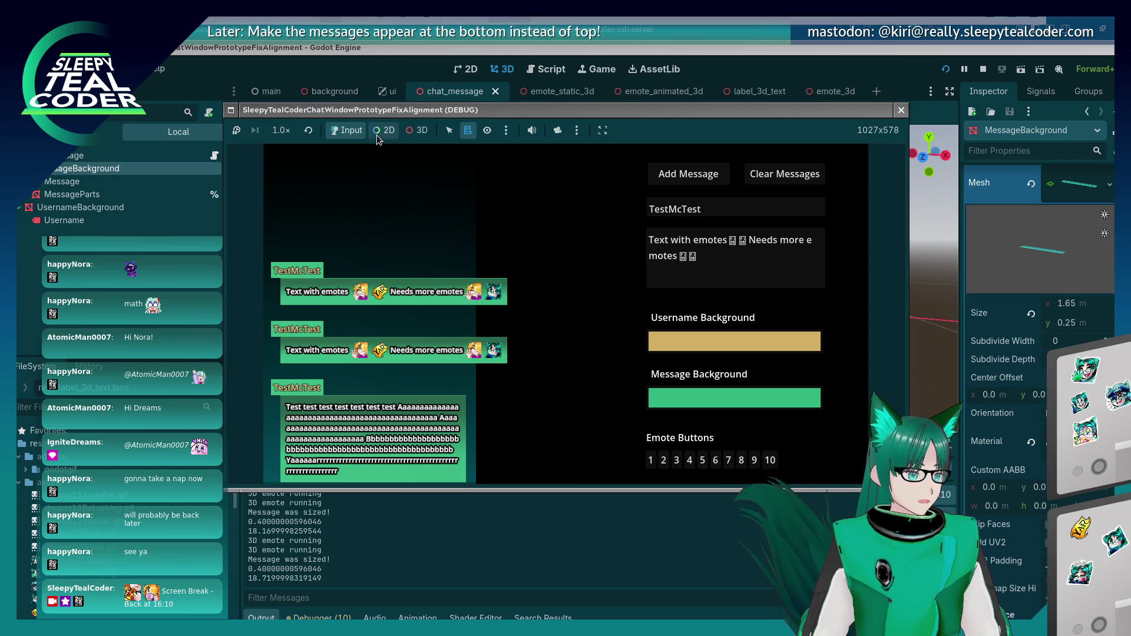
click(410, 132)
right_click(469, 297)
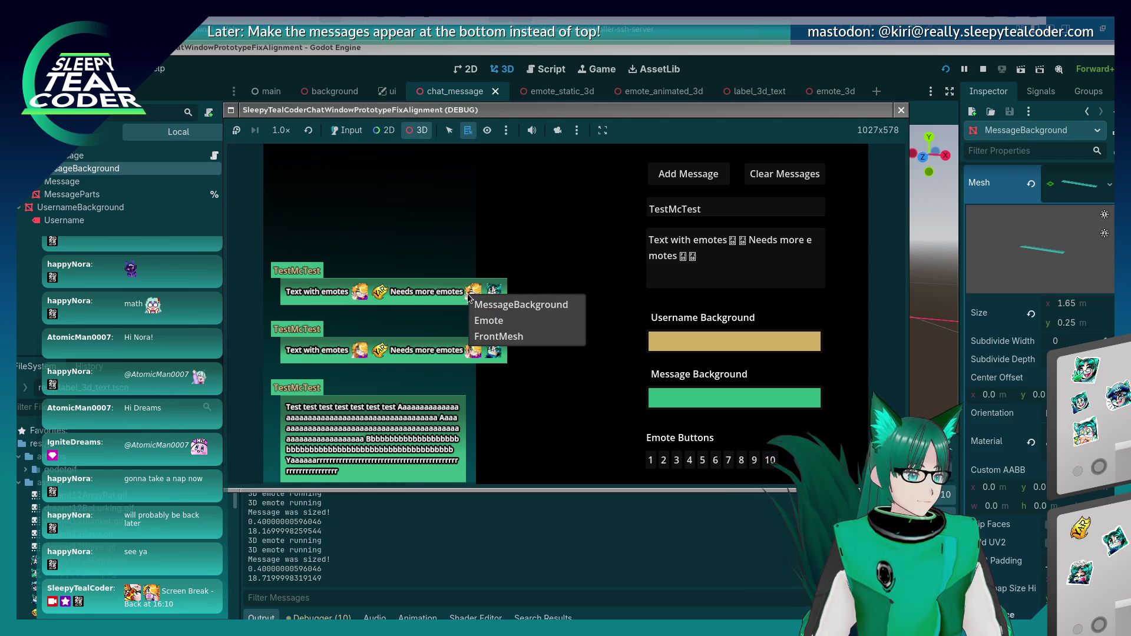
click(484, 318)
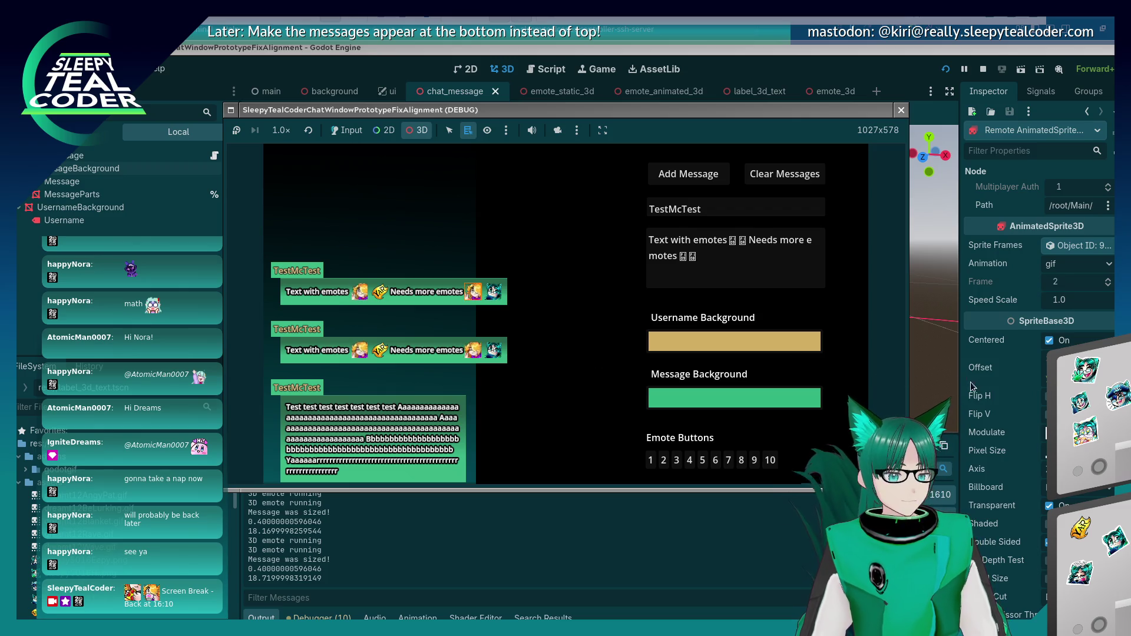
scroll(983, 394, down, 10)
scroll(982, 393, up, 6)
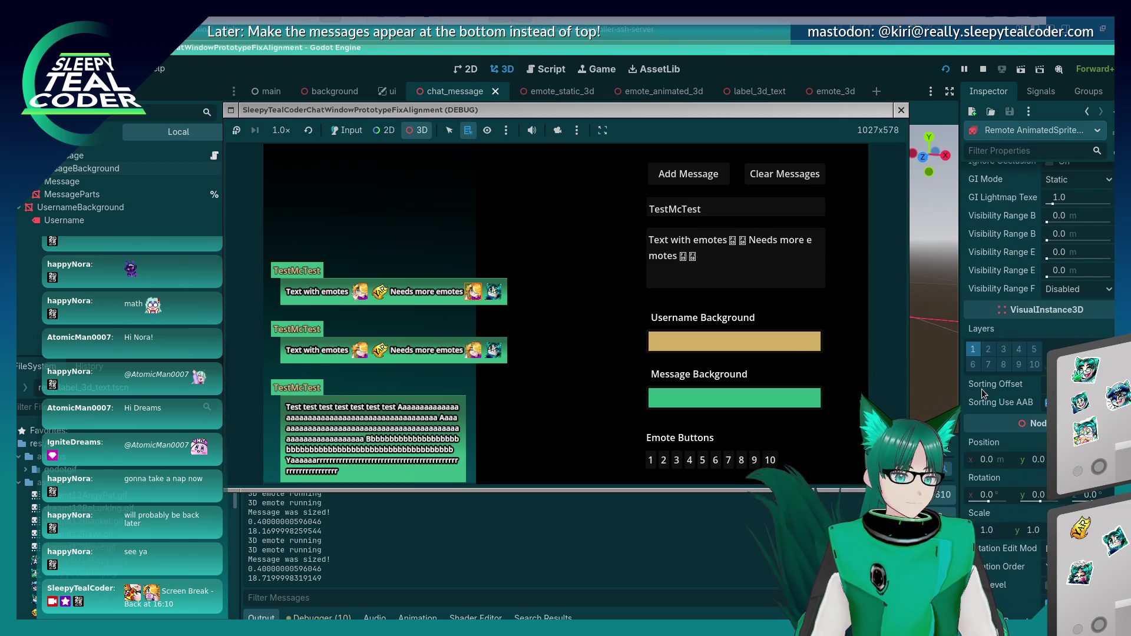
scroll(981, 392, up, 5)
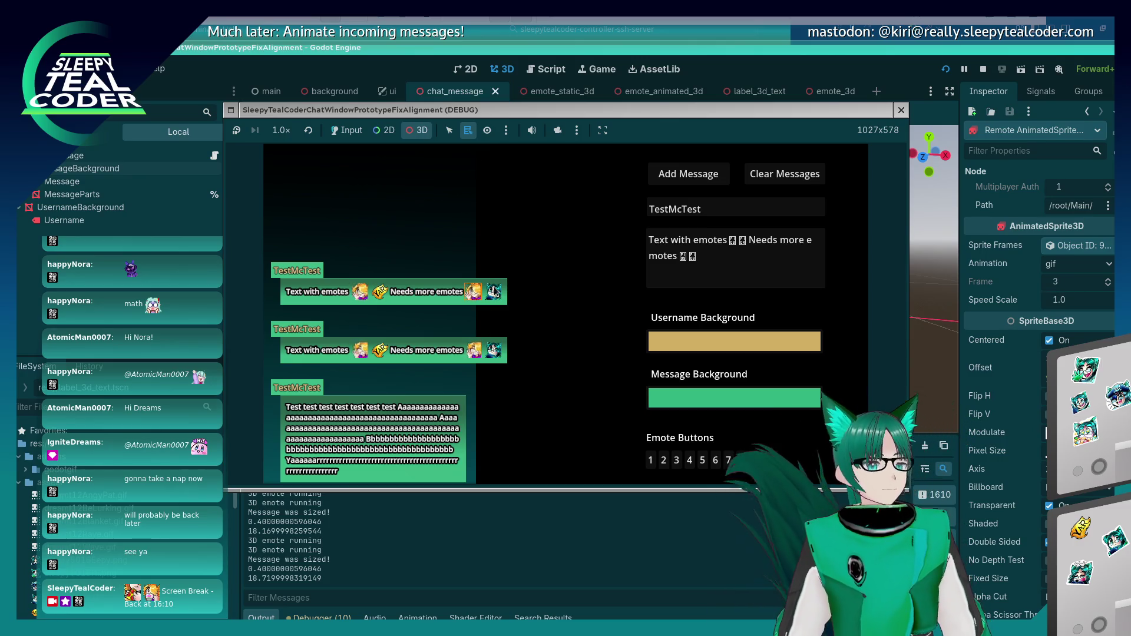
Step: Inspect a MeshInstance3D in the running game, then return to the chat_message.gd script
click(472, 231)
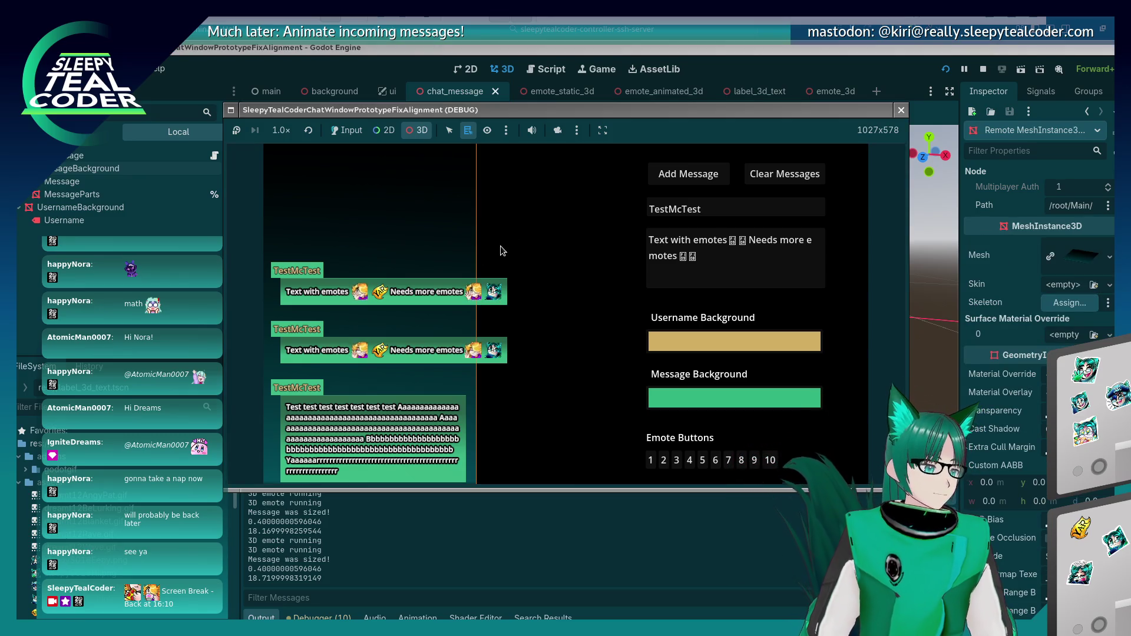
click(718, 59)
key(alt+Tab)
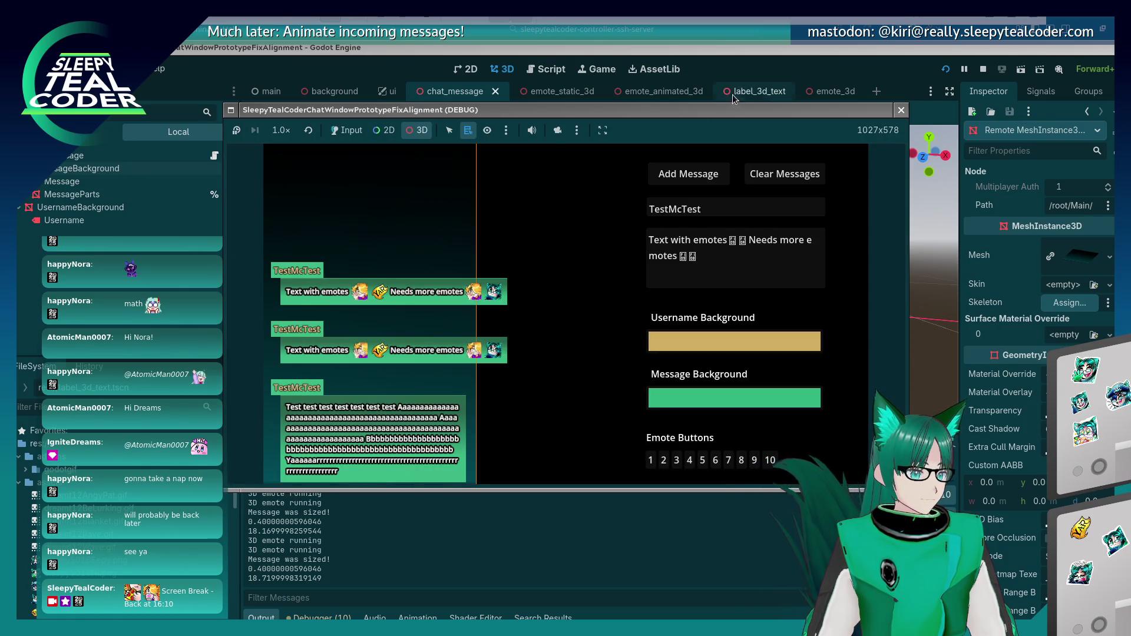
key(alt+Tab)
click(547, 71)
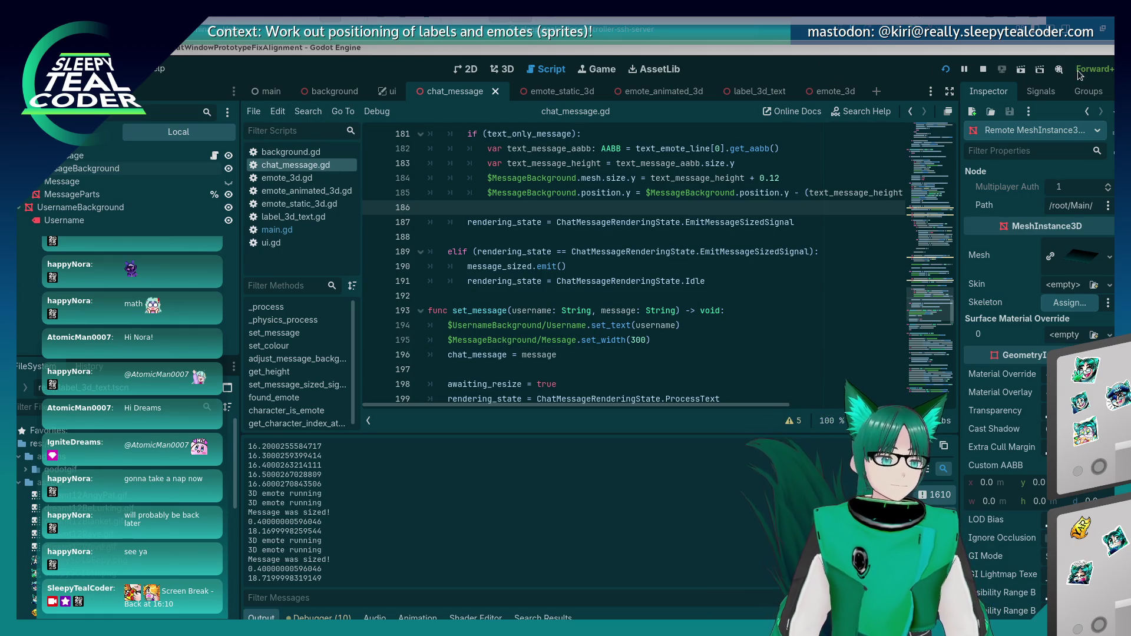
click(556, 236)
scroll(555, 238, up, 2)
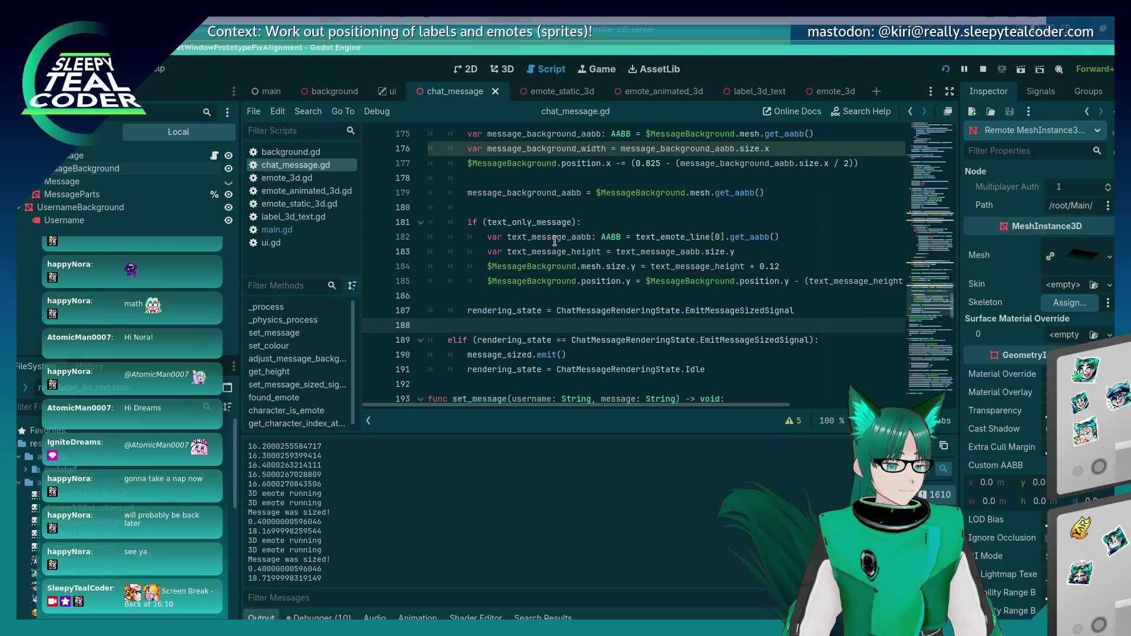
click(507, 75)
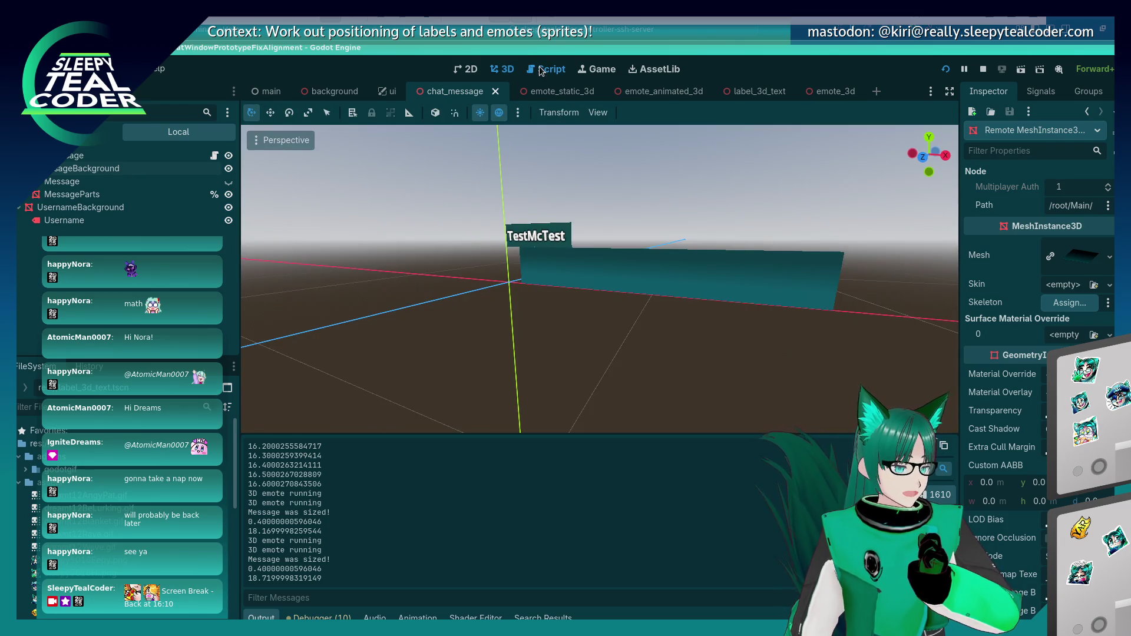
click(547, 70)
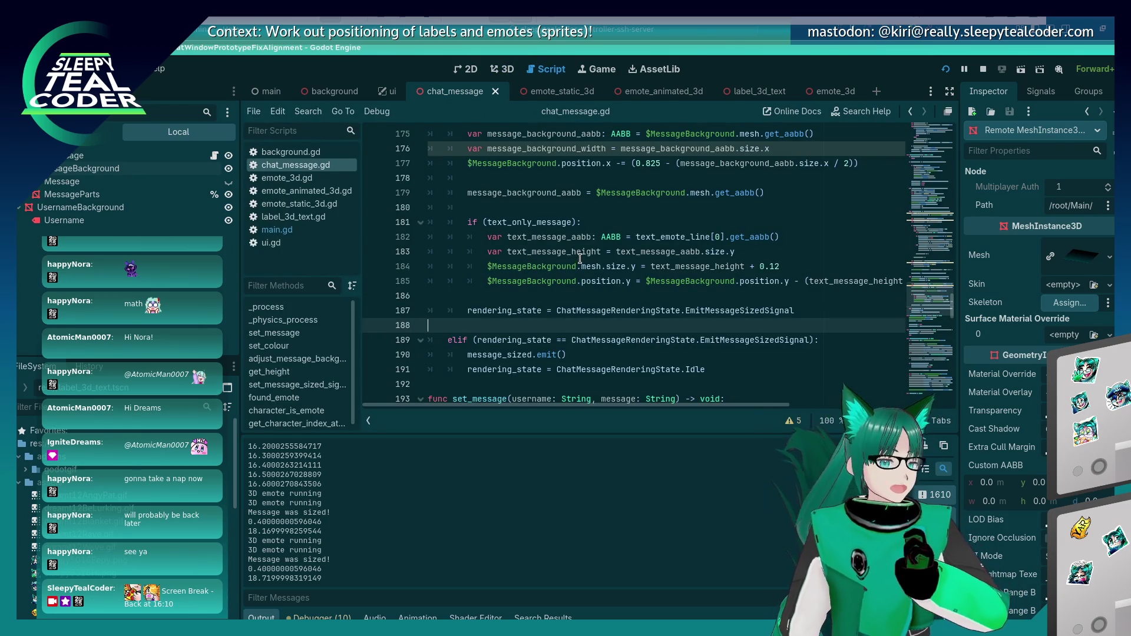
key(alt+Tab)
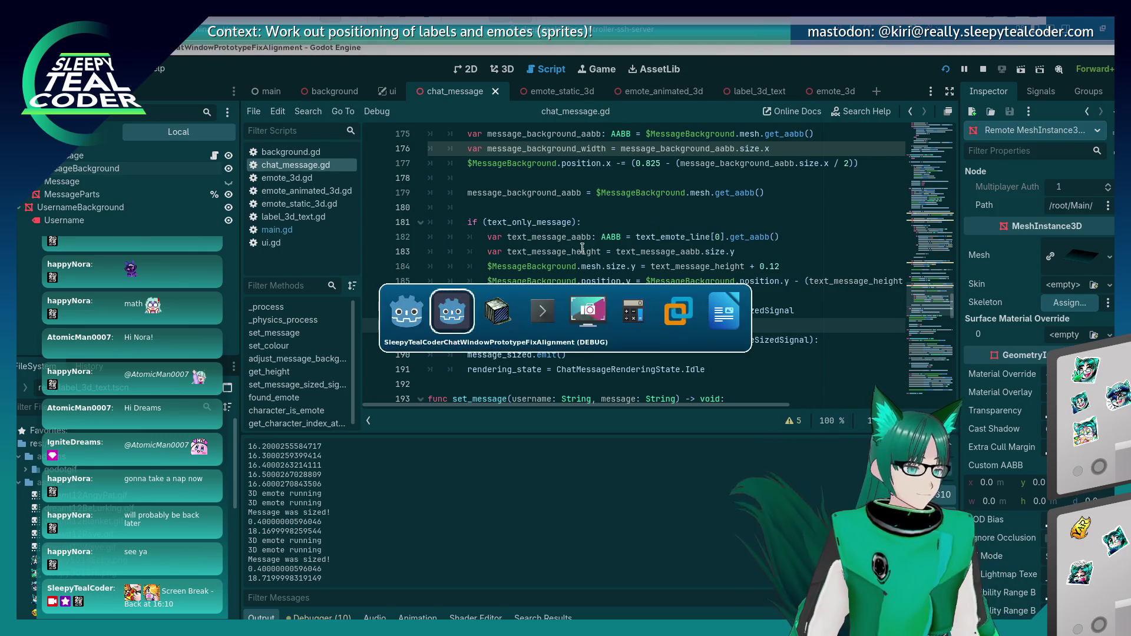
Step: Inspect an emote's Emote sprite node from the running game, then return to the script
key(alt+Tab)
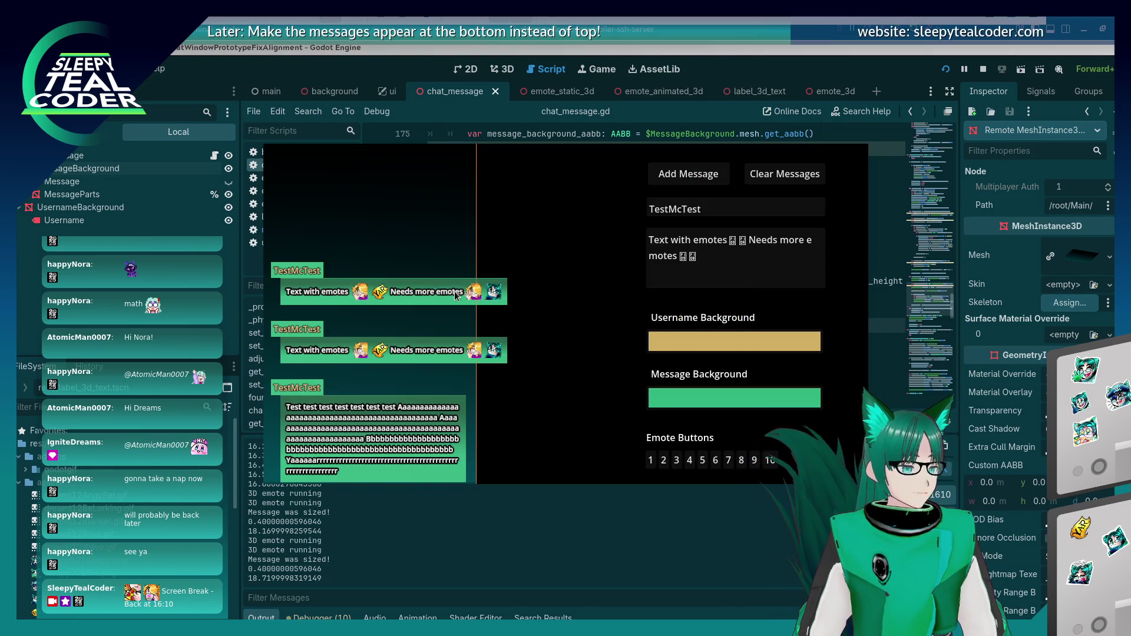
right_click(472, 300)
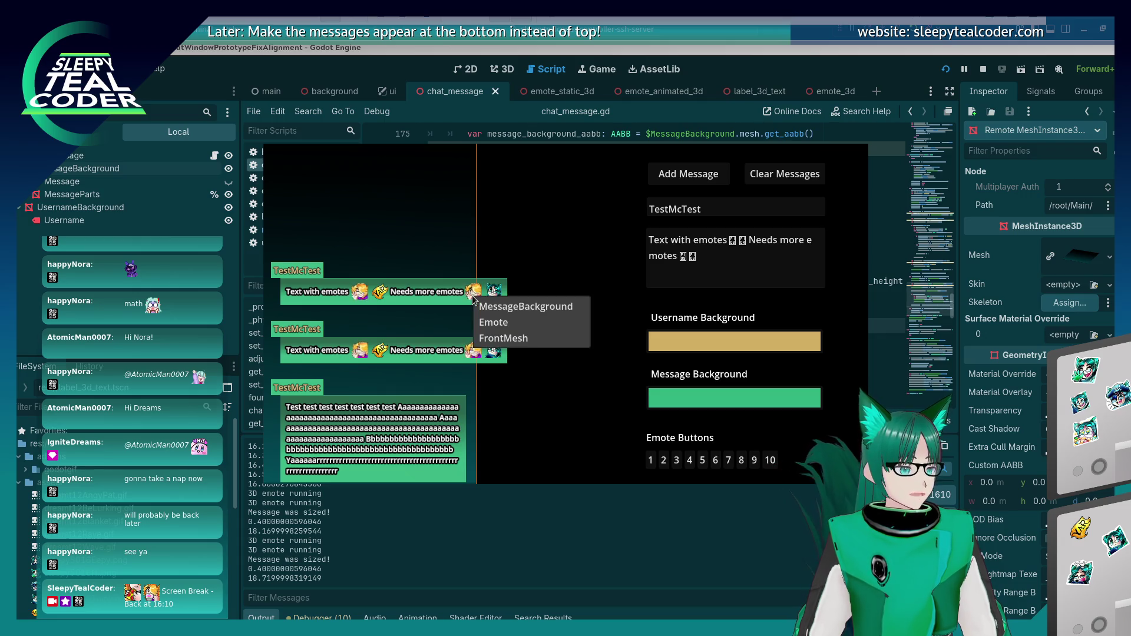
click(482, 320)
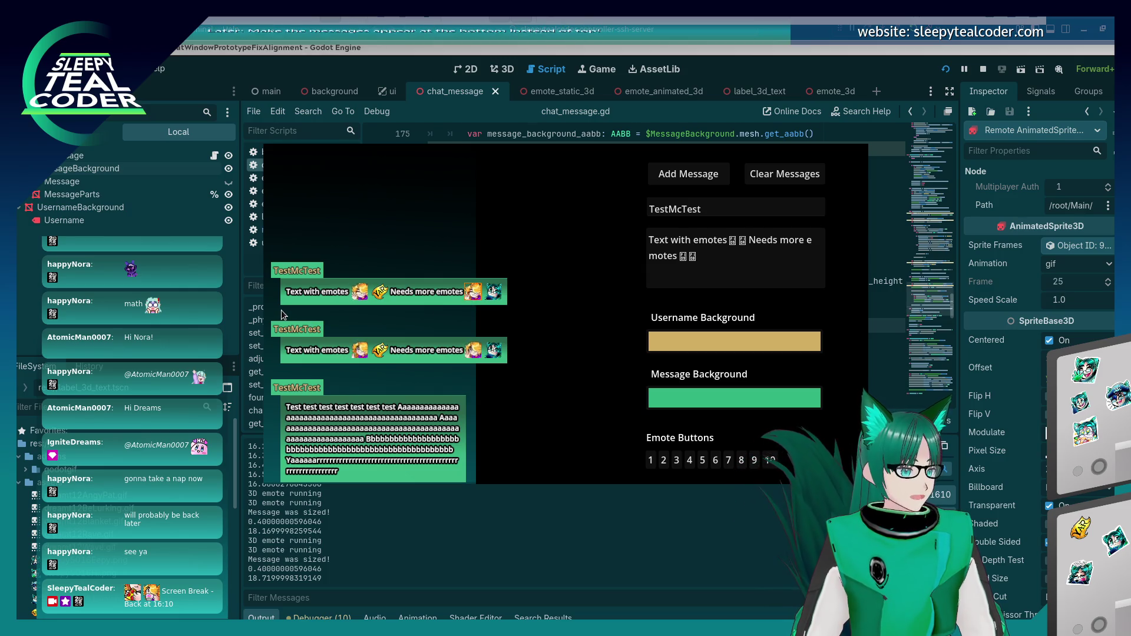
click(765, 69)
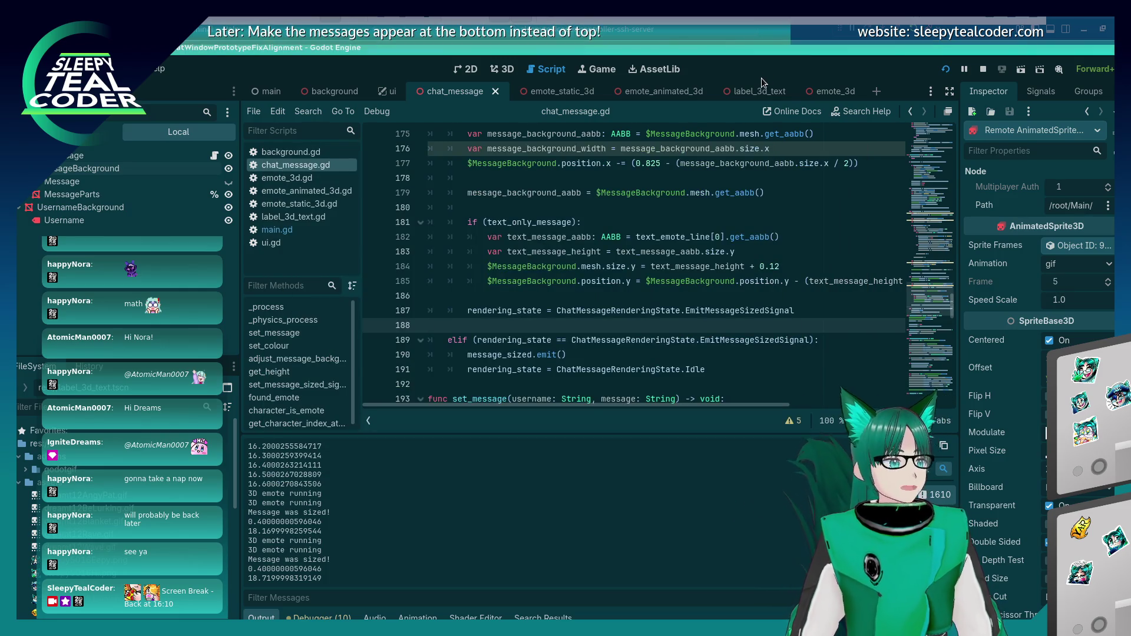
Step: Scroll chat_message.gd to the emote positioning loop and place the caret on lines 150-151
scroll(611, 280, up, 12)
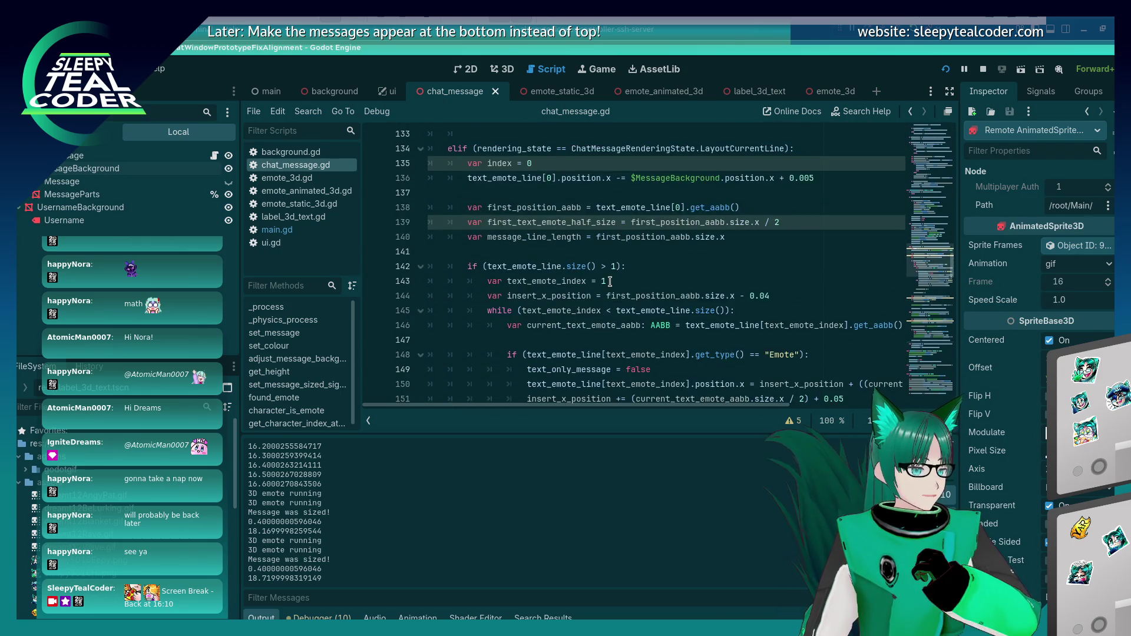
scroll(611, 282, down, 4)
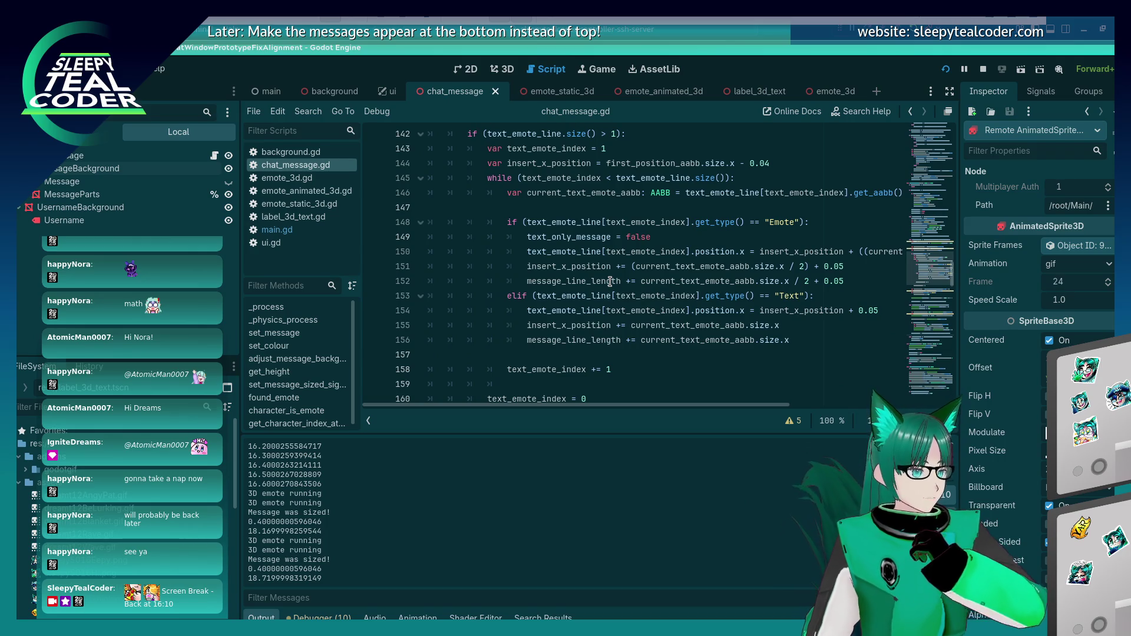
click(537, 267)
click(551, 252)
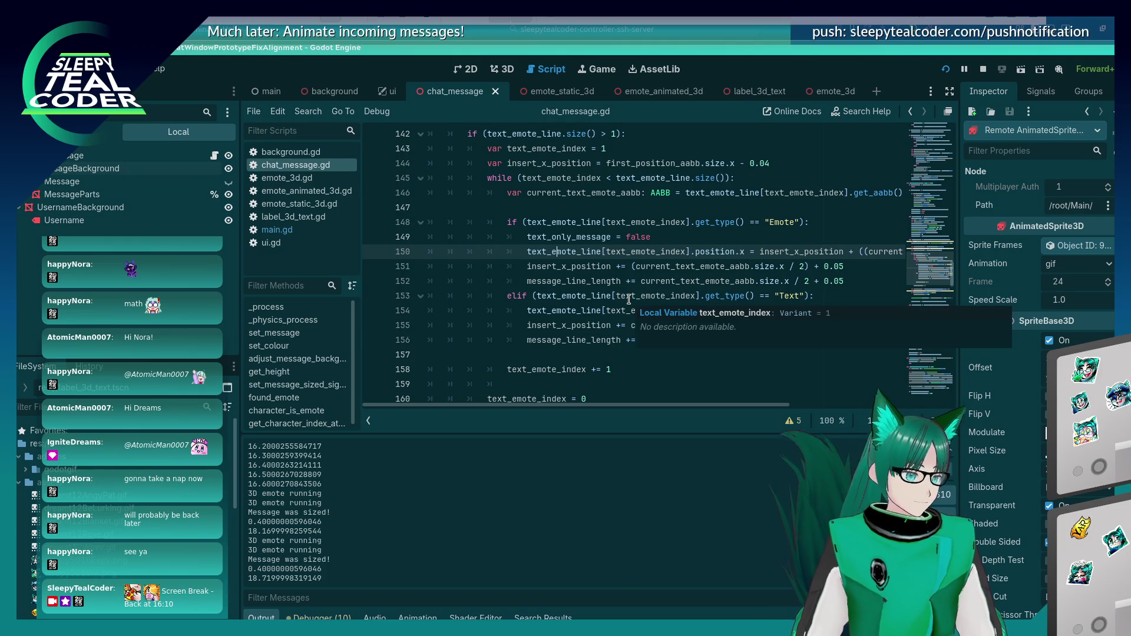
Step: Insert a new line above line 151 declaring var text_emote_insert_x_position
key(End)
key(Return)
text(p)
key(BackSpace)
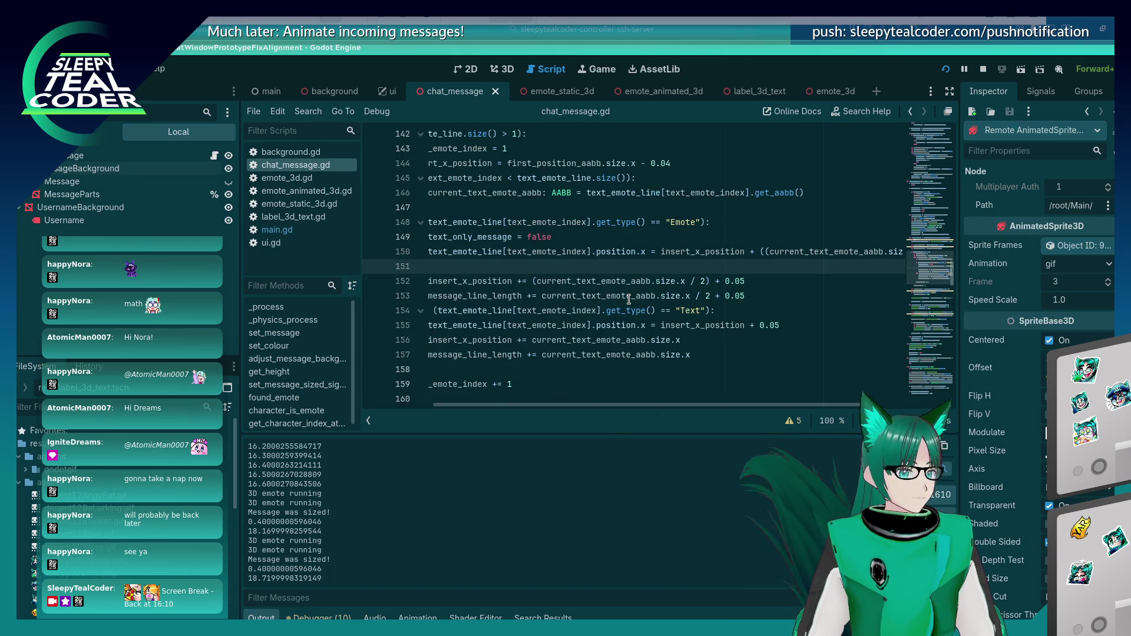
key(BackSpace)
key(BackSpace)
key(BackSpace)
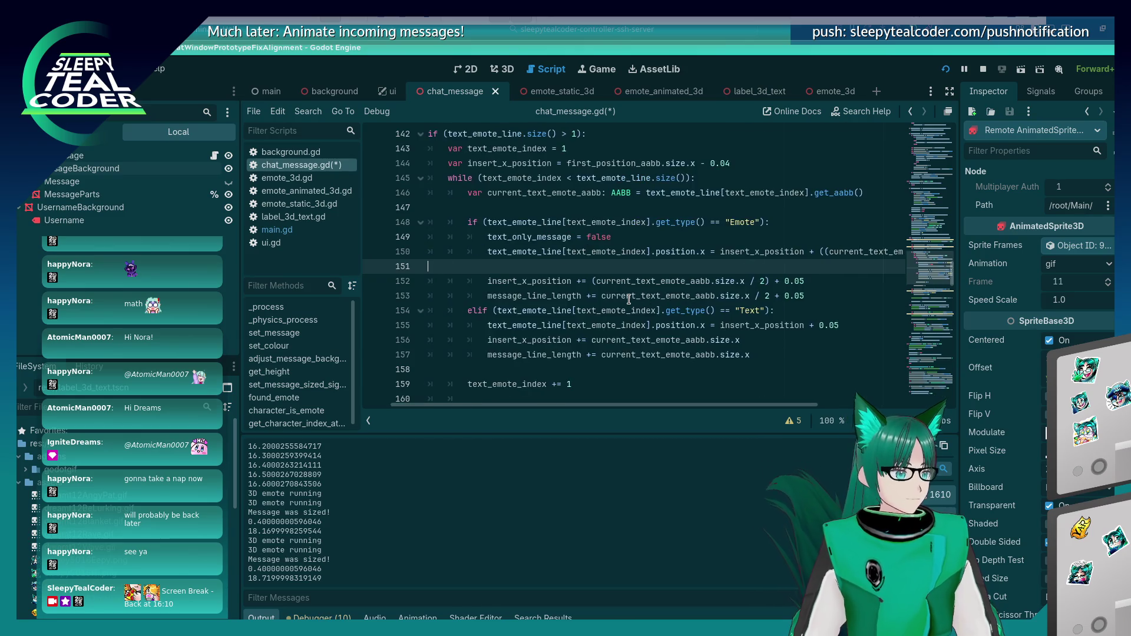
key(alt+Up)
text(var new_)
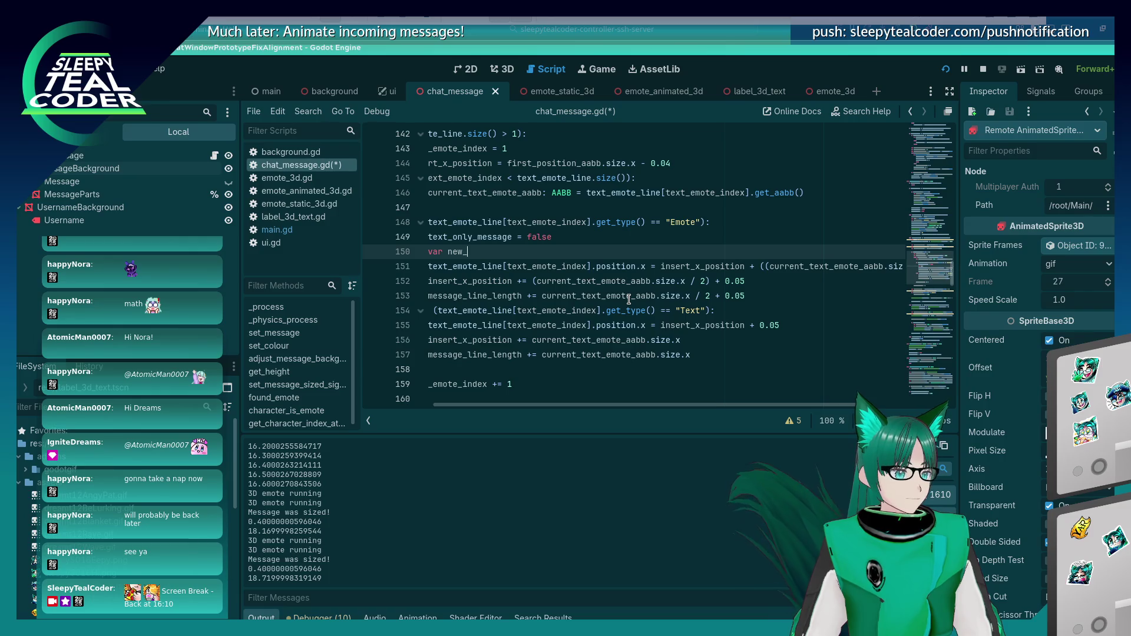
key(BackSpace)
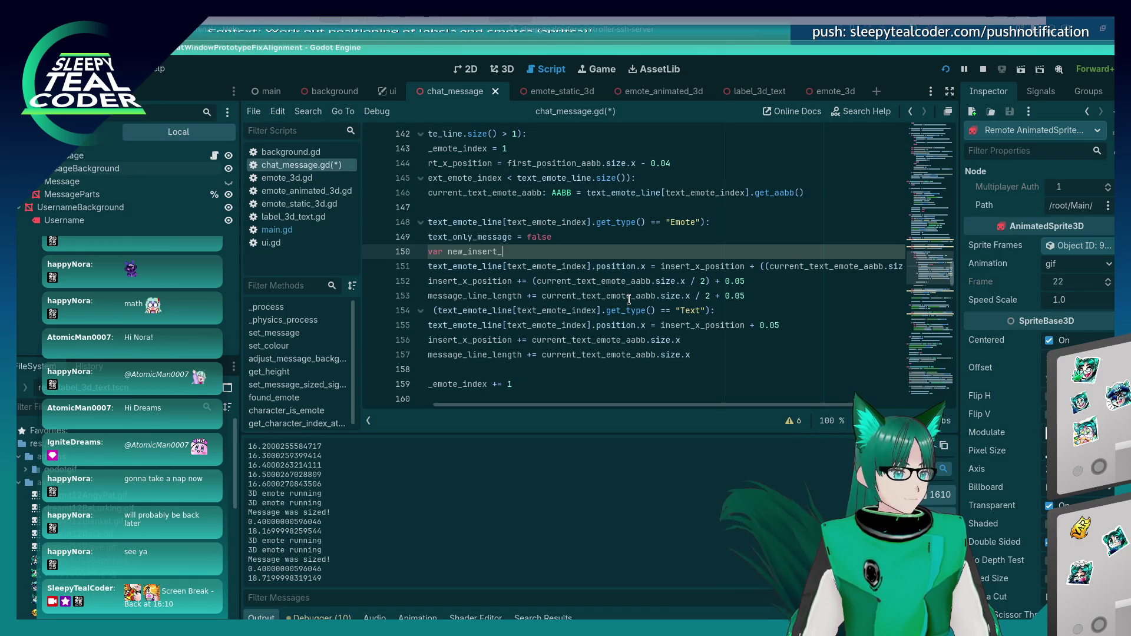
key(ctrl+BackSpace)
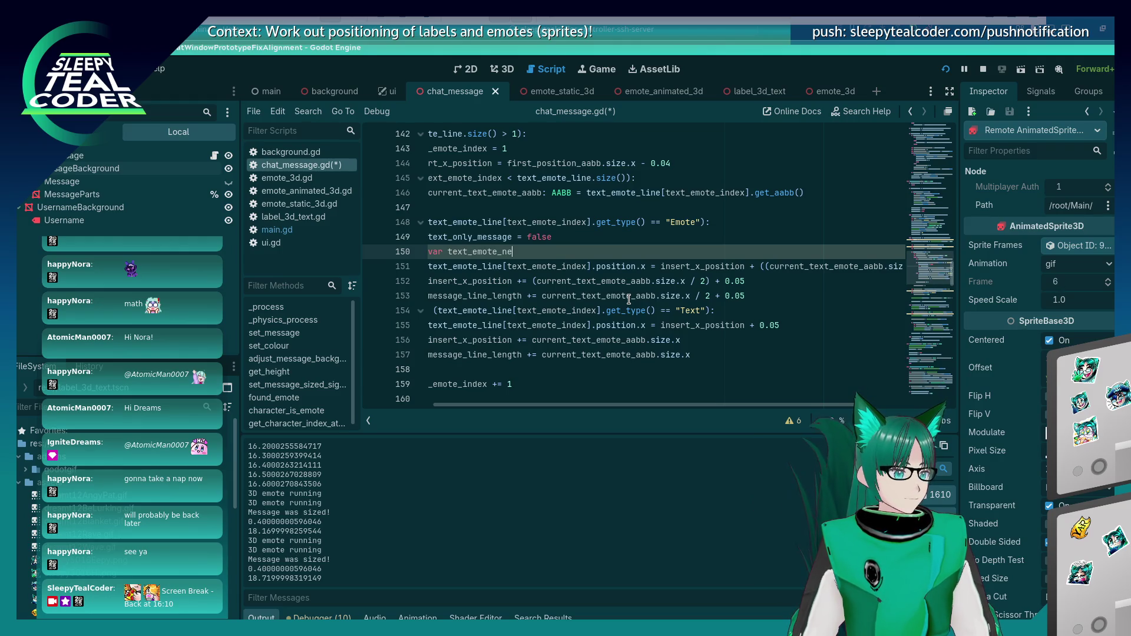
text(insert_x_position =)
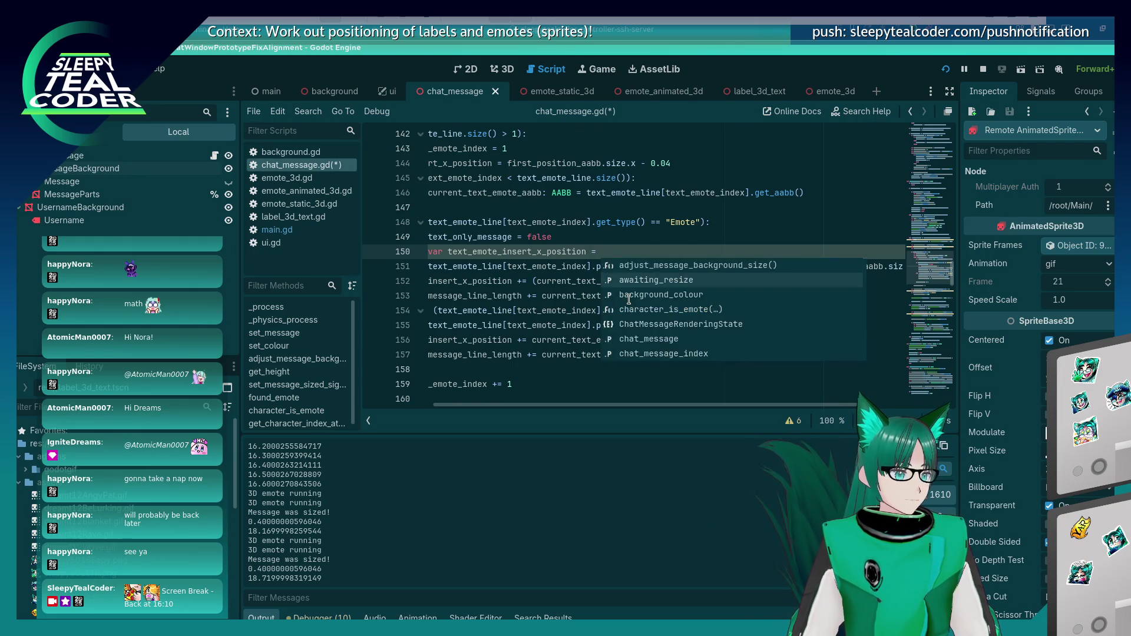
key(Escape)
key(Down)
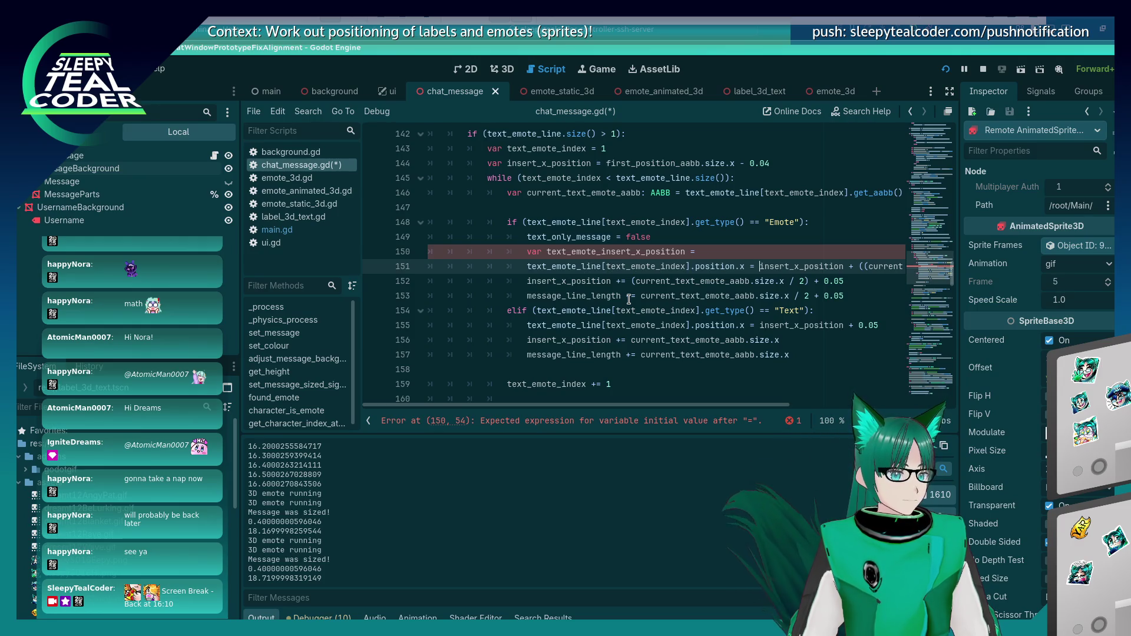
Step: Assign line 151's position expression to text_emote_insert_x_position, use the variable on line 151, and save
key(shift+End)
key(ctrl+c)
key(Up)
key(ctrl+v)
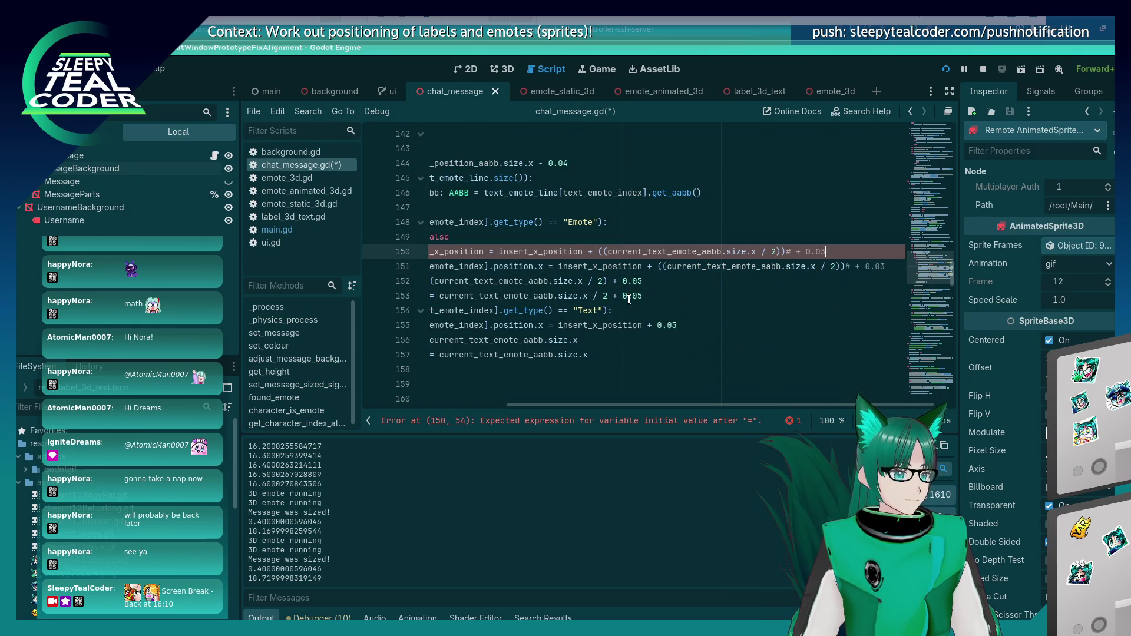
key(Down)
key(End)
key(BackSpace)
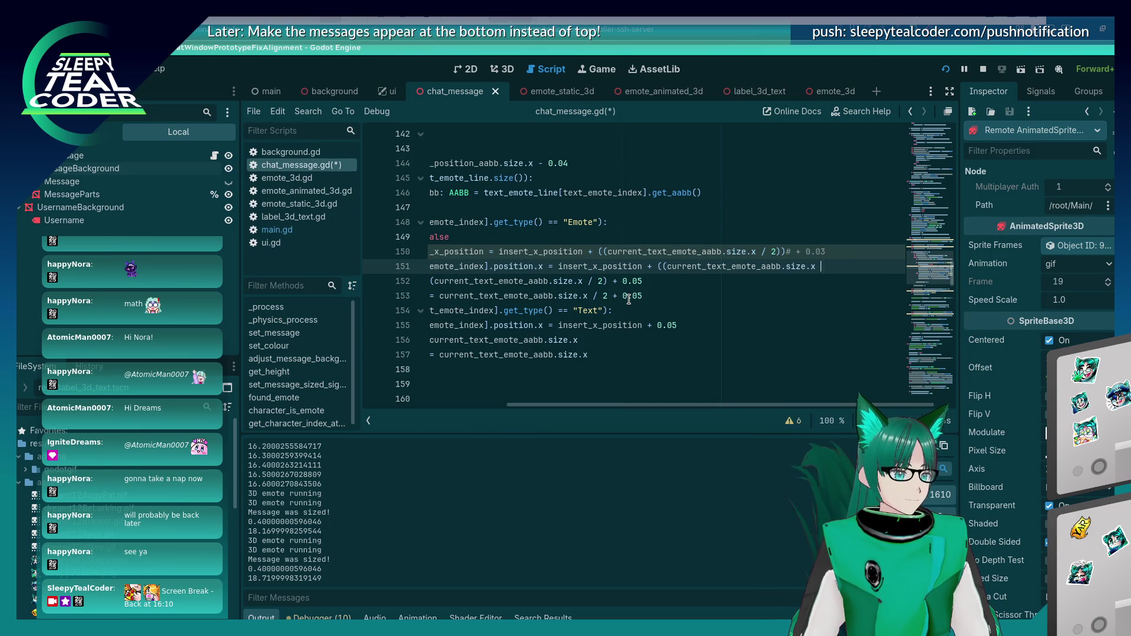
key(Down)
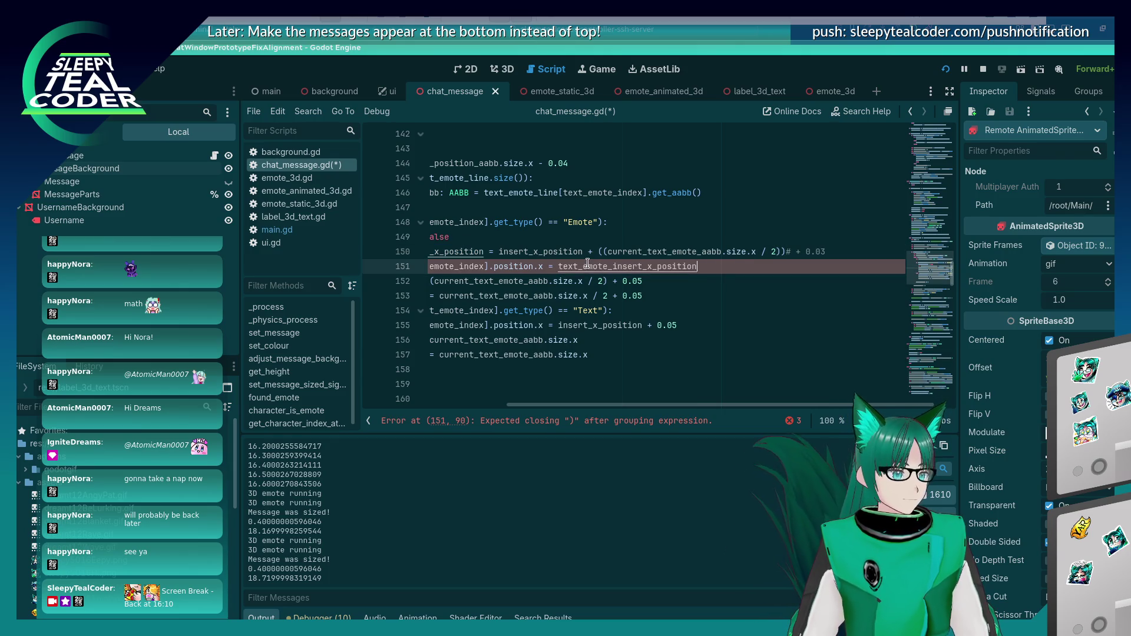
key(Home)
key(Home)
key(ctrl+s)
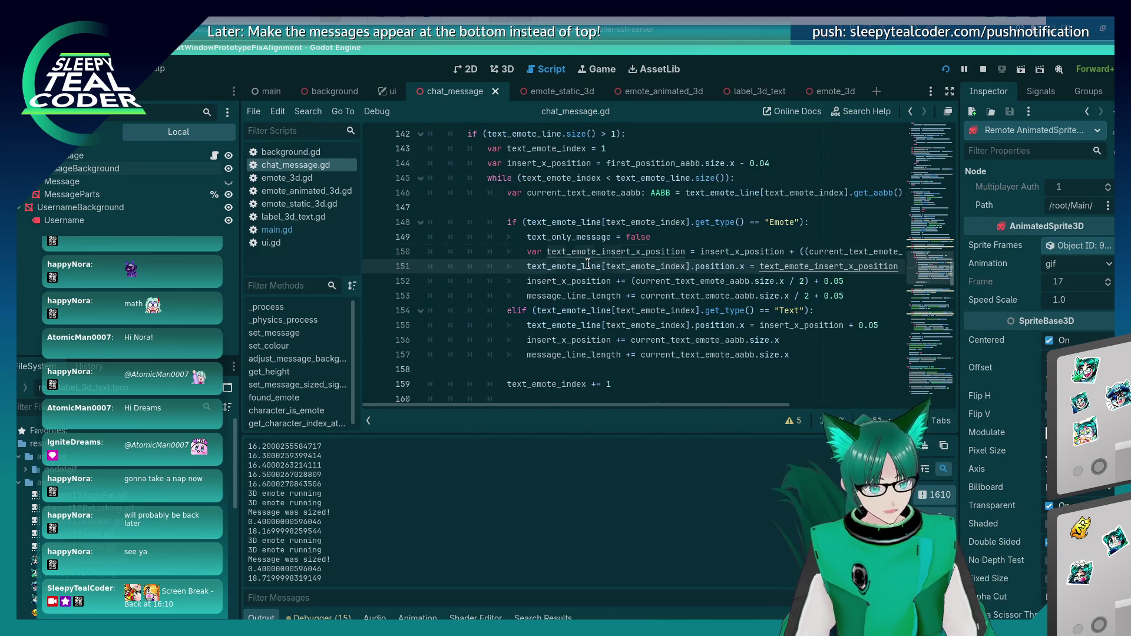
Step: Print "Text Emote Insert X Position: " + text_emote_insert_x_position, save, and switch to the running game
key(ctrl+shift+Return)
text(print)
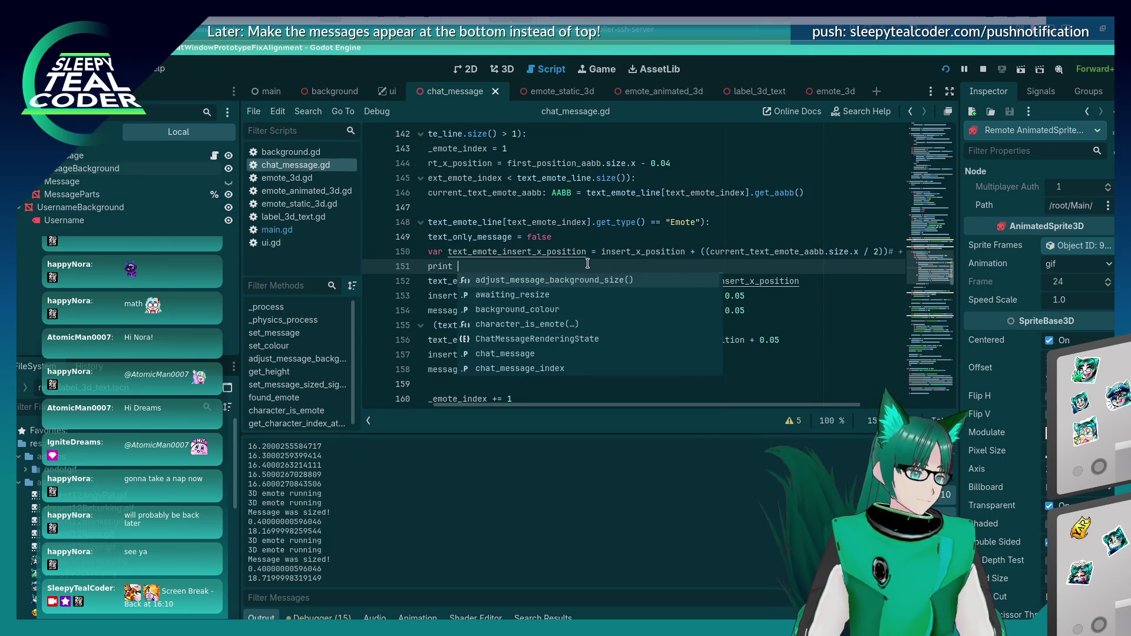
key(Return)
key(BackSpace)
key(BackSpace)
key(BackSpace)
text(s)
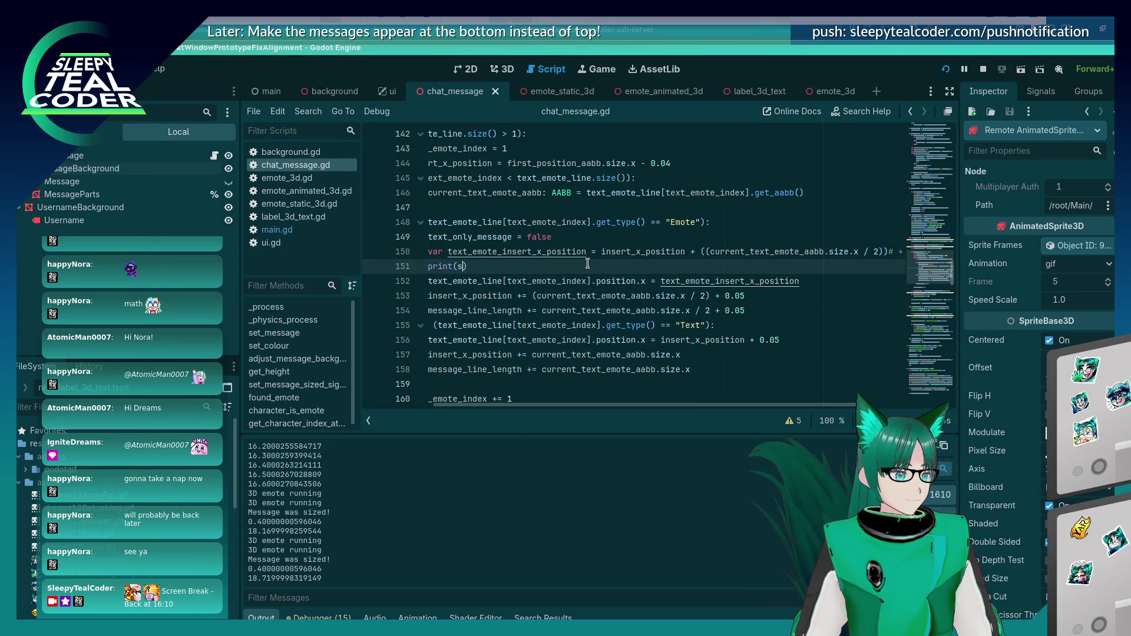
key(BackSpace)
key(BackSpace)
key(BackSpace)
text(Text Emote )
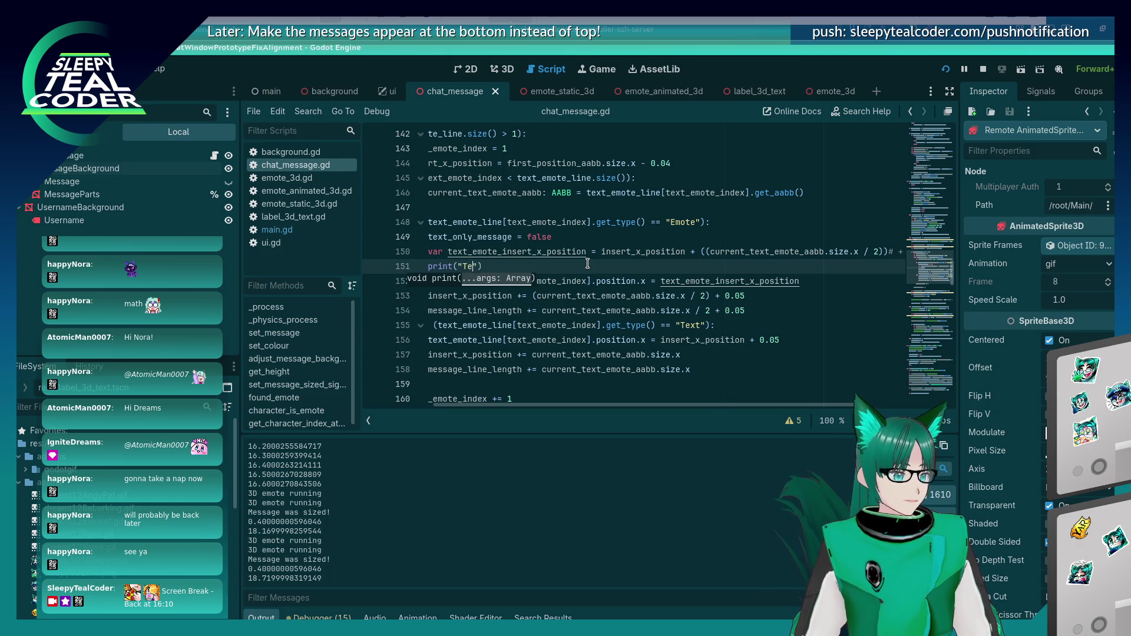
text(Insert X Pos)
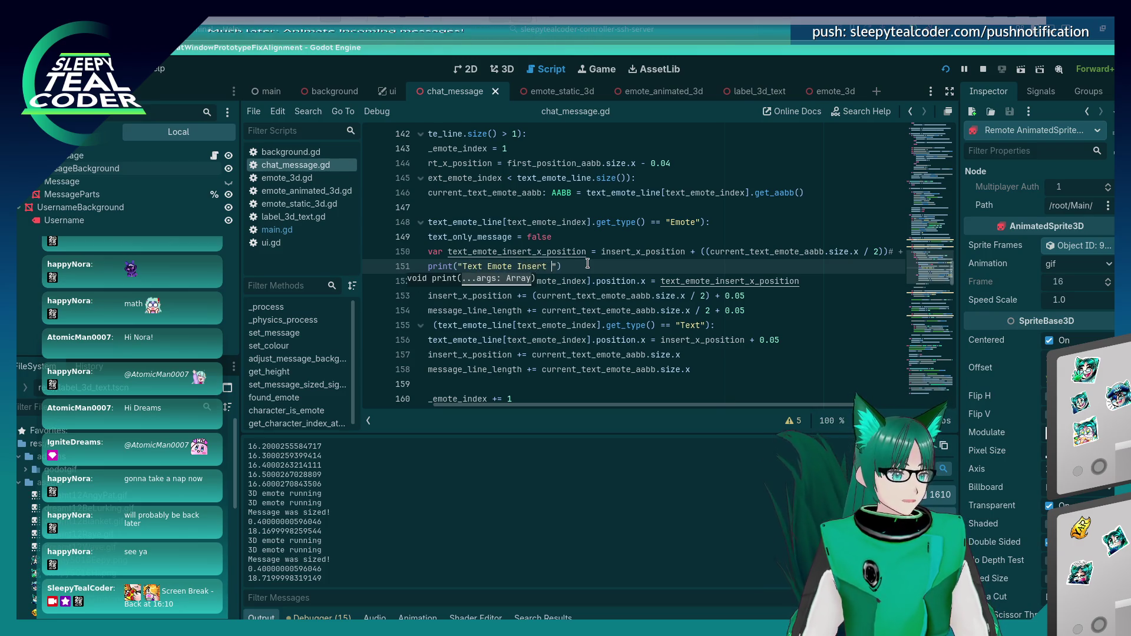
text(ition: " + )
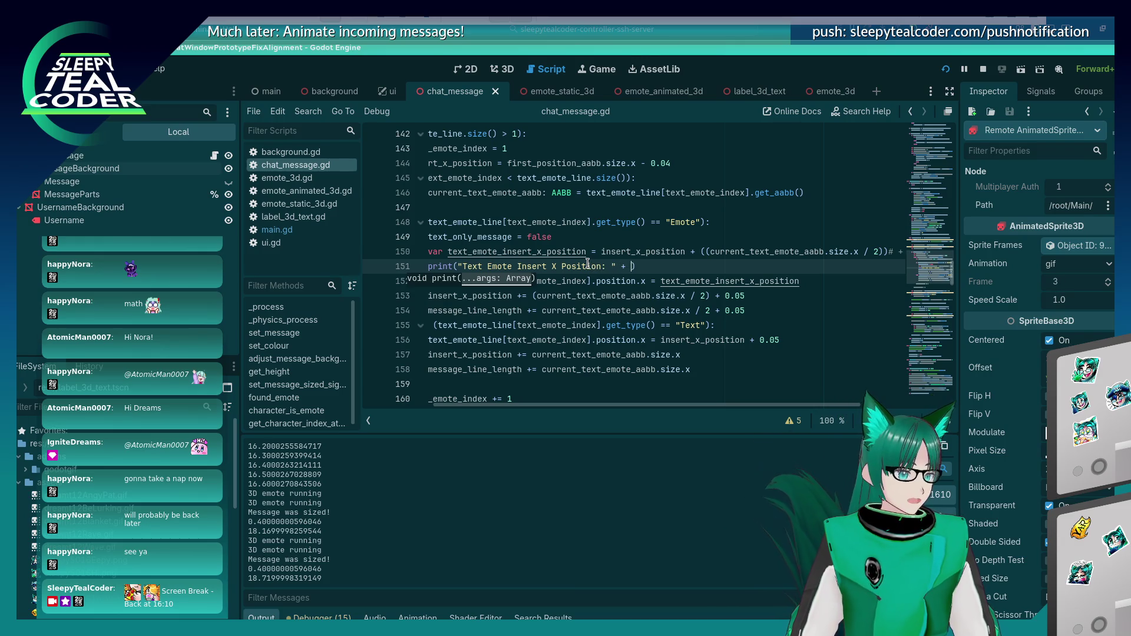
text(tex)
text(t_emote_insert_x_position)
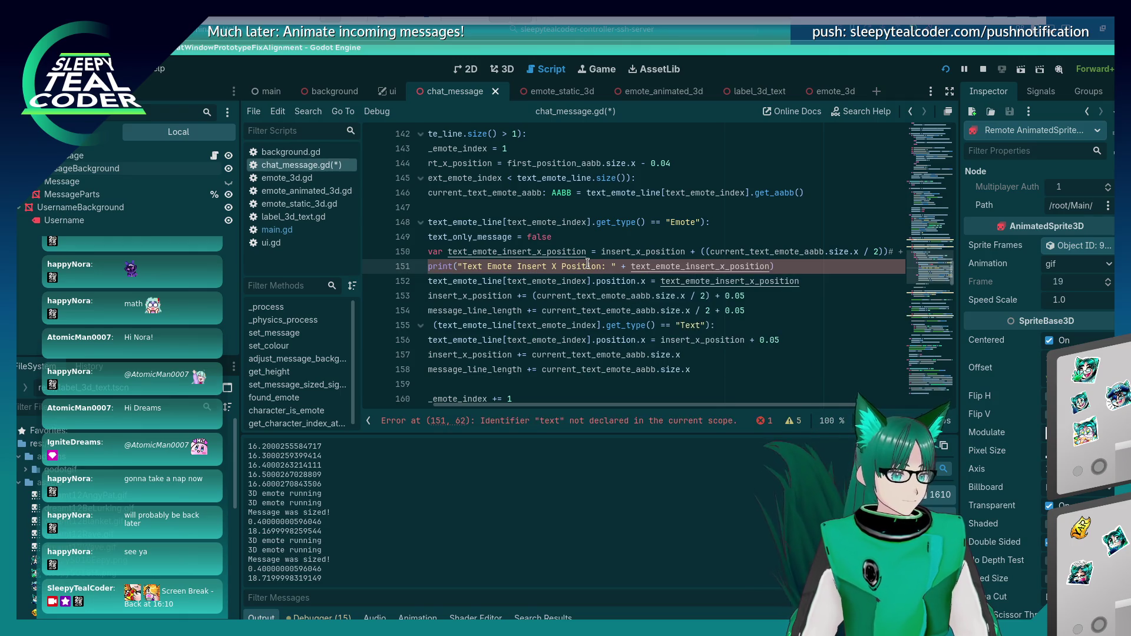
key(Return)
key(ctrl+s)
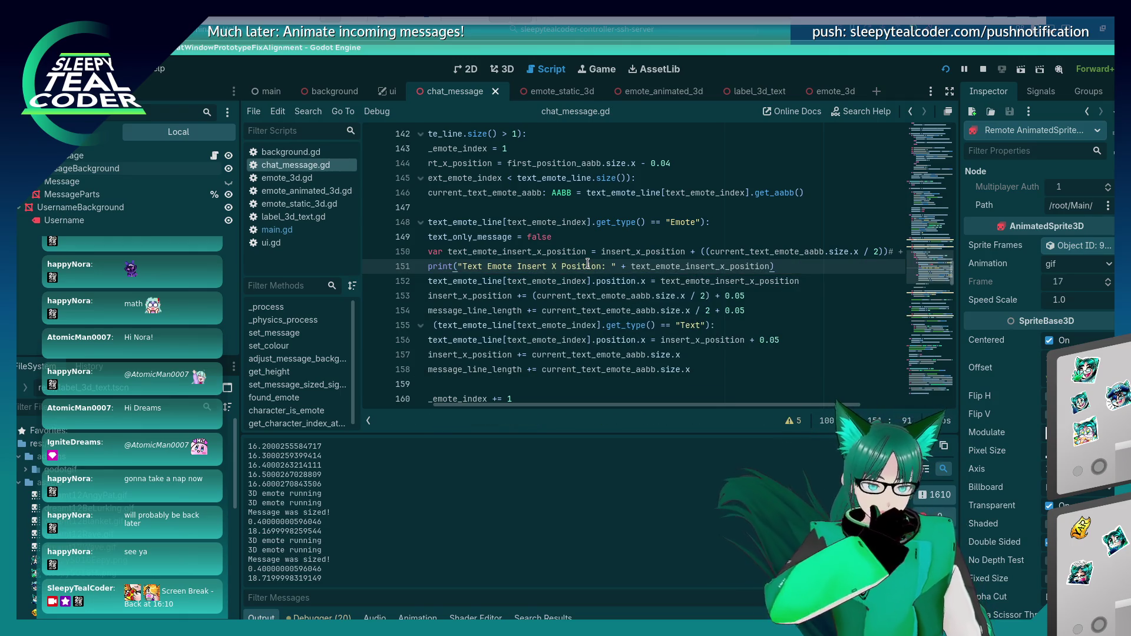
key(alt+Tab)
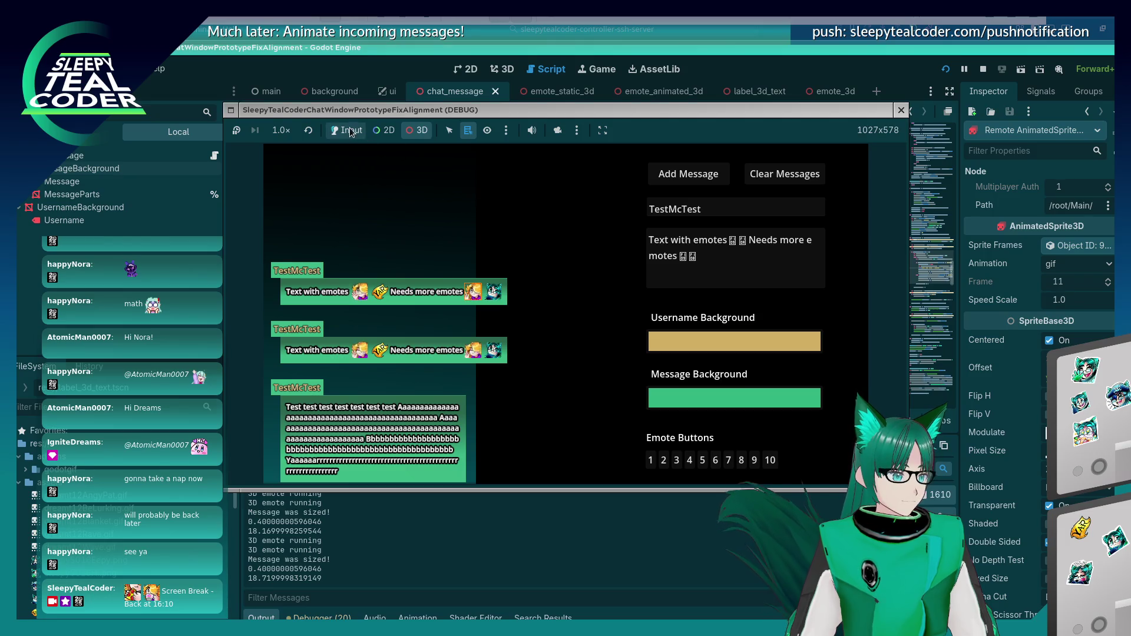
Step: Post a test message, then wrap the printed insert X value on line 151 in str()
click(709, 177)
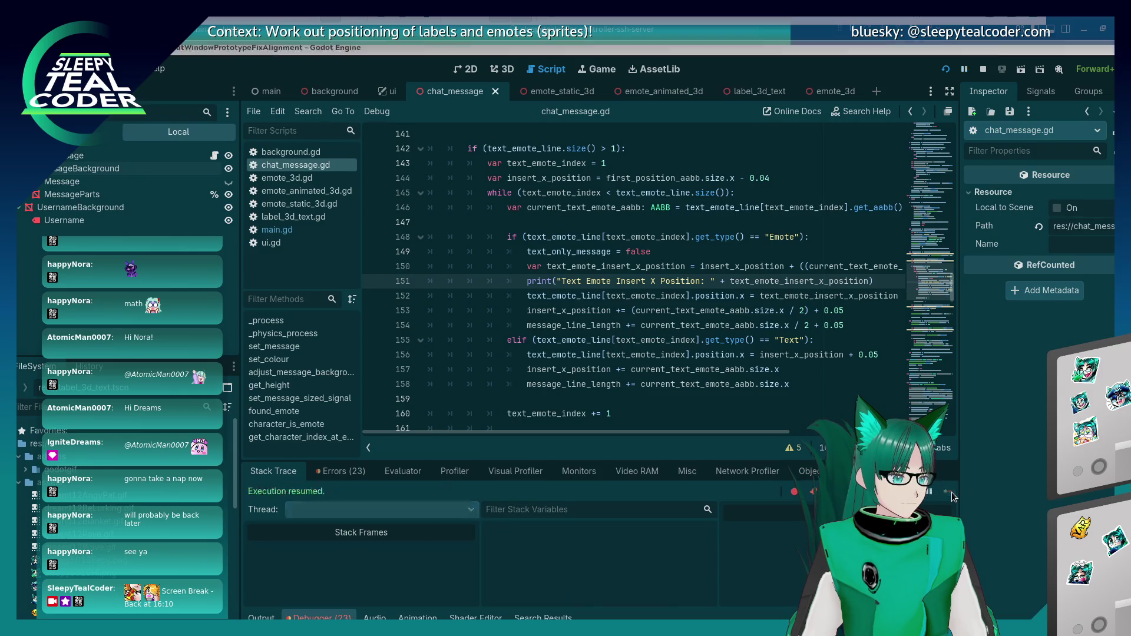
click(746, 281)
text(str()
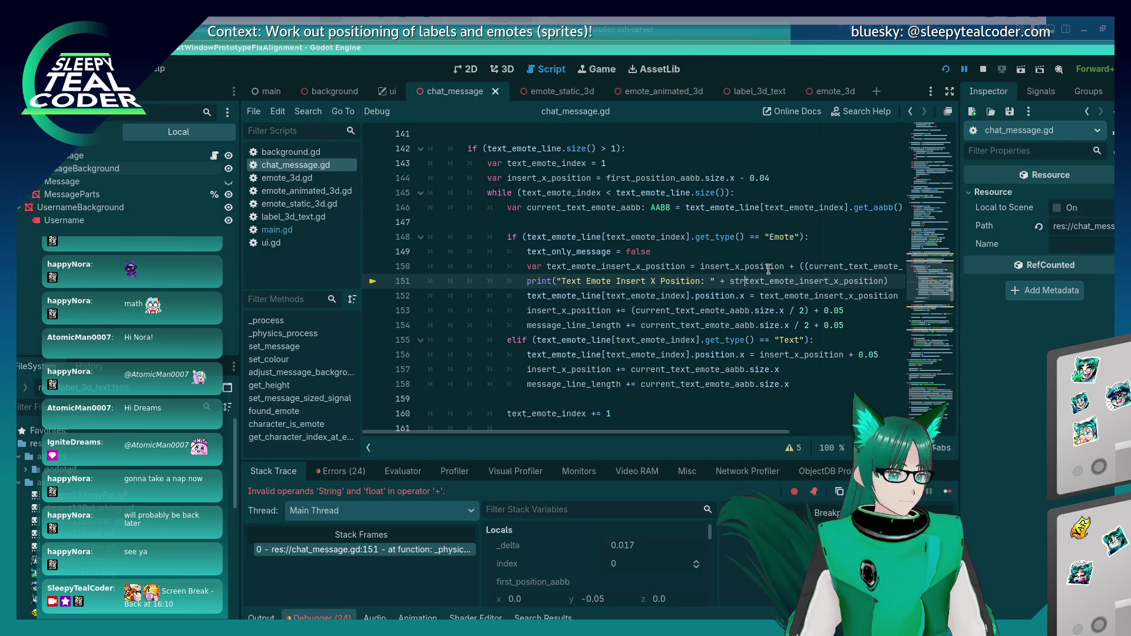
key(End)
text())
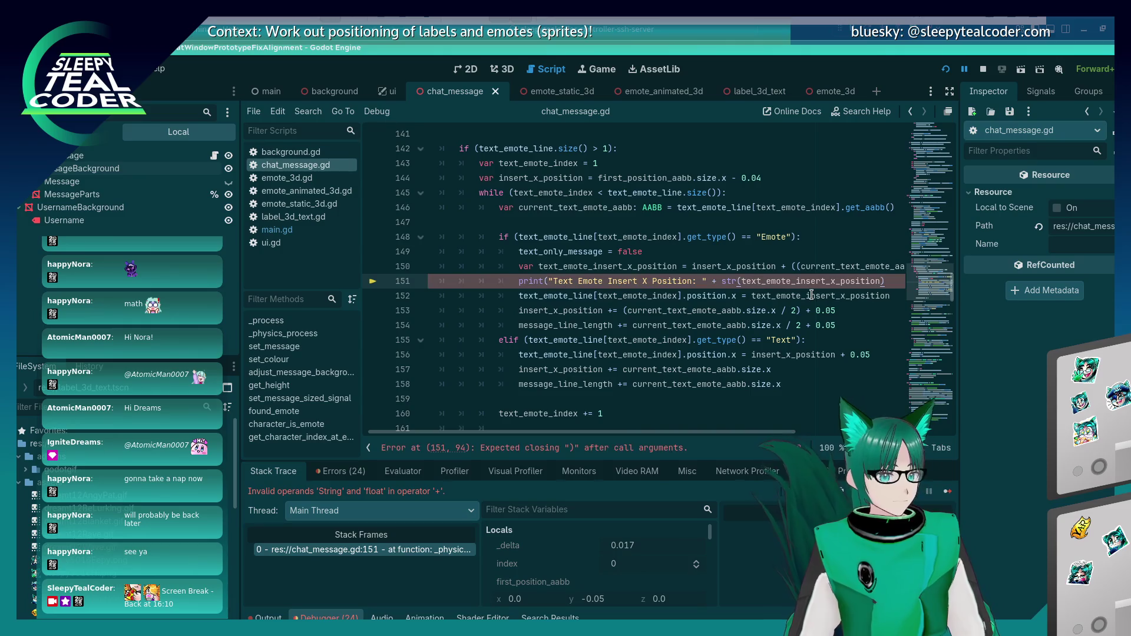
text())
Step: Resume the debugger, add another chat message, and show the Output log of insert X positions
click(948, 491)
click(948, 491)
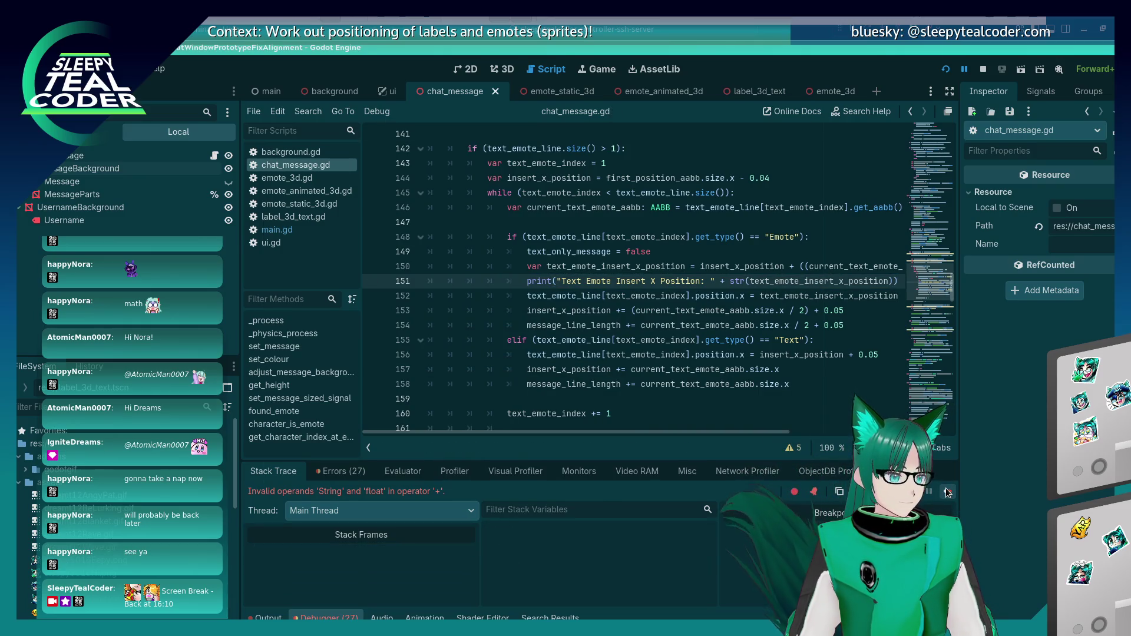
click(947, 492)
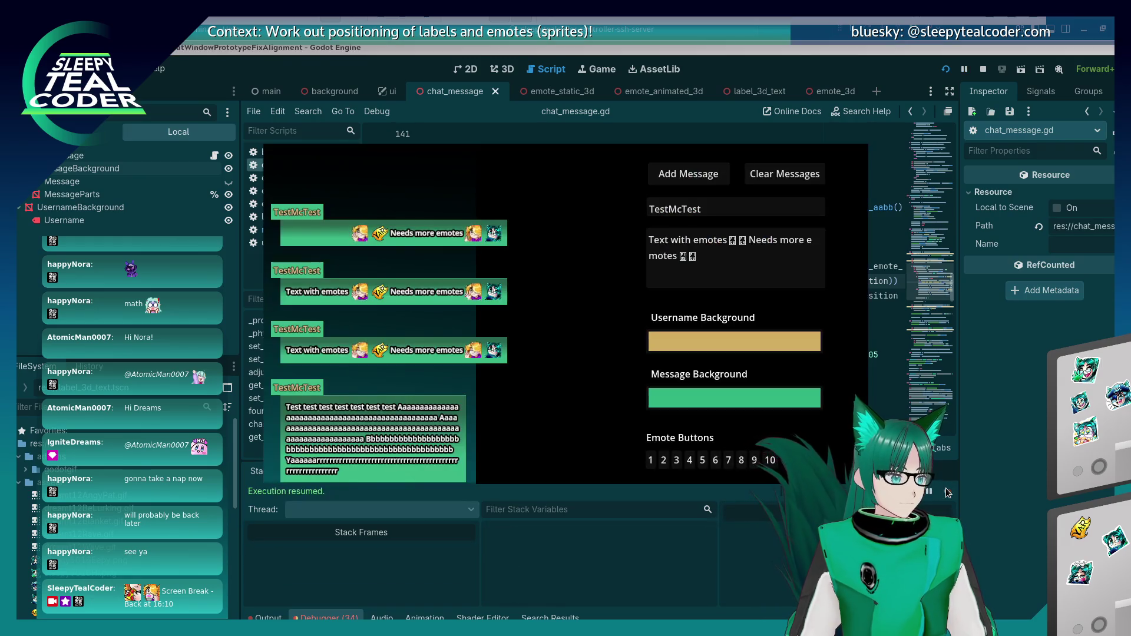
click(687, 177)
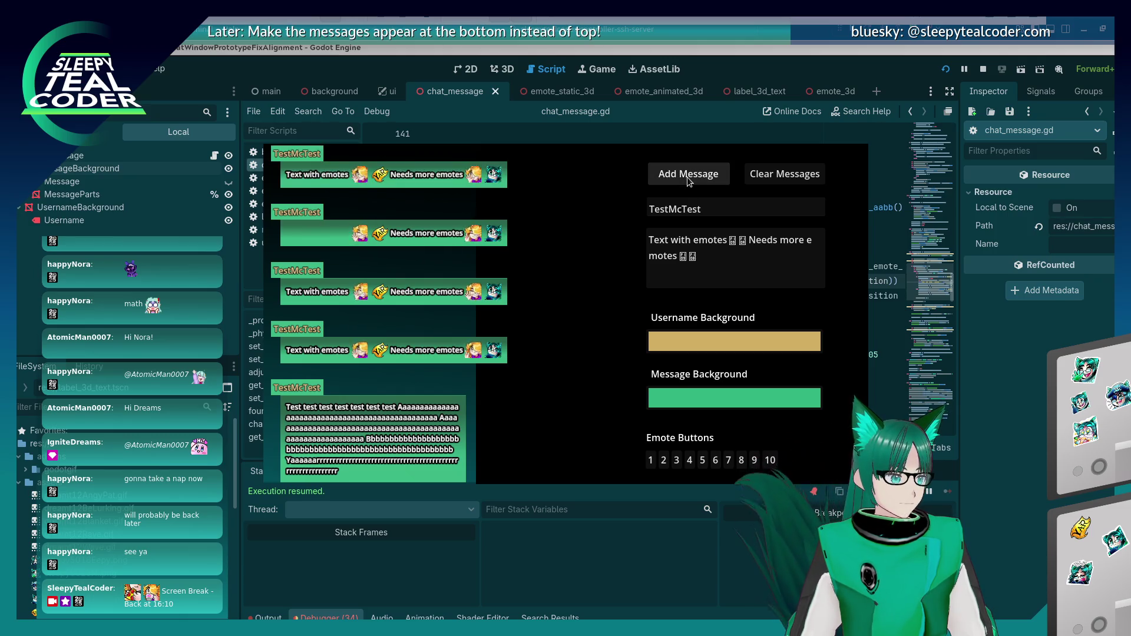
click(268, 617)
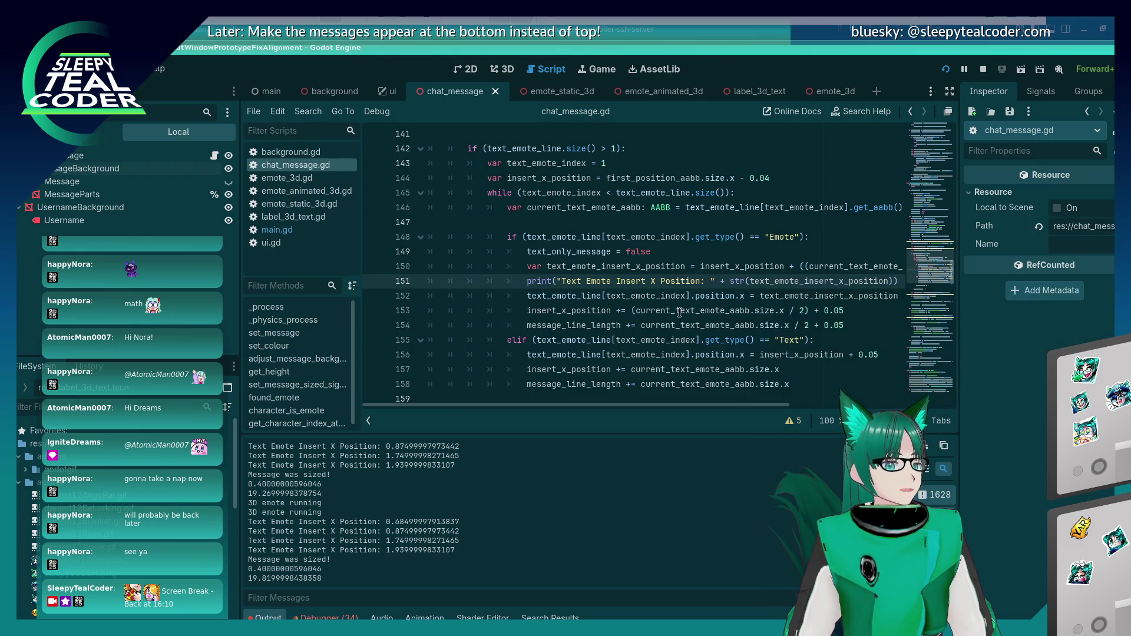
Step: Add line 152 'if (text_emote_insert_x_position > 1.65):' with an indented line for its body
key(End)
key(Return)
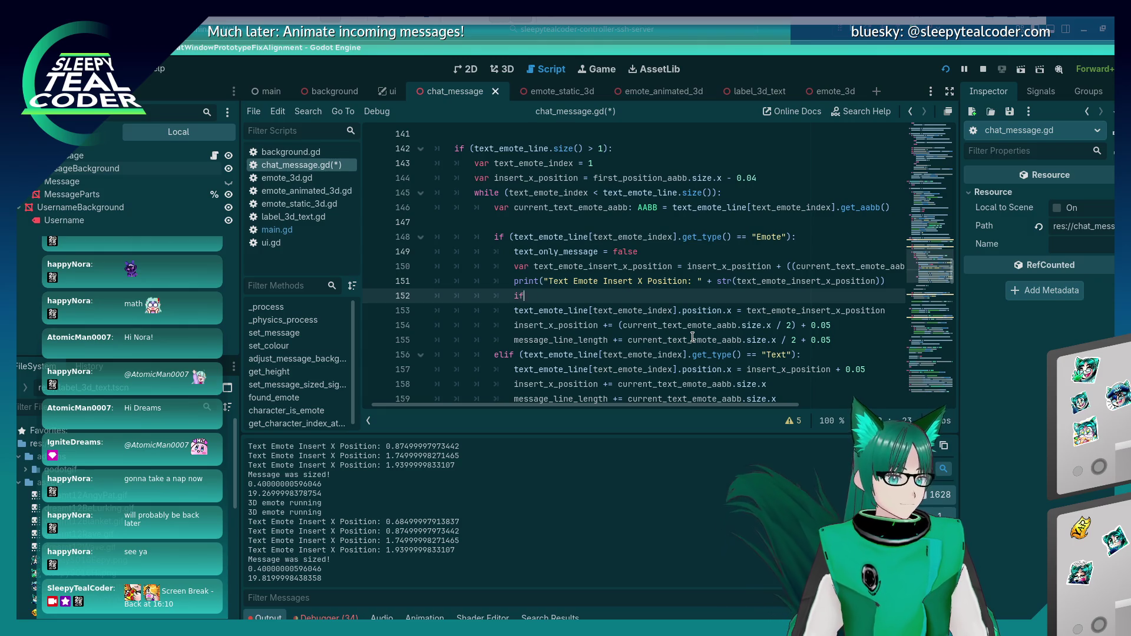
text( (text_emote_insert_x))
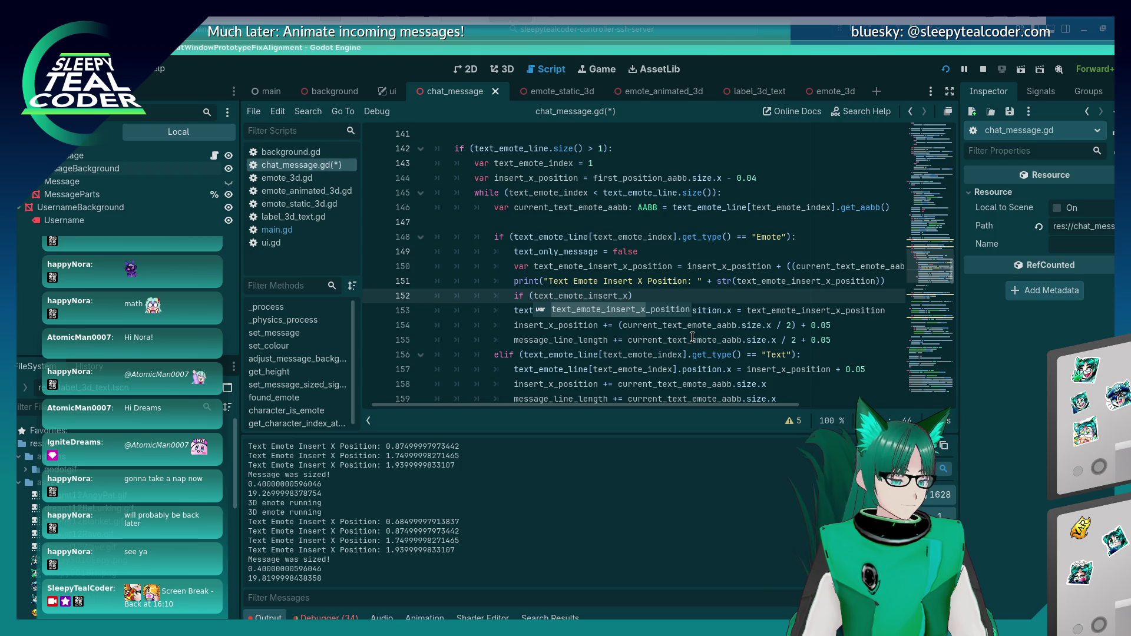
key(Return)
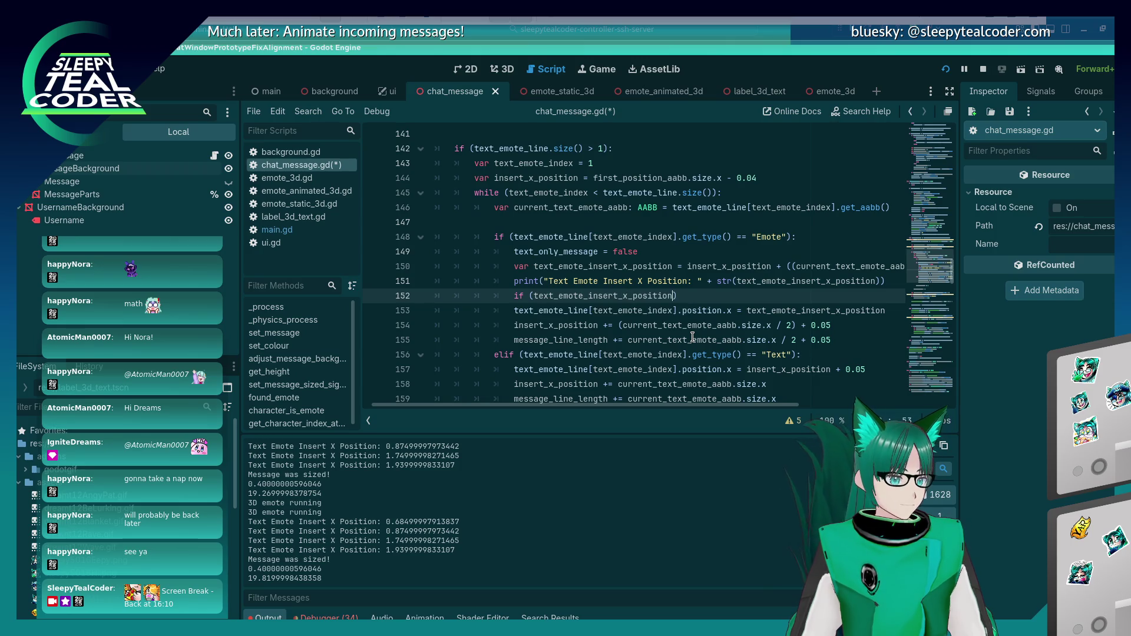
key(BackSpace)
key(BackSpace)
text(> 1.65)
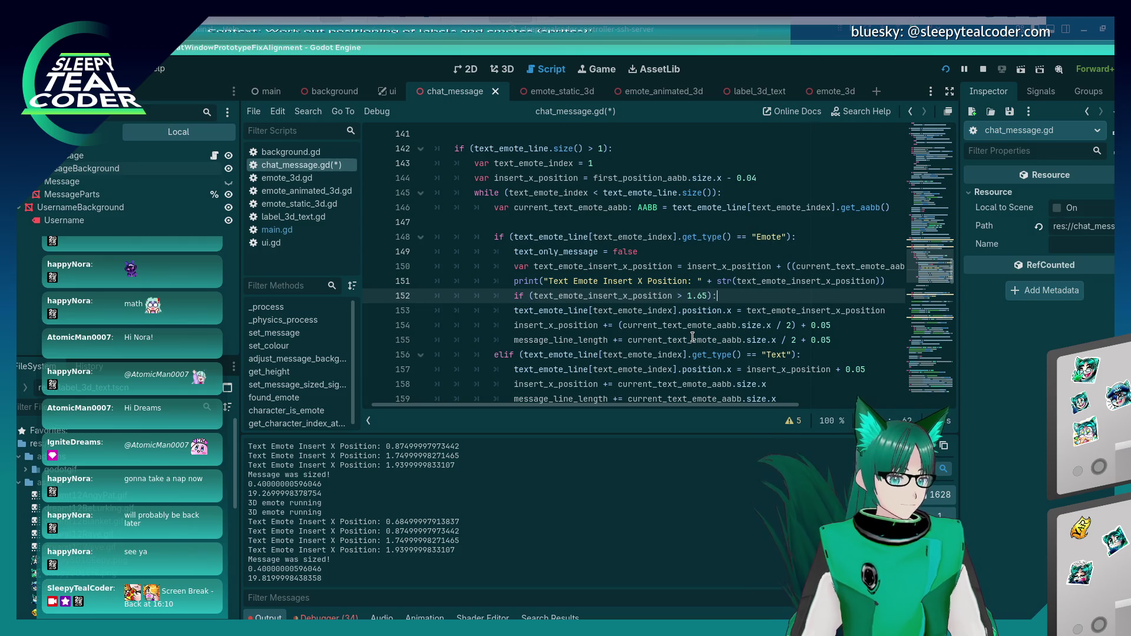
key(End)
text(:)
key(Down)
key(Home)
key(Tab)
key(ctrl+z)
key(Up)
key(End)
key(Return)
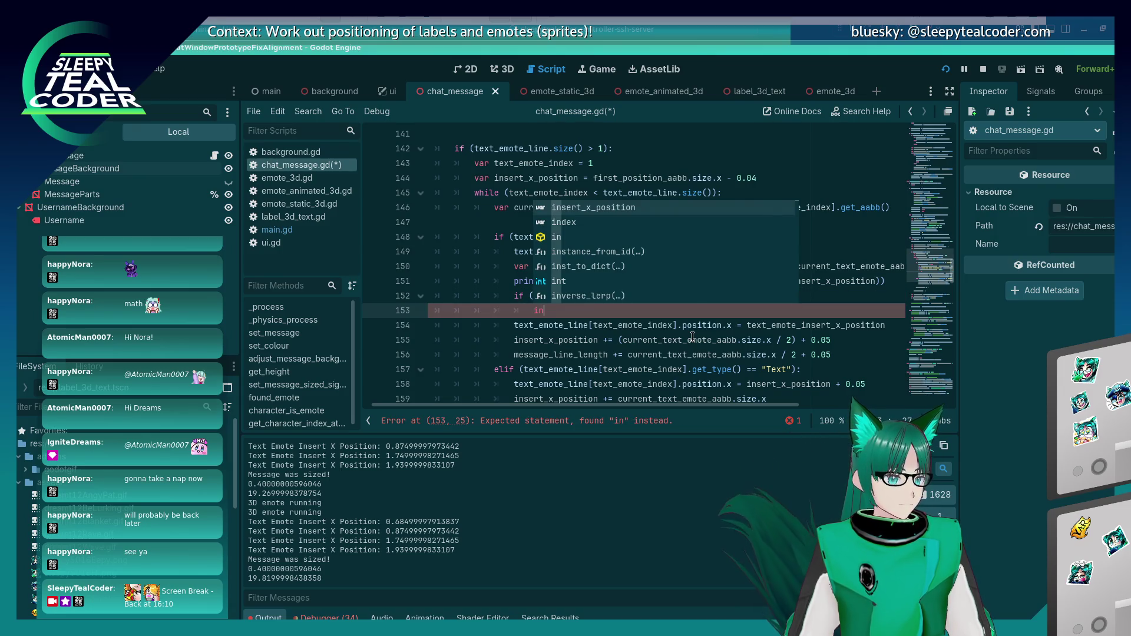
Step: Paste the insert_x_position assignment from line 144 into the if body as the reset
key(Escape)
click(777, 178)
key(shift+Home)
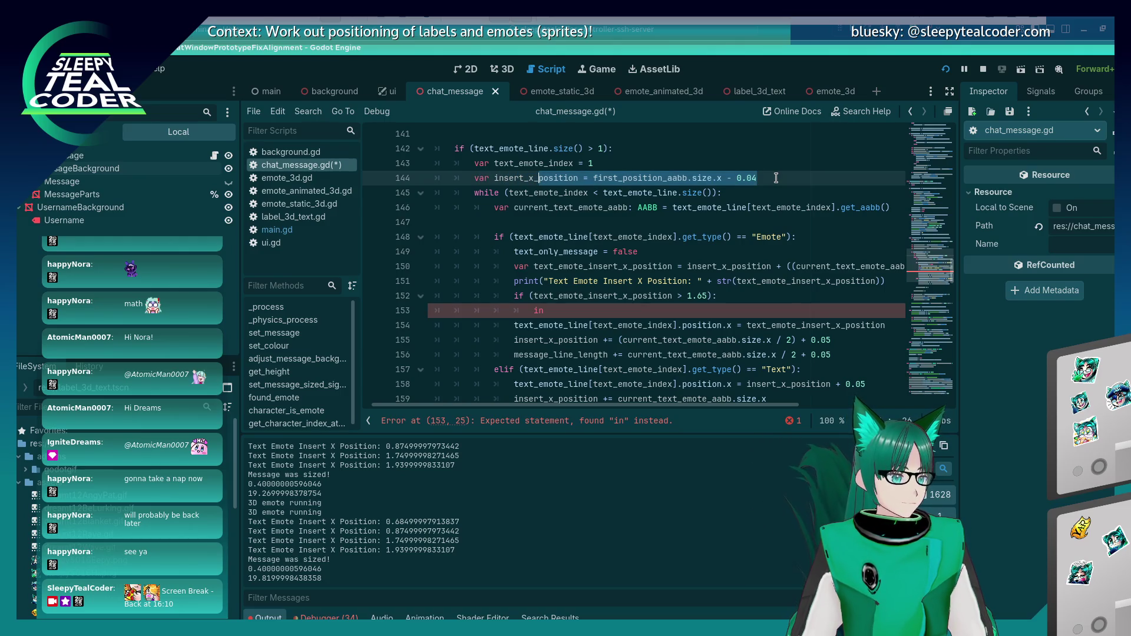
key(ctrl+shift+Left)
key(ctrl+c)
click(552, 306)
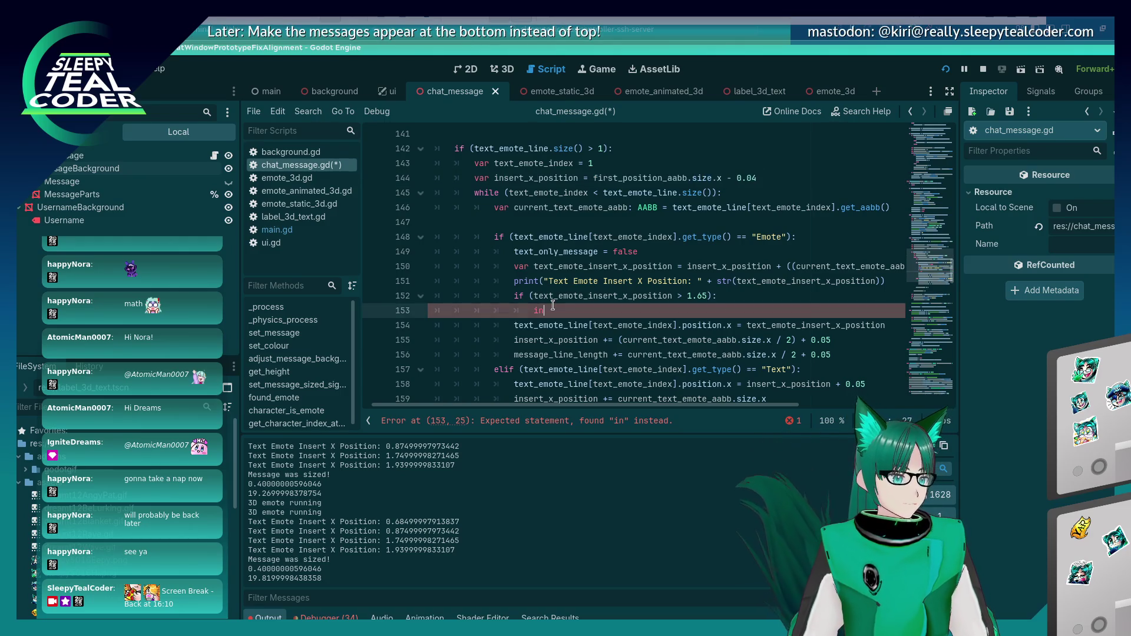
key(ctrl+v)
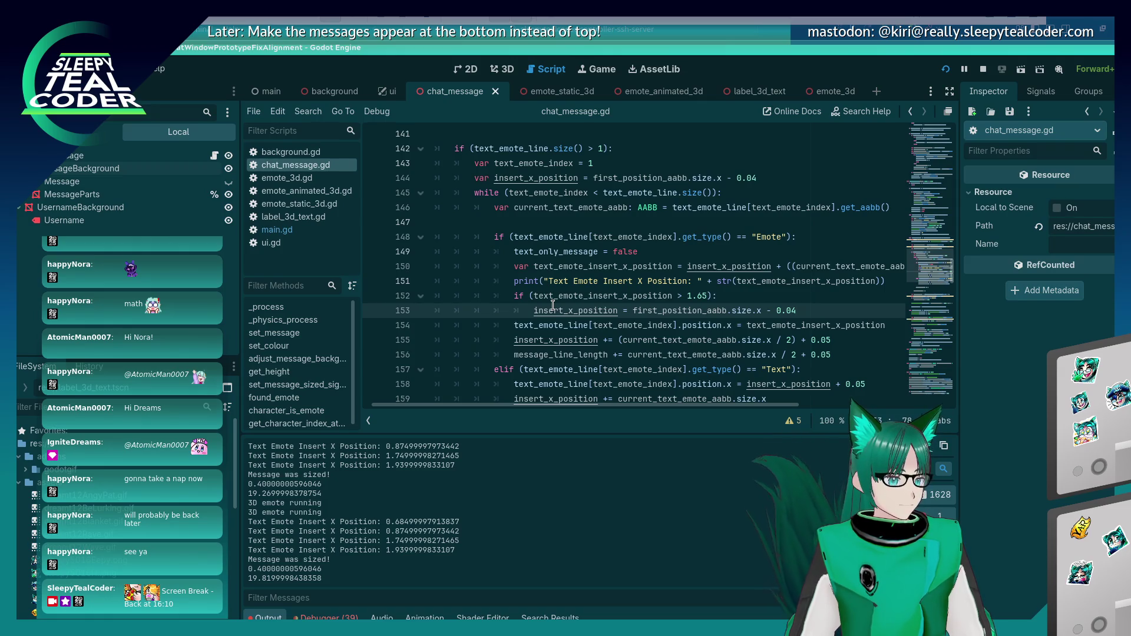
key(Return)
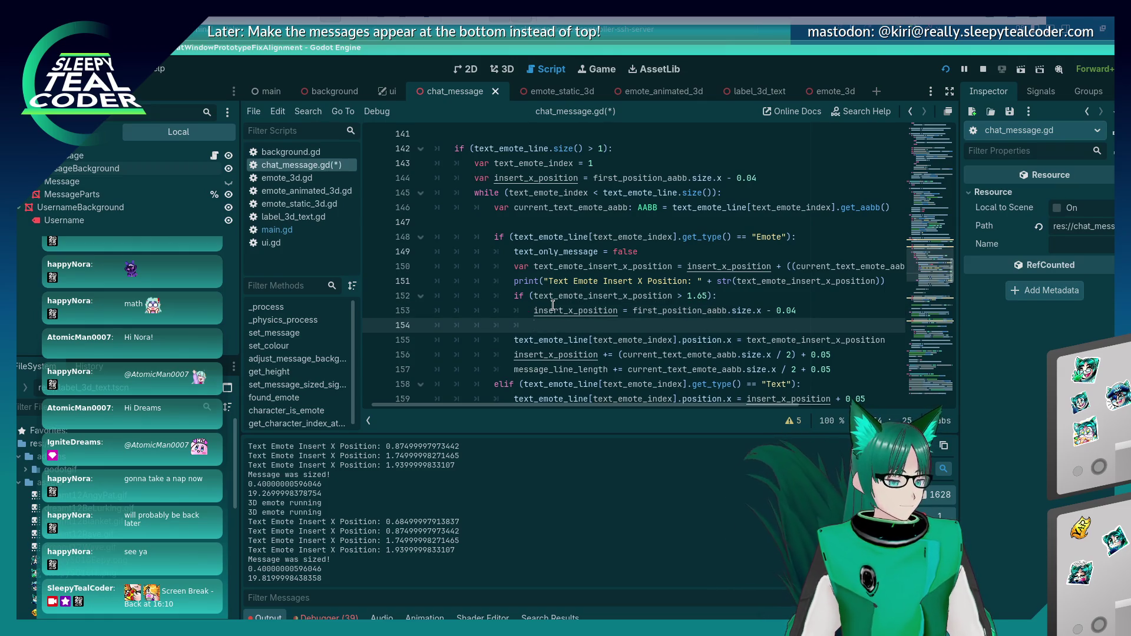
click(762, 180)
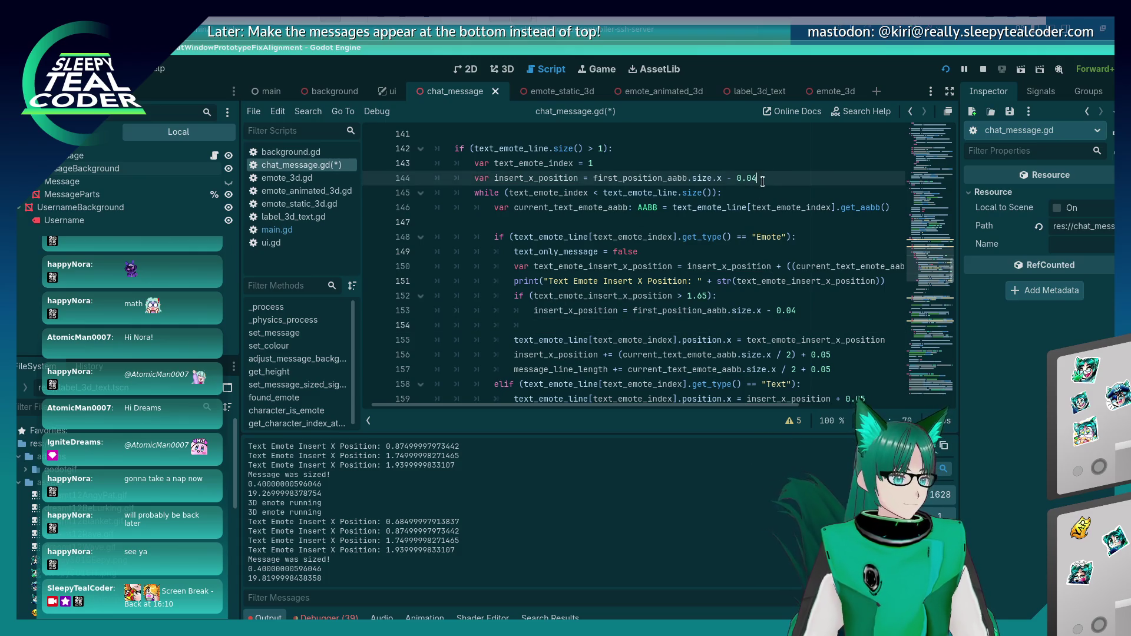
Step: Add an insert_y_position line below line 144 set from first_position_aabb.size.x, and save
key(Return)
text(var insert_y)
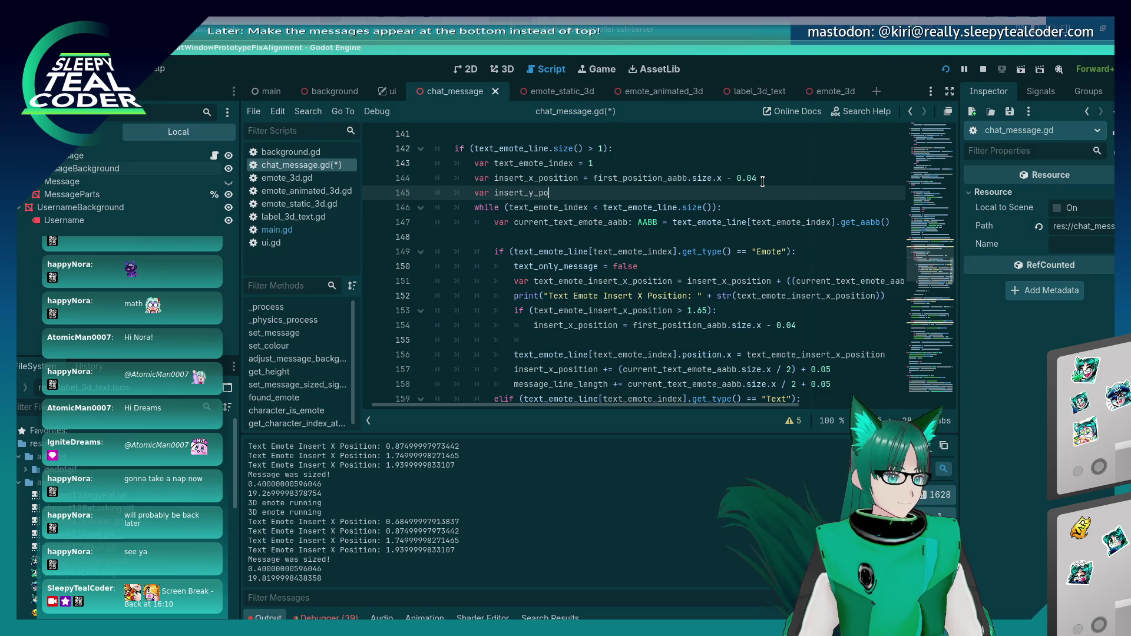
text(_position =)
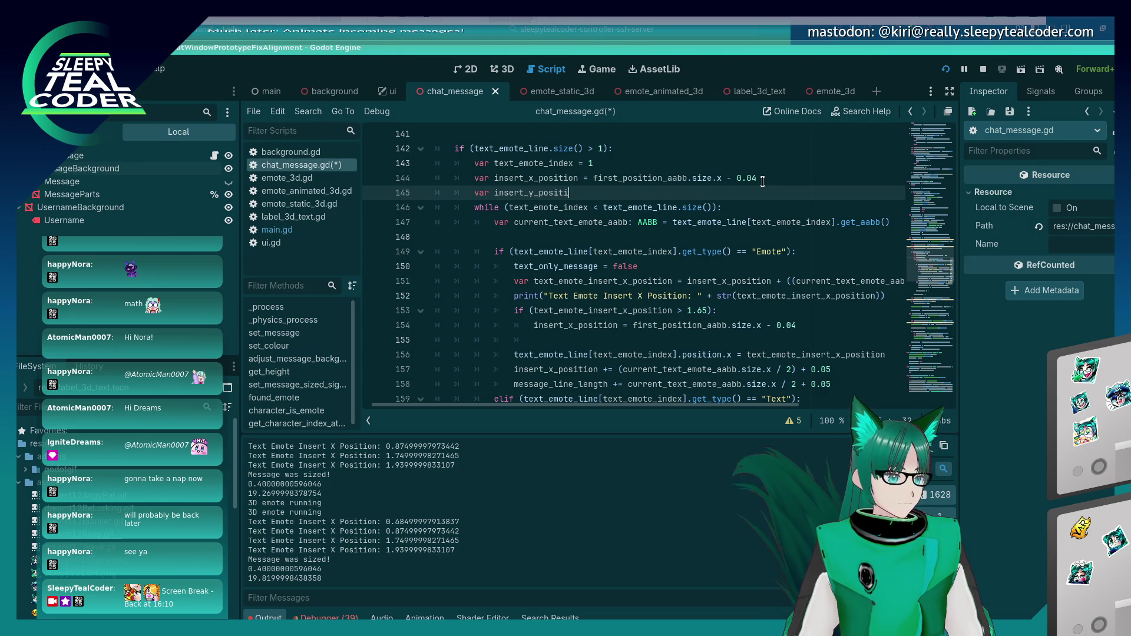
key(Escape)
key(Up)
key(shift+End)
key(ctrl+shift+Left)
key(ctrl+shift+Left)
key(ctrl+shift+Left)
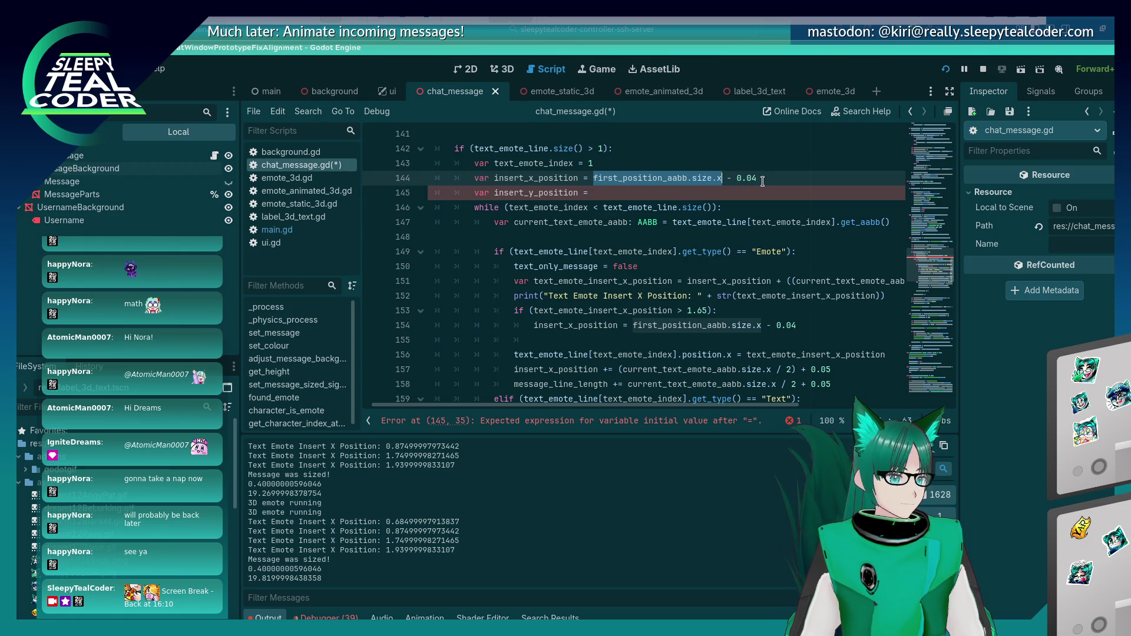
key(ctrl+c)
key(Down)
key(ctrl+v)
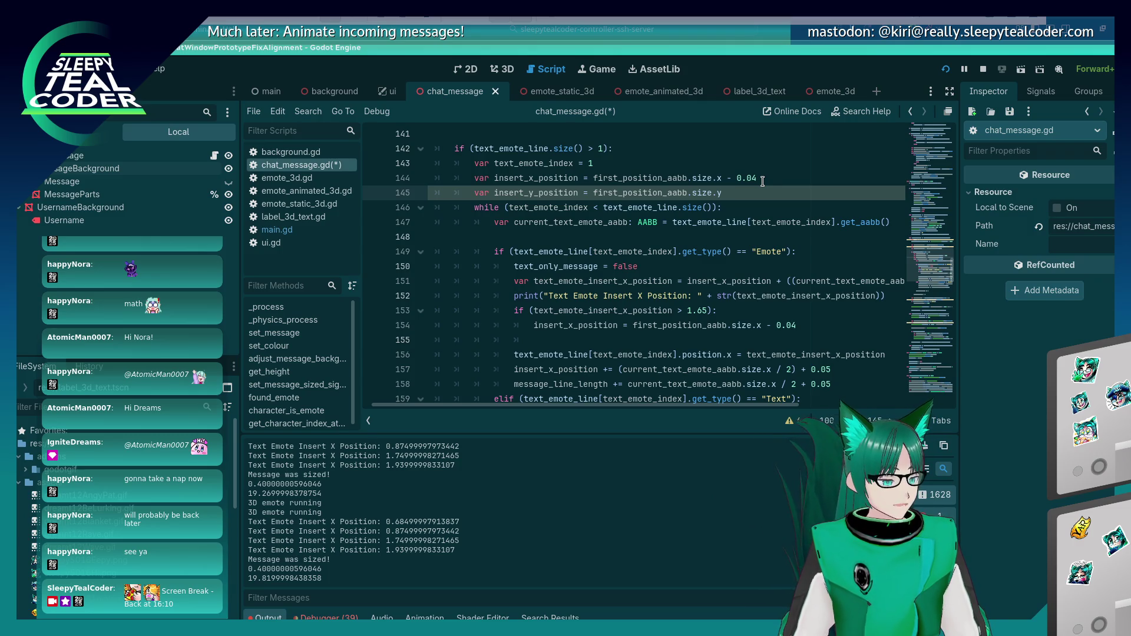
key(ctrl+s)
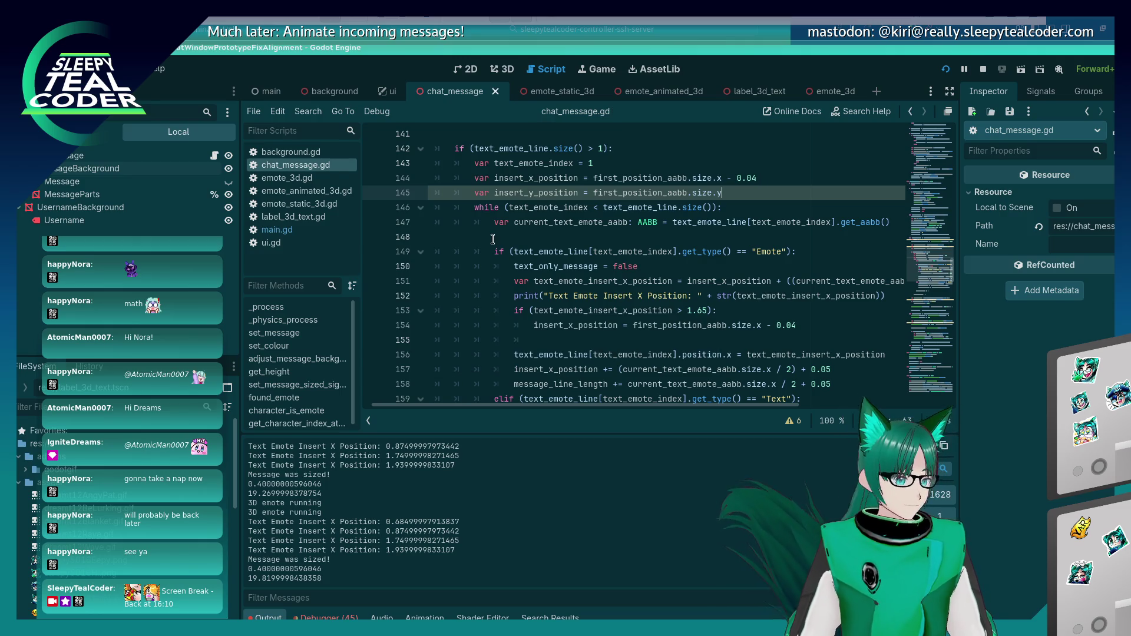
Step: Make line 155 add 0.25 to the y position and duplicate the emote position assignment line
click(582, 334)
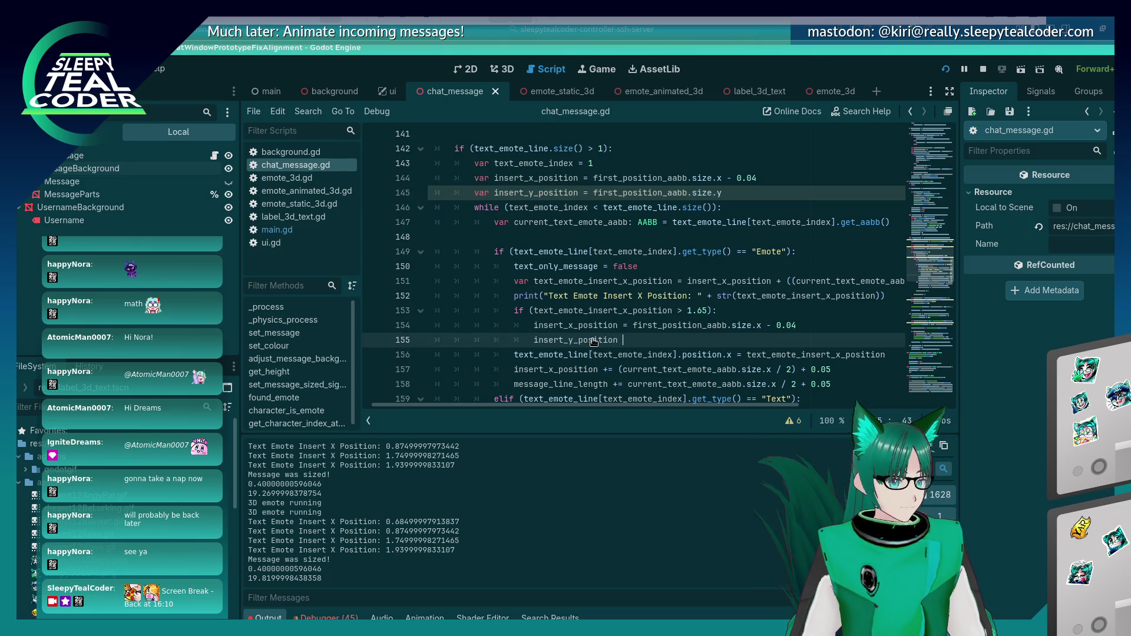
text(+= 0.25)
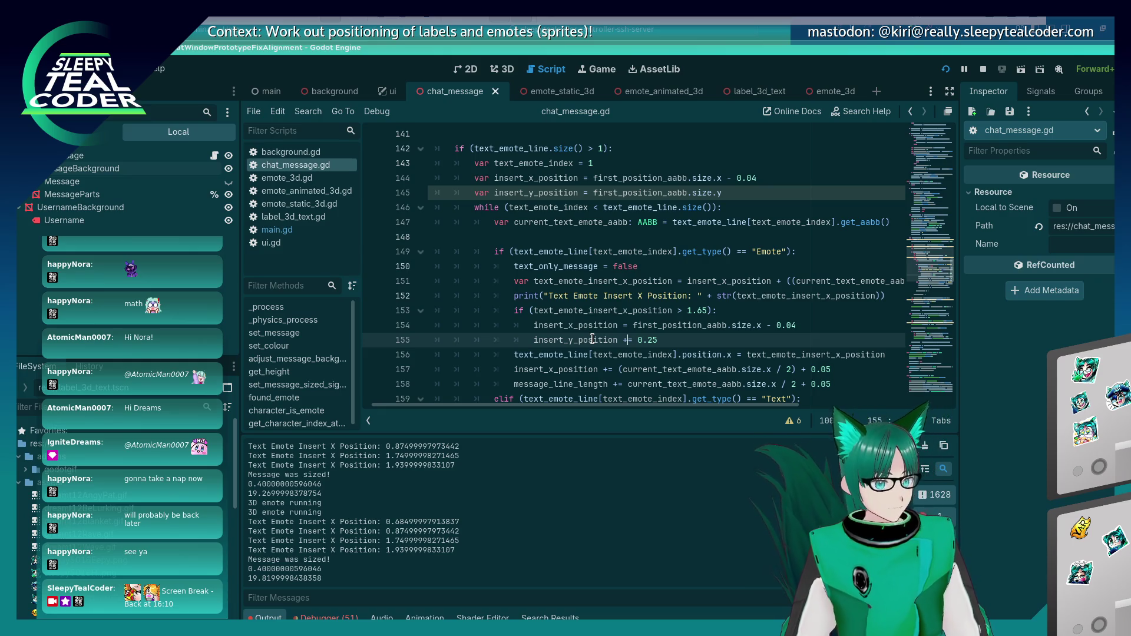
key(Down)
key(Home)
key(shift+End)
key(ctrl+c)
key(End)
key(Return)
key(ctrl+v)
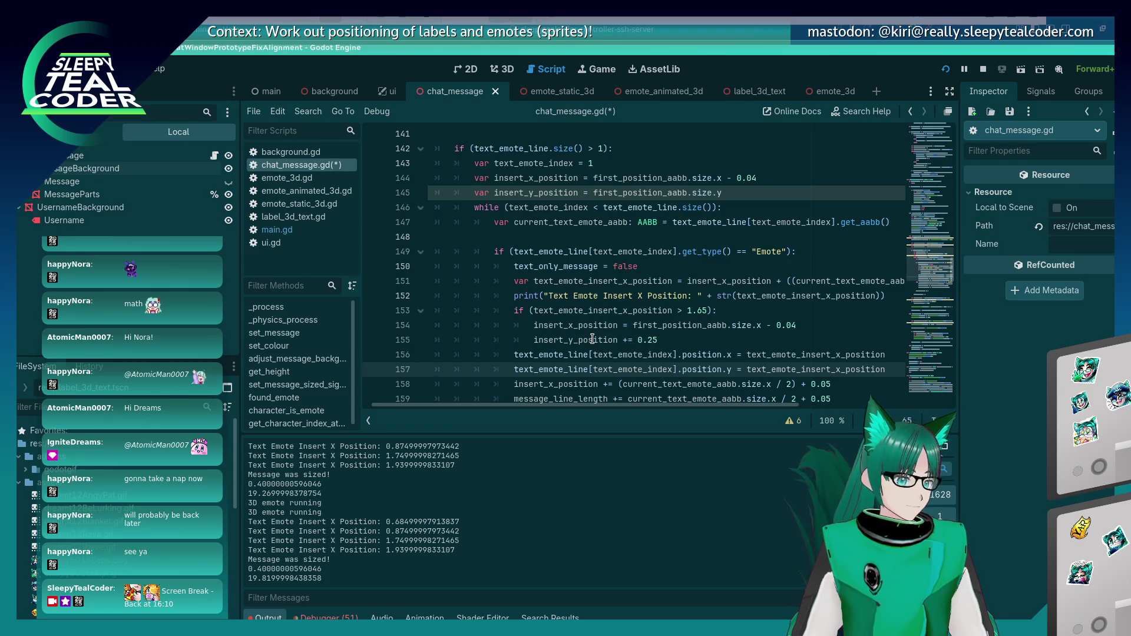
Step: Switch the duplicated line to text_emote_insert_y_position instead of the x variable and save
key(Left)
key(Left)
key(Left)
key(BackSpace)
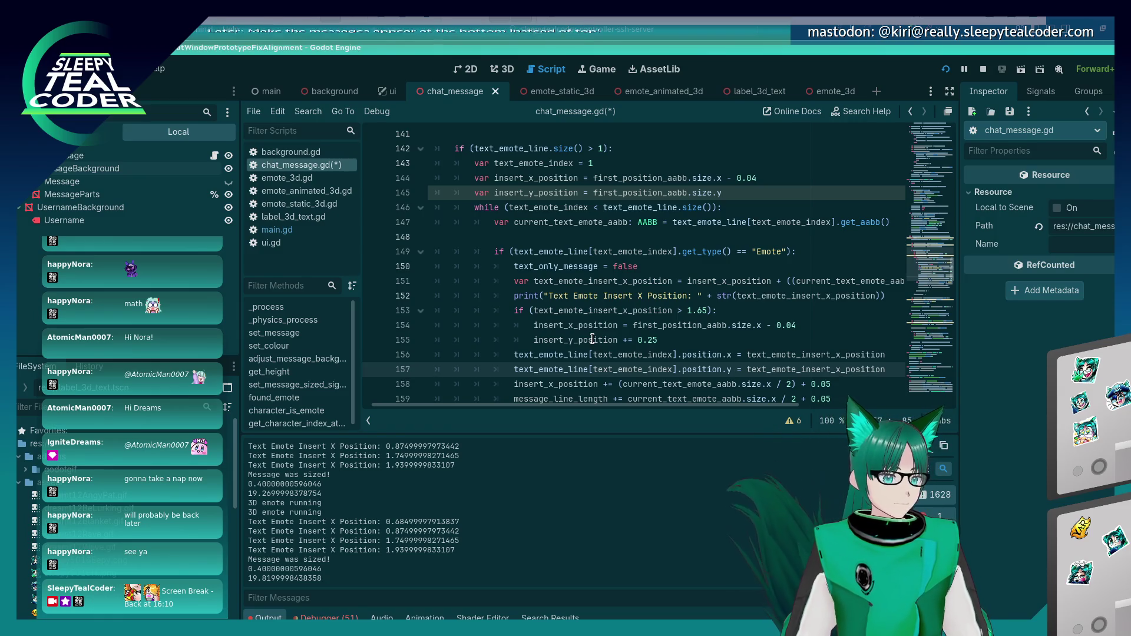
text(y)
key(ctrl+s)
scroll(593, 338, down, 3)
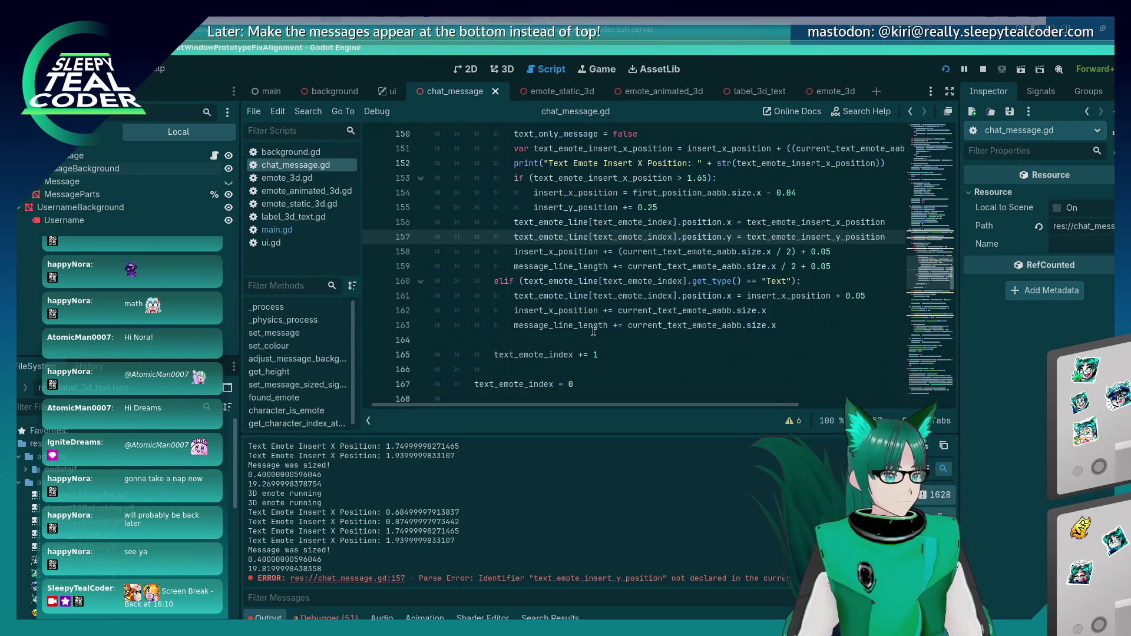
Step: Rename the undeclared variable on line 157 to insert_y_position and save to clear the parse error
click(620, 253)
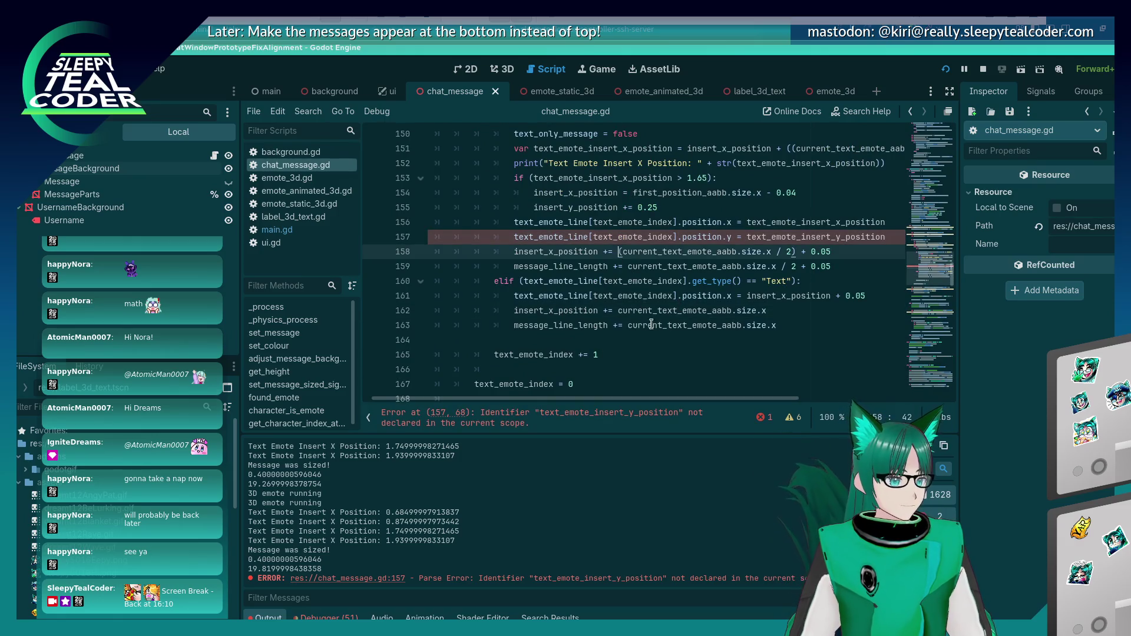
click(774, 236)
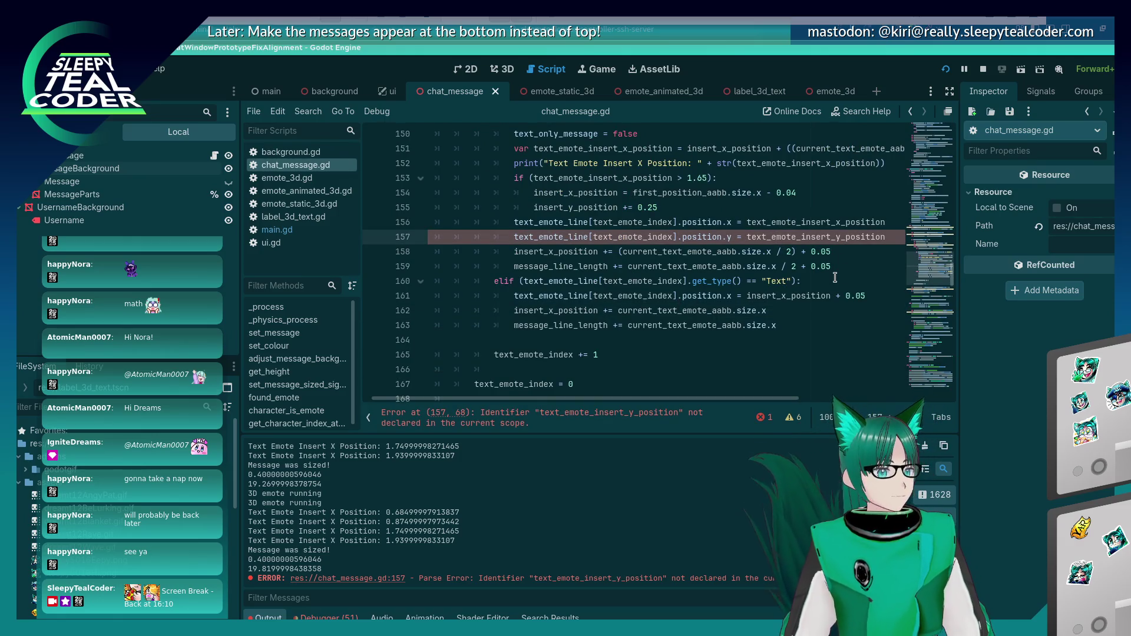
key(Down)
key(Down)
key(Down)
key(Up)
key(Up)
key(Home)
key(ctrl+Right)
key(Up)
key(Up)
key(Up)
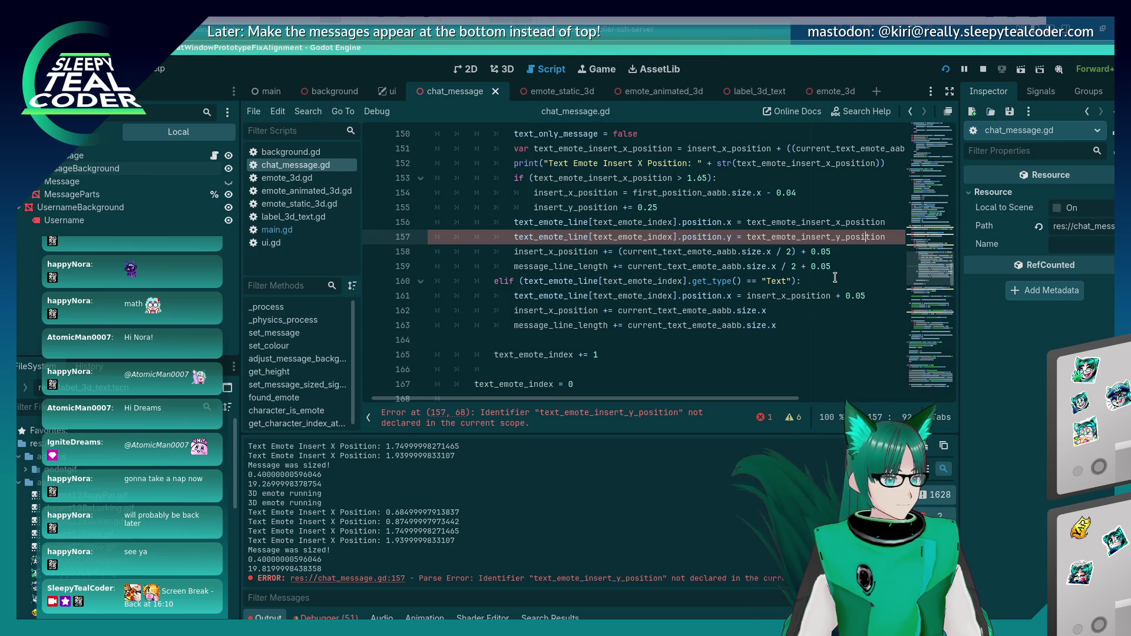
key(Left)
key(Left)
key(Left)
key(BackSpace)
key(BackSpace)
key(BackSpace)
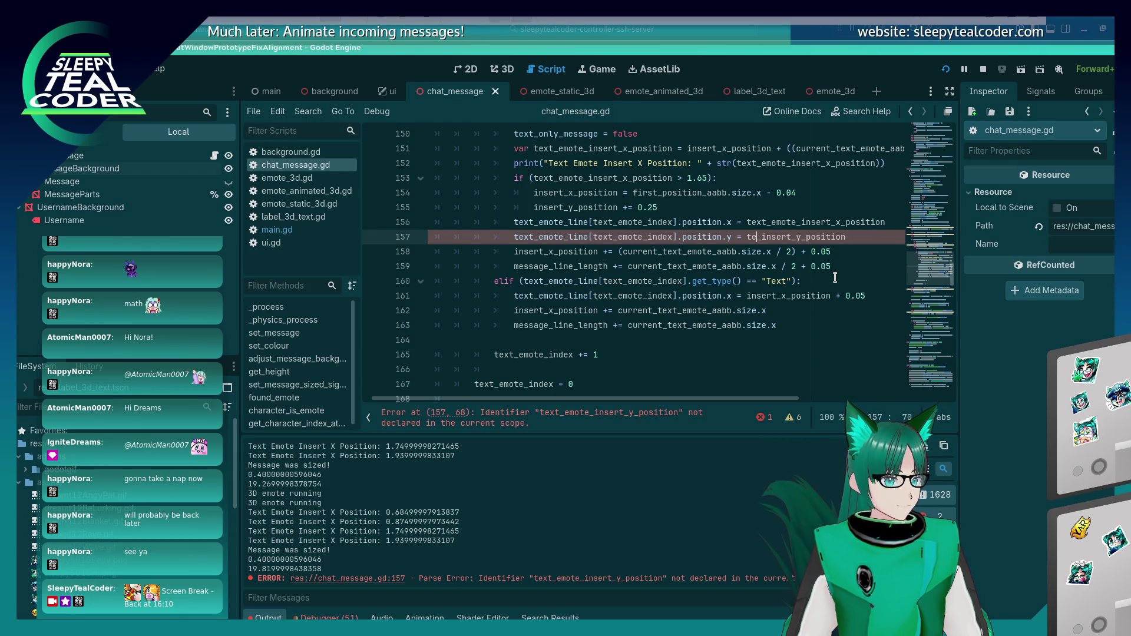
key(ctrl+s)
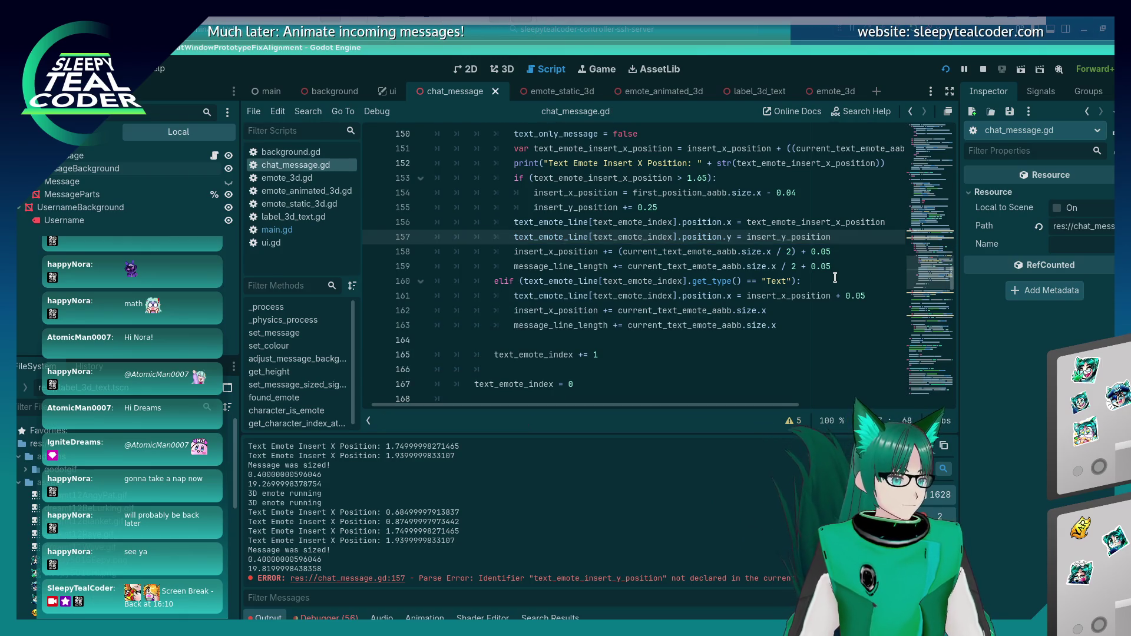
Step: Copy the y-position line into the Text branch, run the prototype with F5, and add a test message
key(Down)
key(Down)
key(Down)
key(Up)
key(Up)
key(Up)
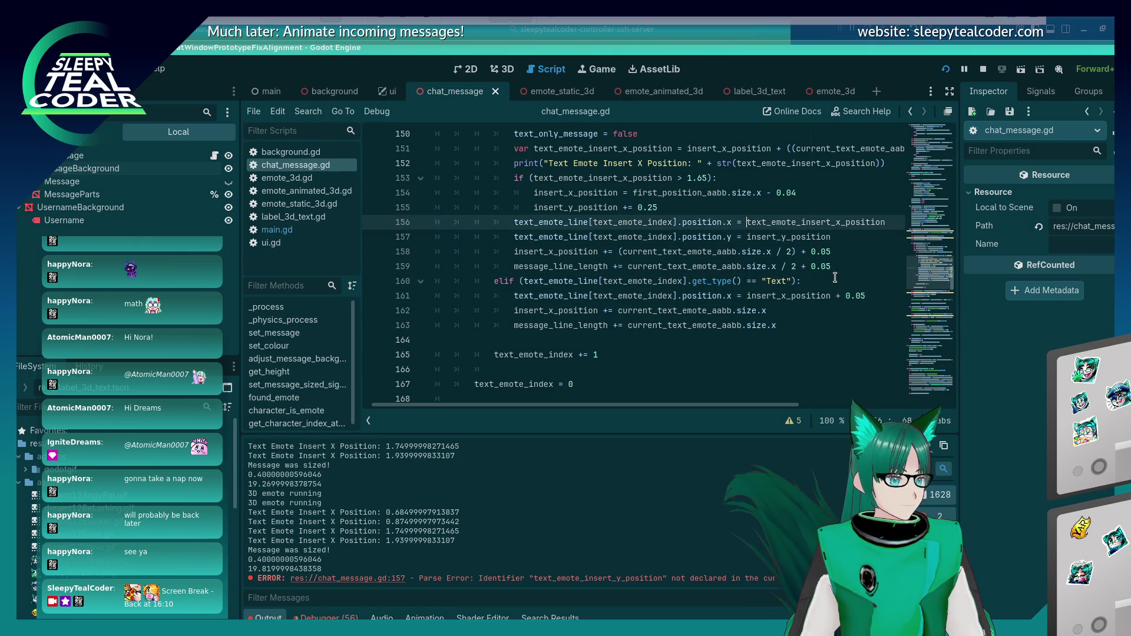
key(shift+Home)
key(Down)
key(Down)
key(Down)
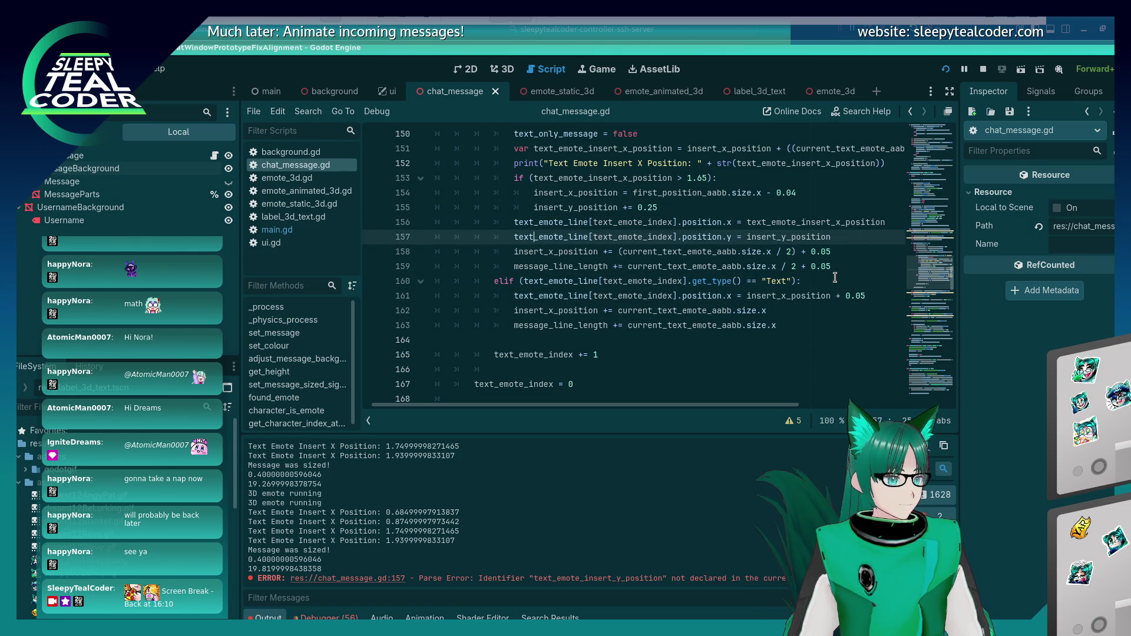
key(Up)
key(Up)
key(Up)
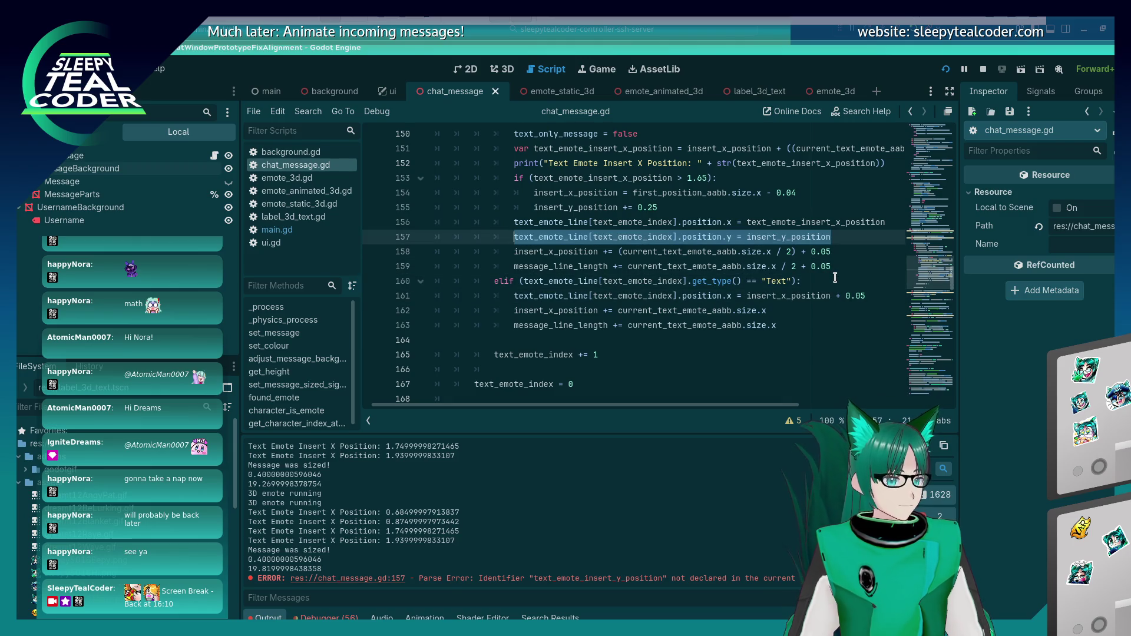
key(ctrl+shift+d)
key(alt+Down)
key(alt+Down)
key(alt+Down)
key(F5)
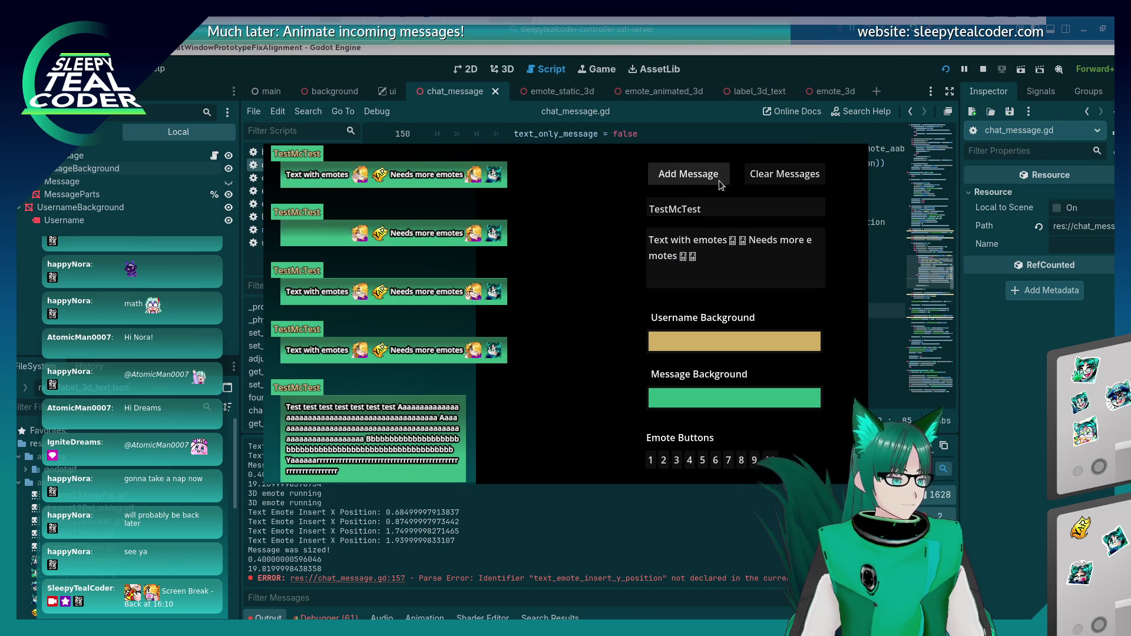
click(720, 184)
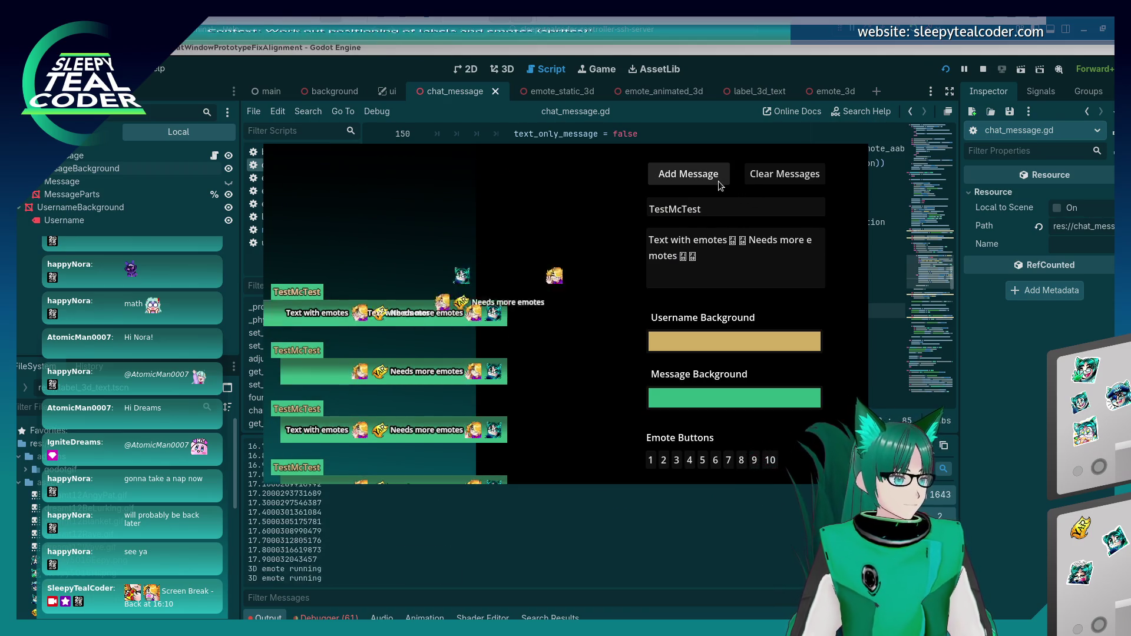
Step: Add a message, clear the chat, post a fresh test message, then return to line 155
click(713, 184)
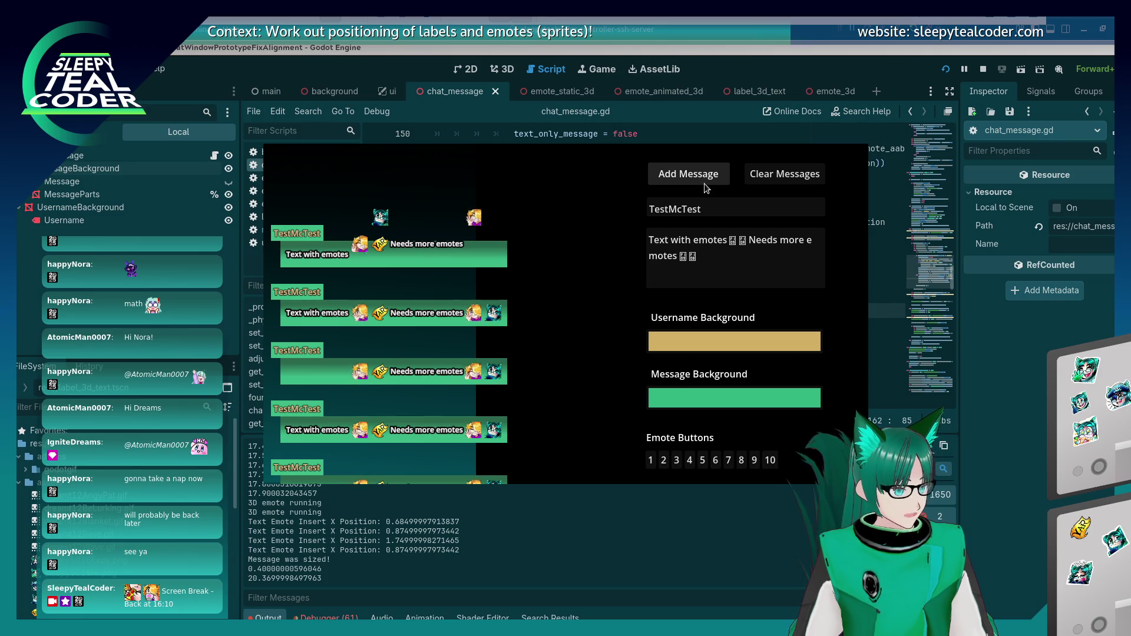
key(alt+Tab)
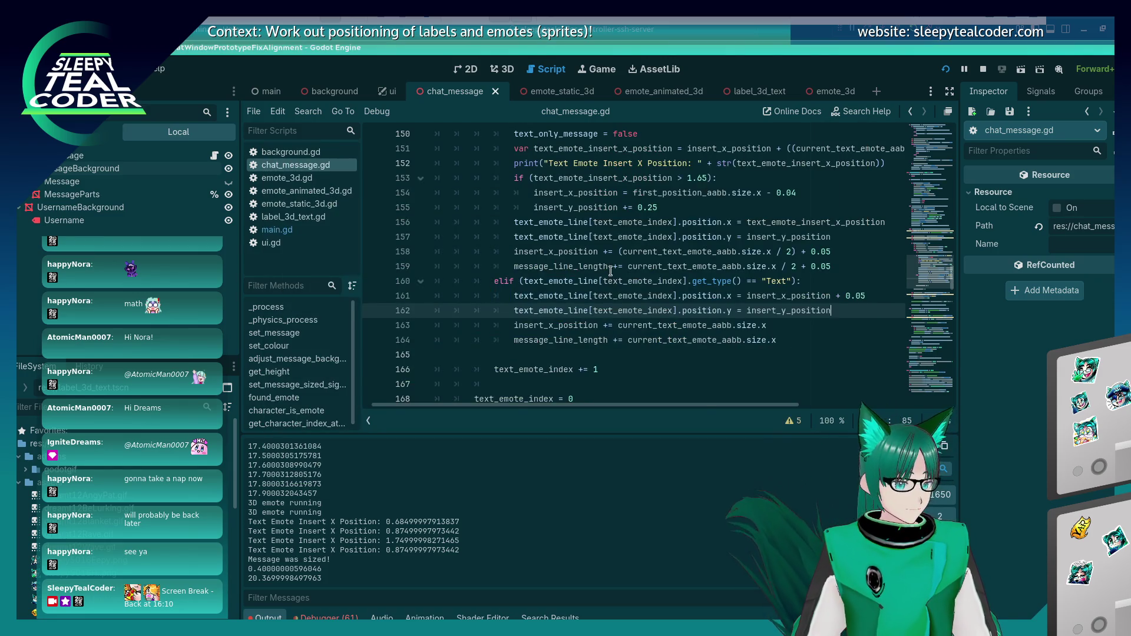
scroll(610, 270, up, 2)
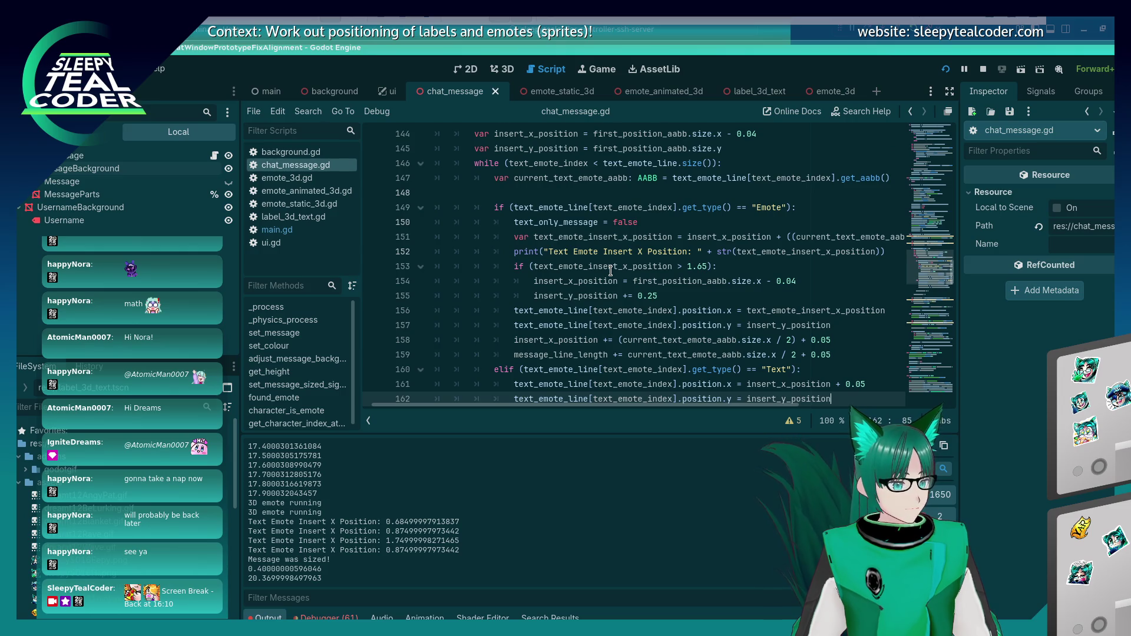
key(alt+Tab)
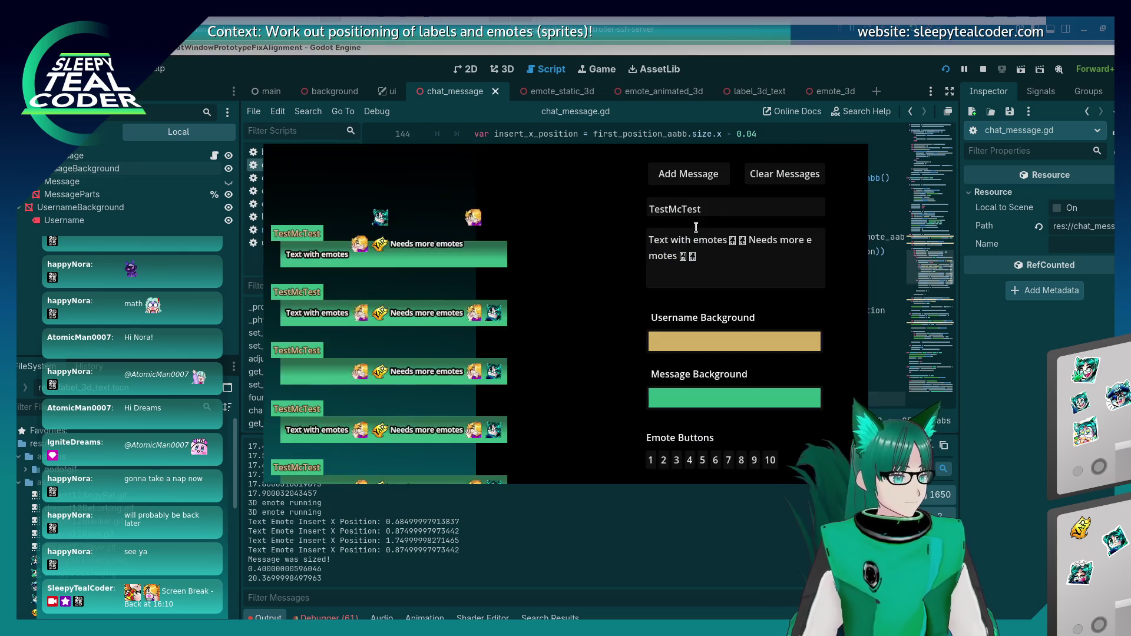
click(760, 176)
click(660, 173)
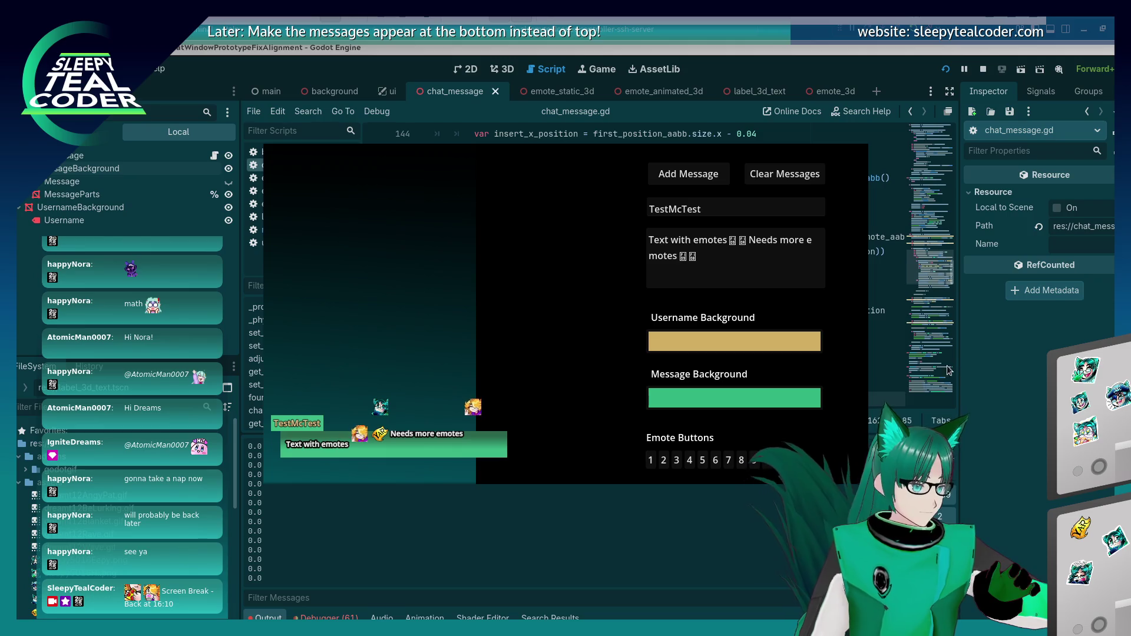
click(1016, 417)
click(681, 294)
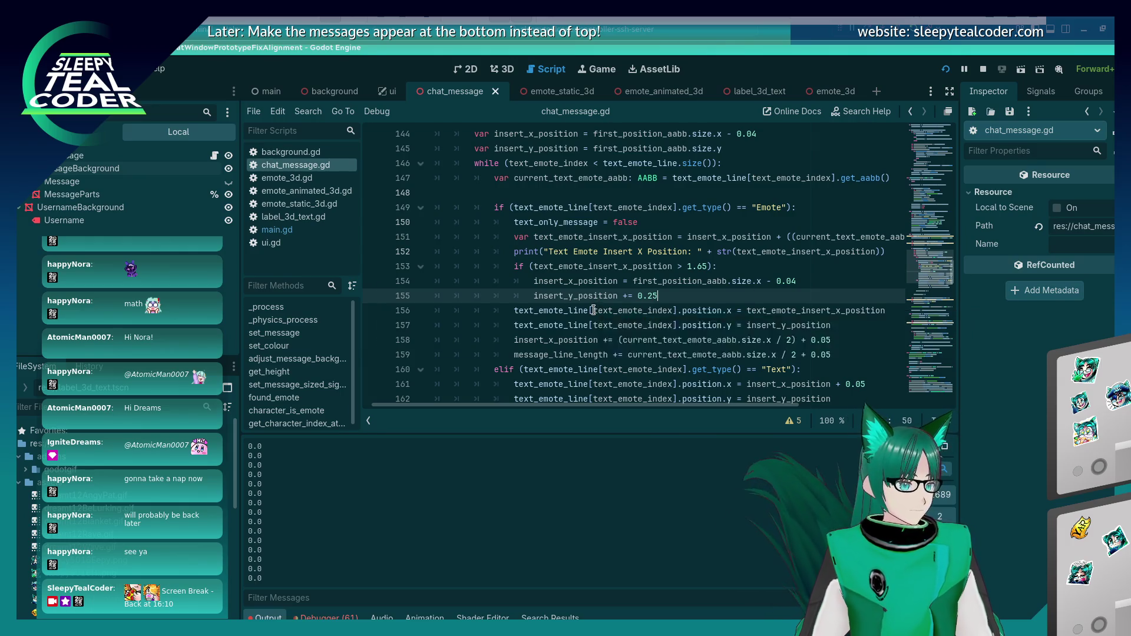
key(alt+Tab)
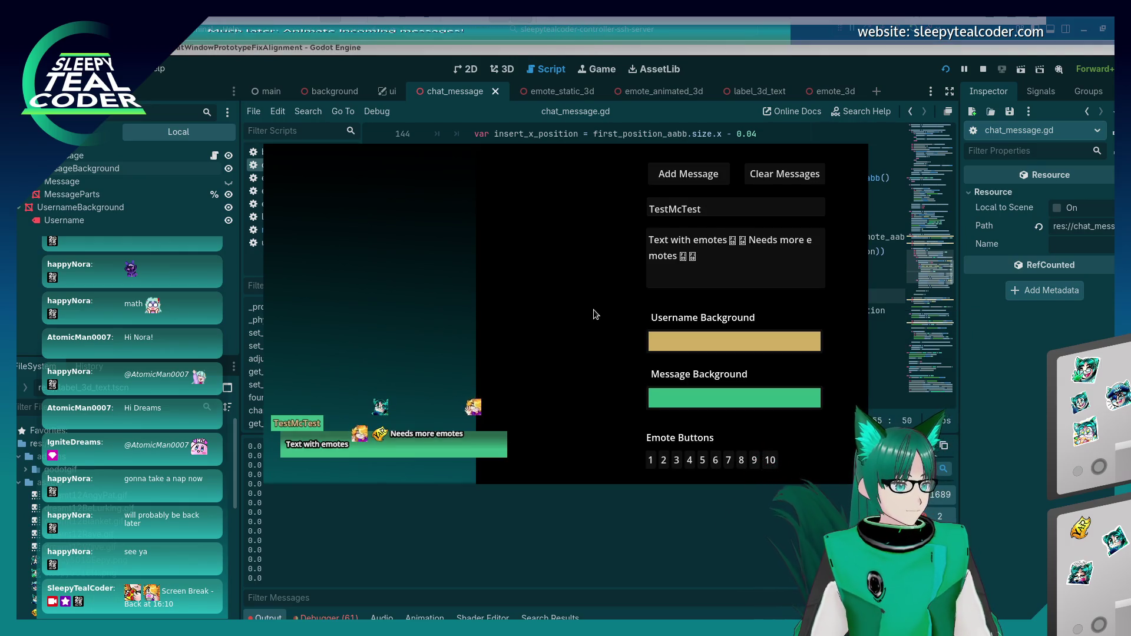
key(F8)
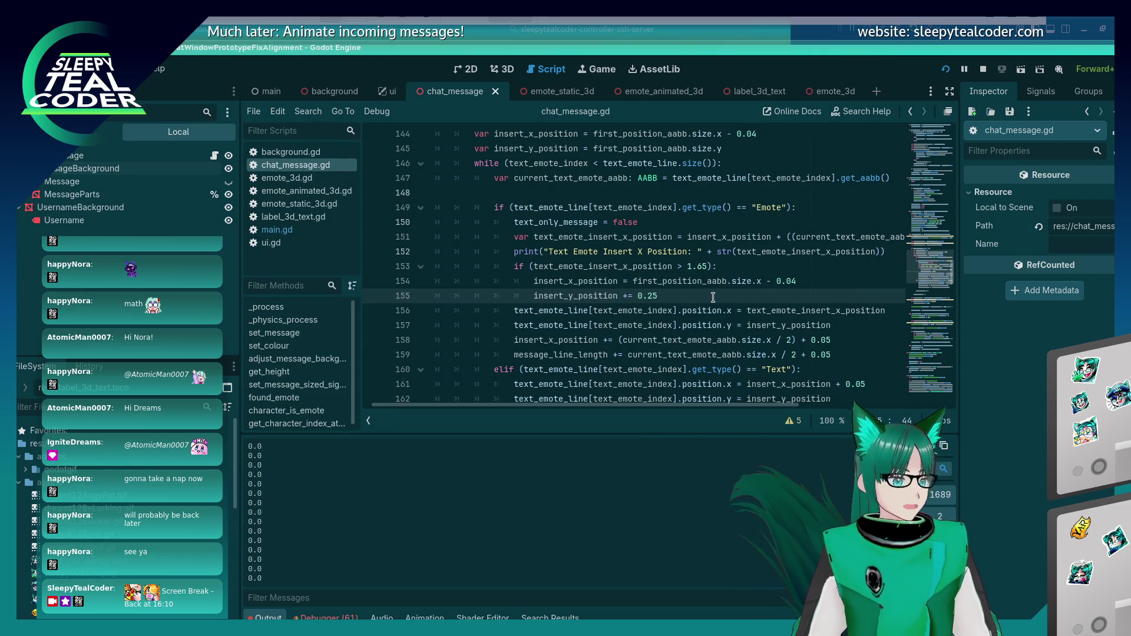
key(F5)
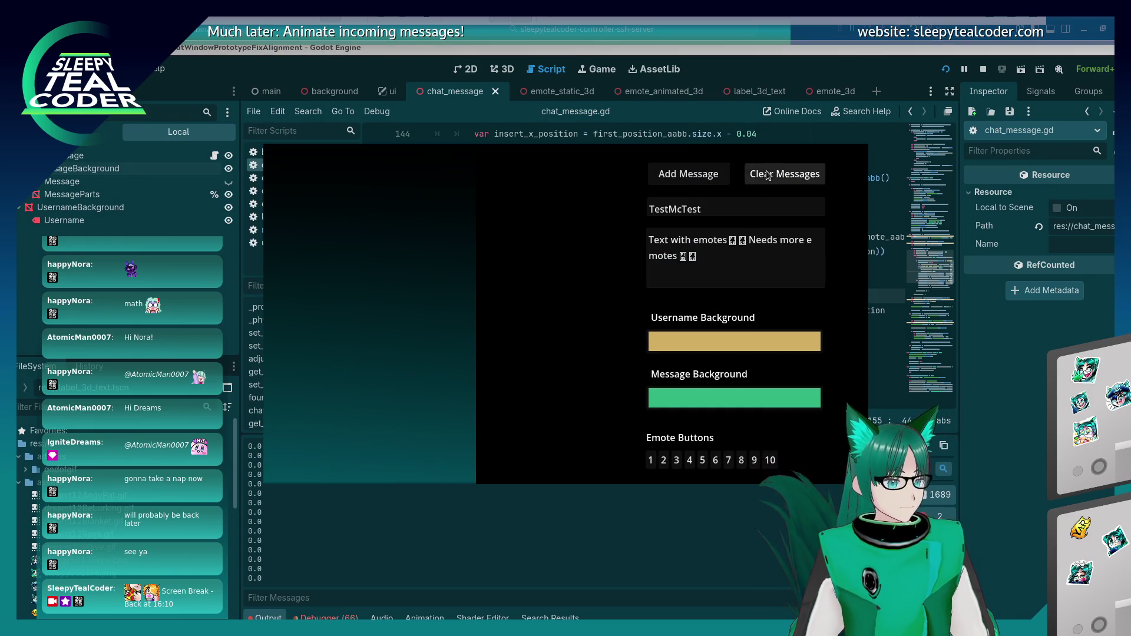
click(691, 176)
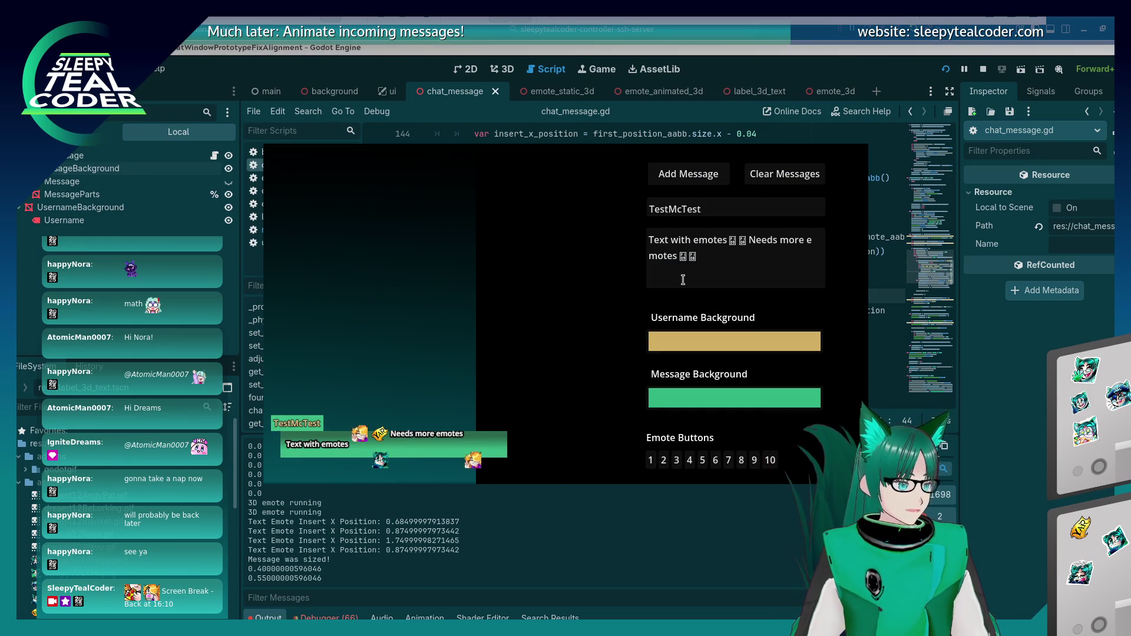
key(F8)
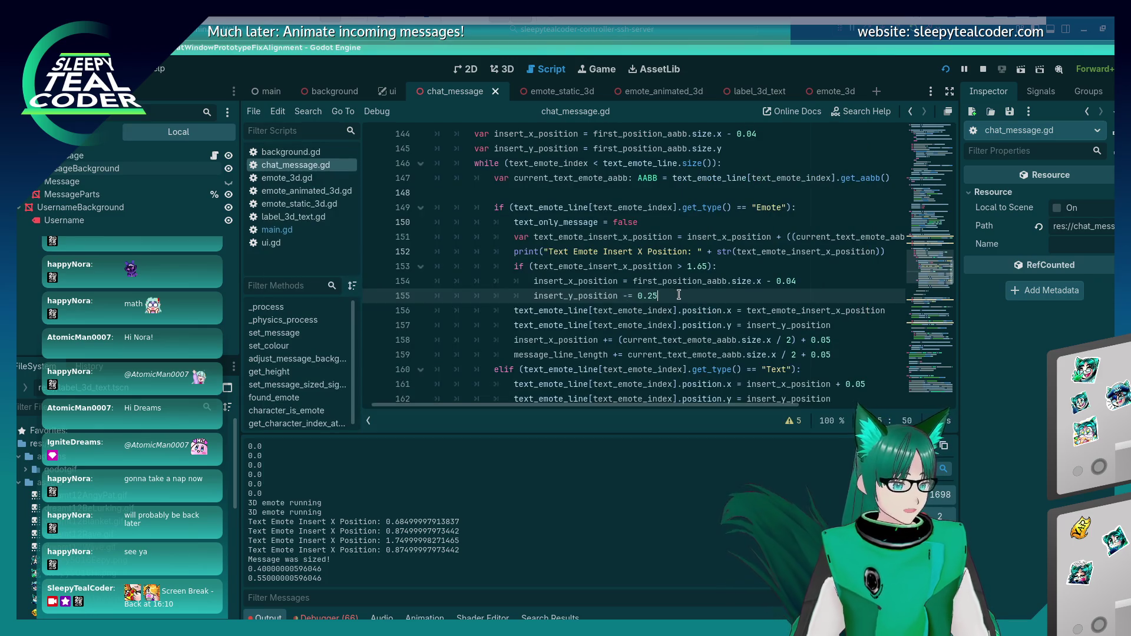
key(F5)
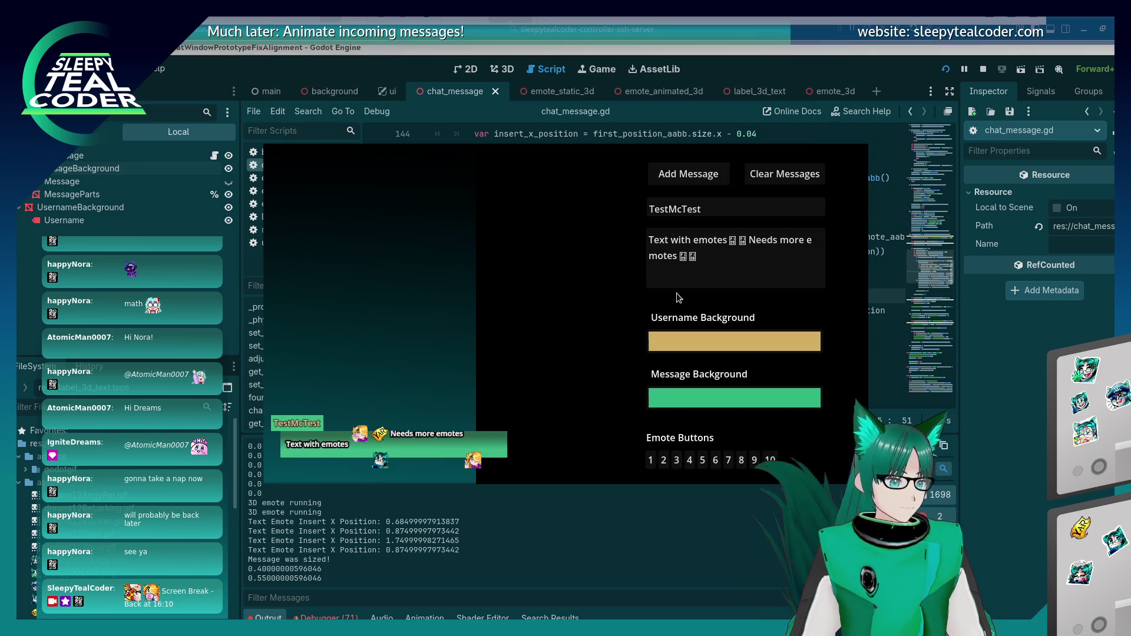
click(694, 177)
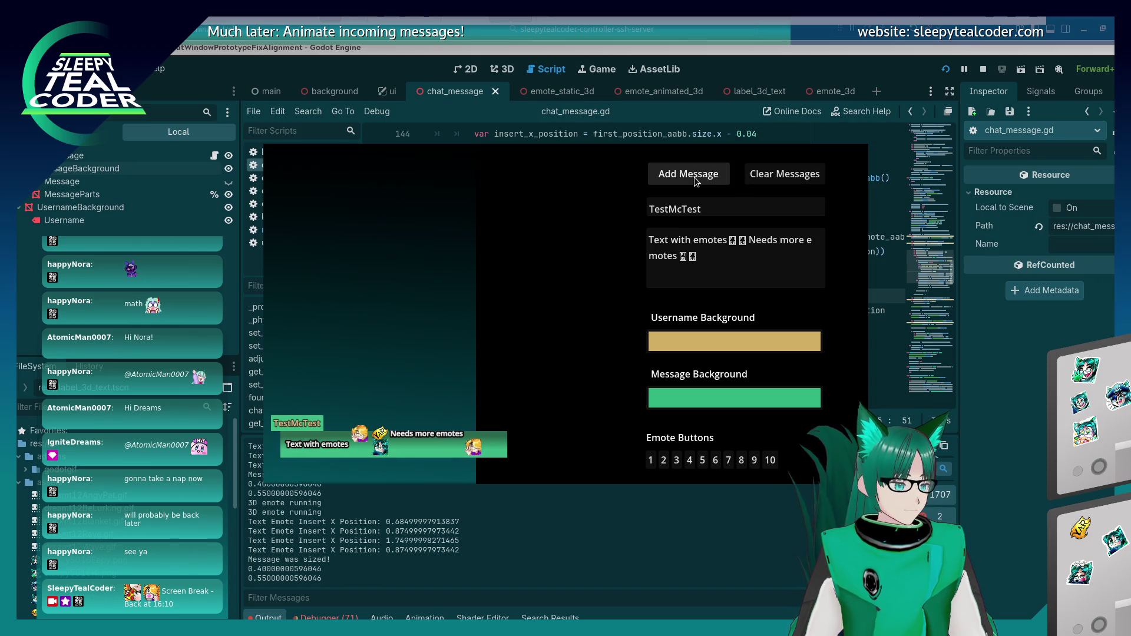
key(F8)
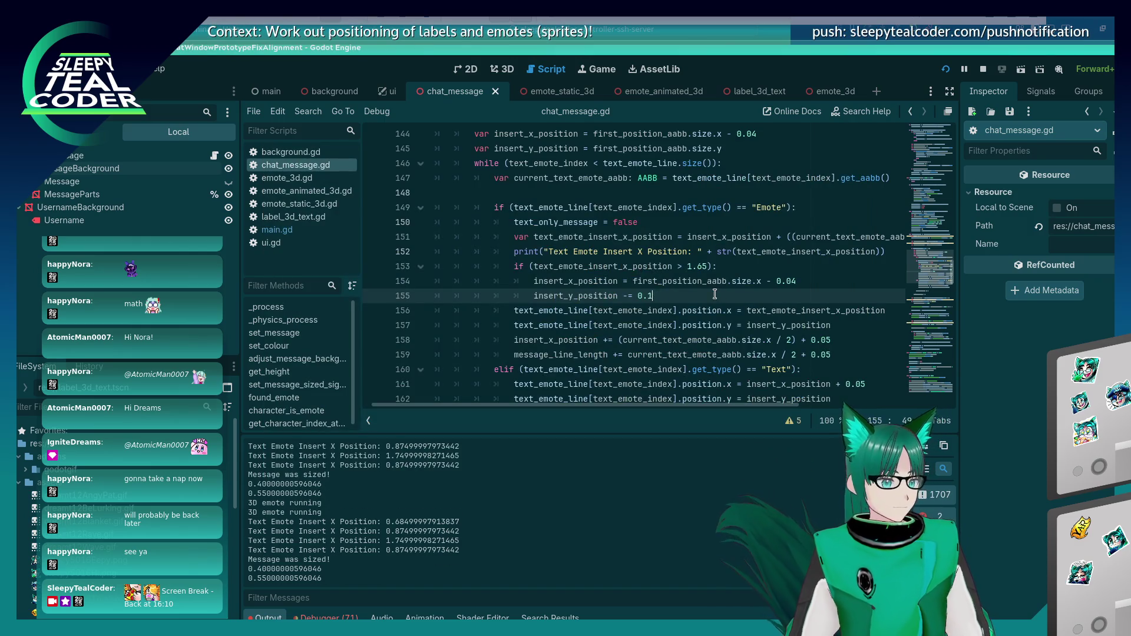
key(F5)
click(705, 177)
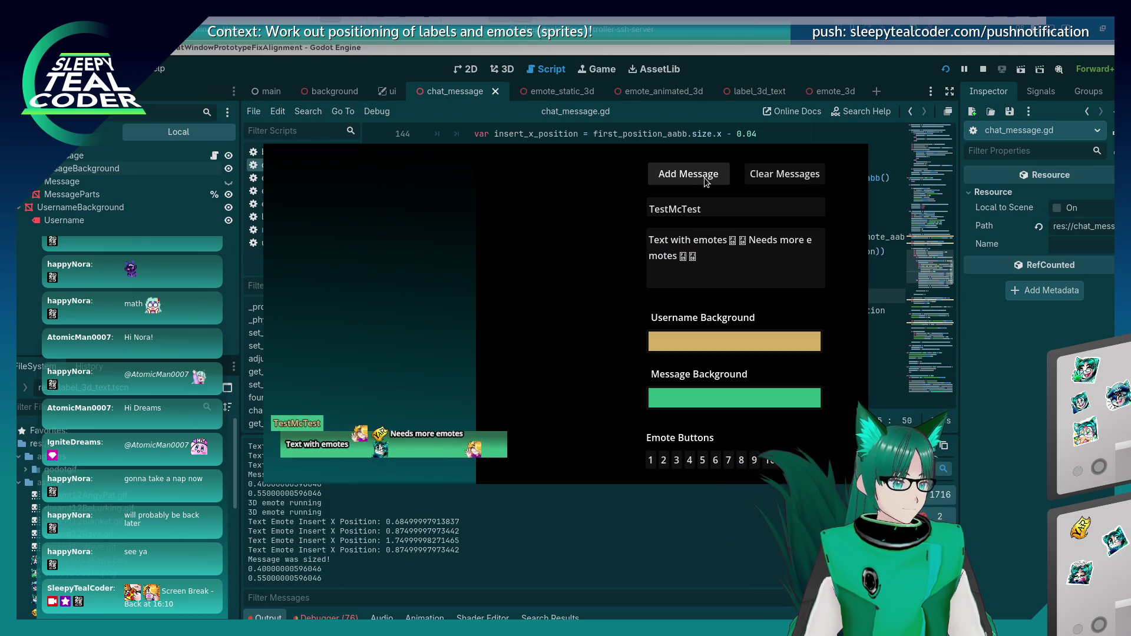
key(alt+Tab)
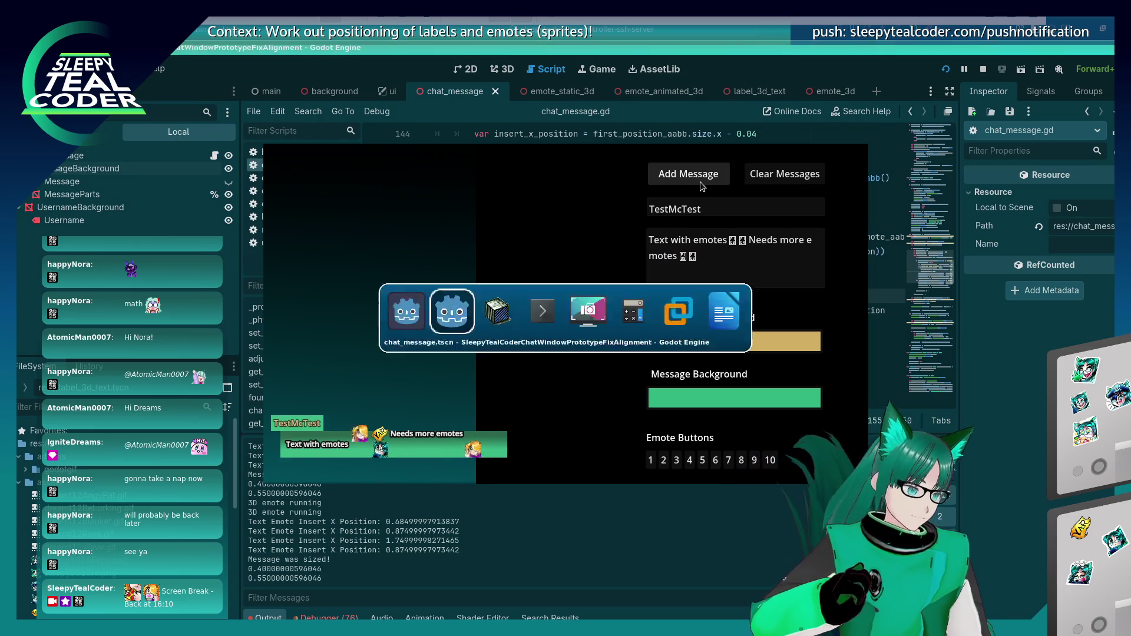
scroll(664, 295, up, 2)
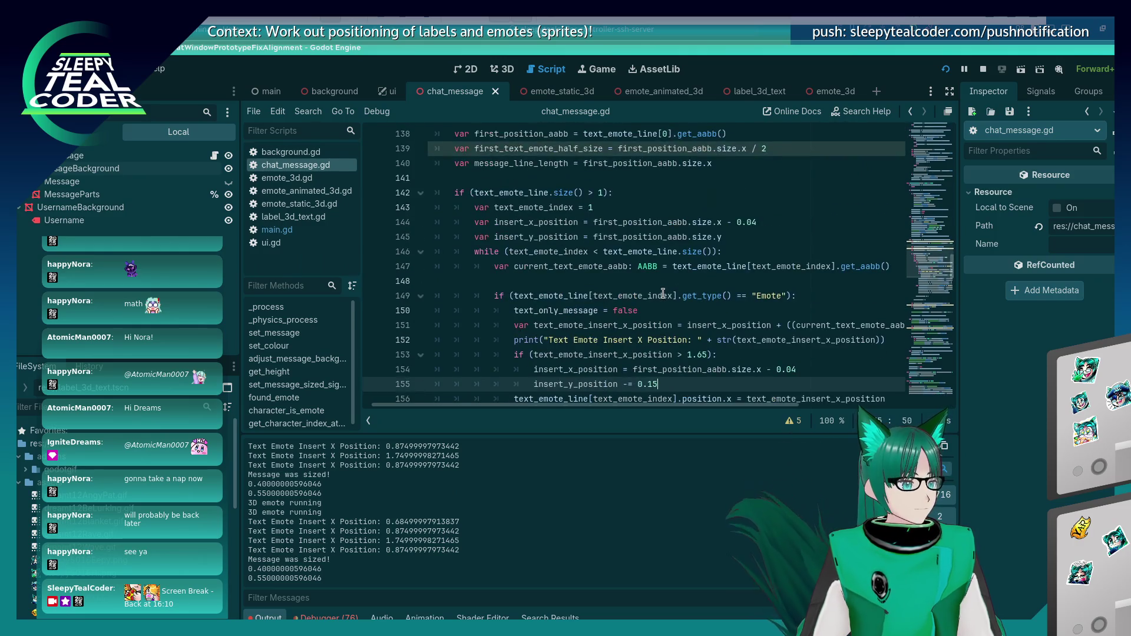
click(593, 236)
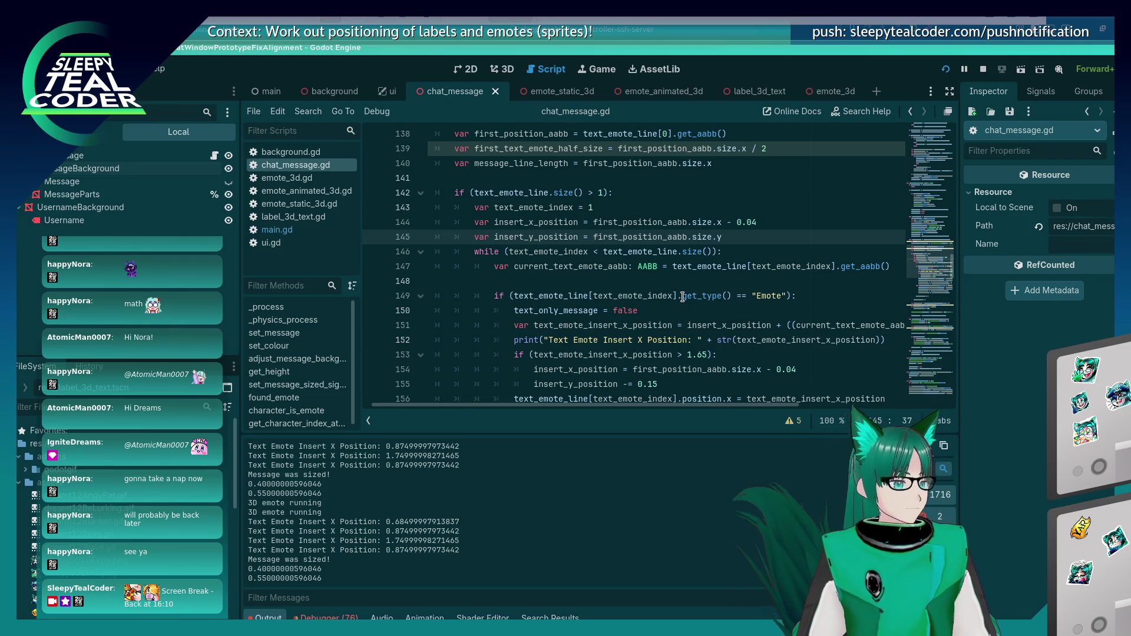
click(703, 236)
Step: Change size.y to position.y on line 145, save, and test-run with a chat message
double_click(702, 236)
text(position)
key(ctrl+s)
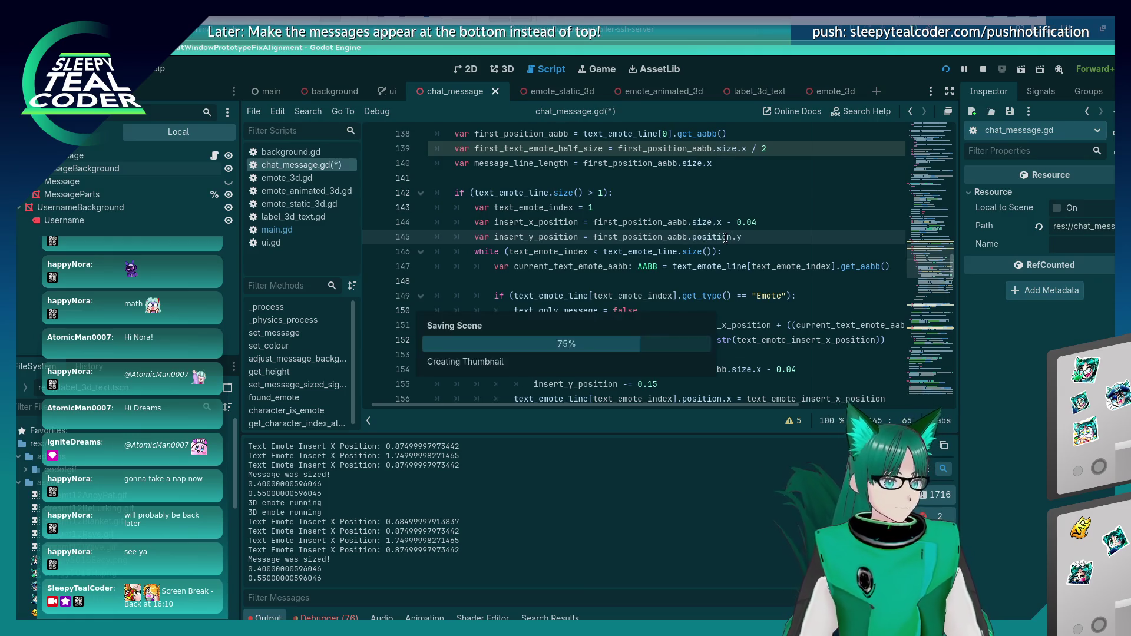
key(F5)
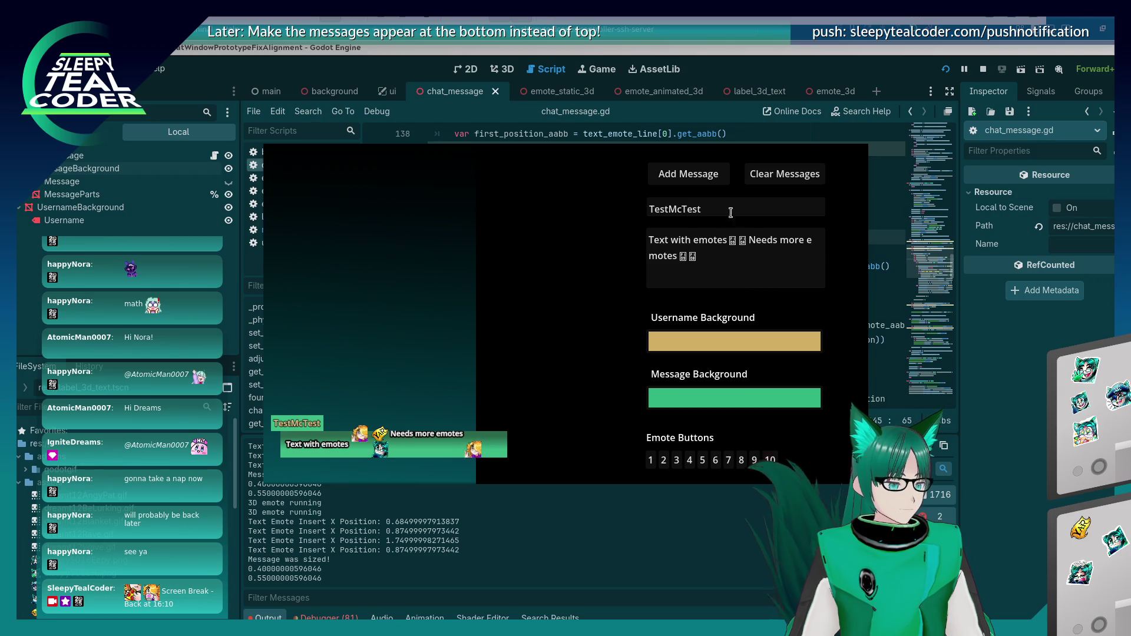
click(695, 175)
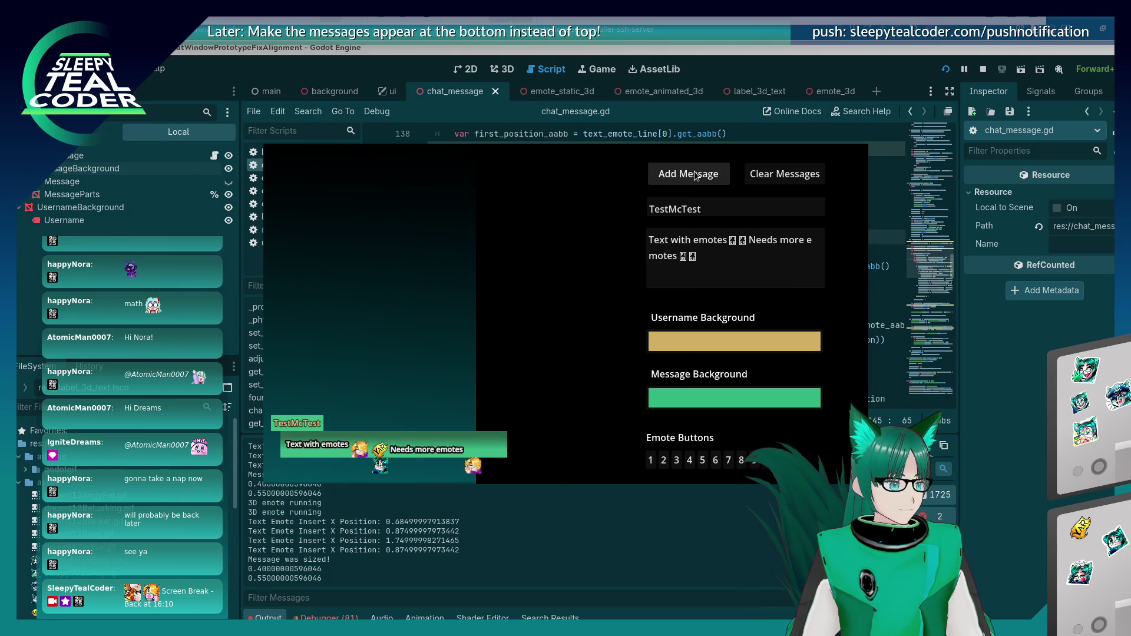
key(F8)
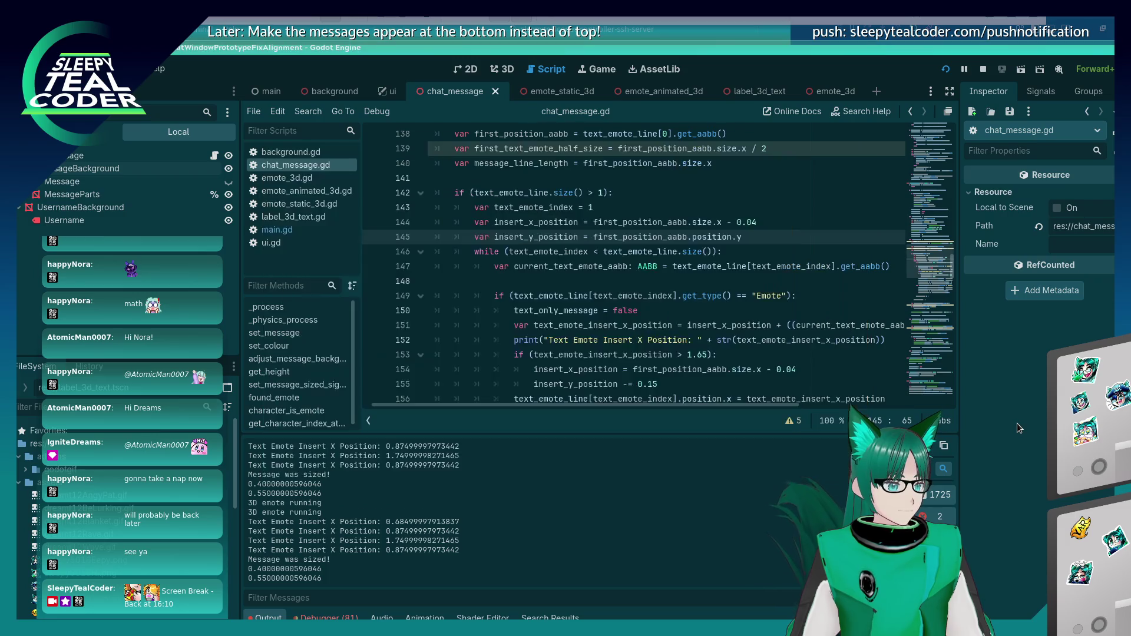
scroll(723, 312, down, 2)
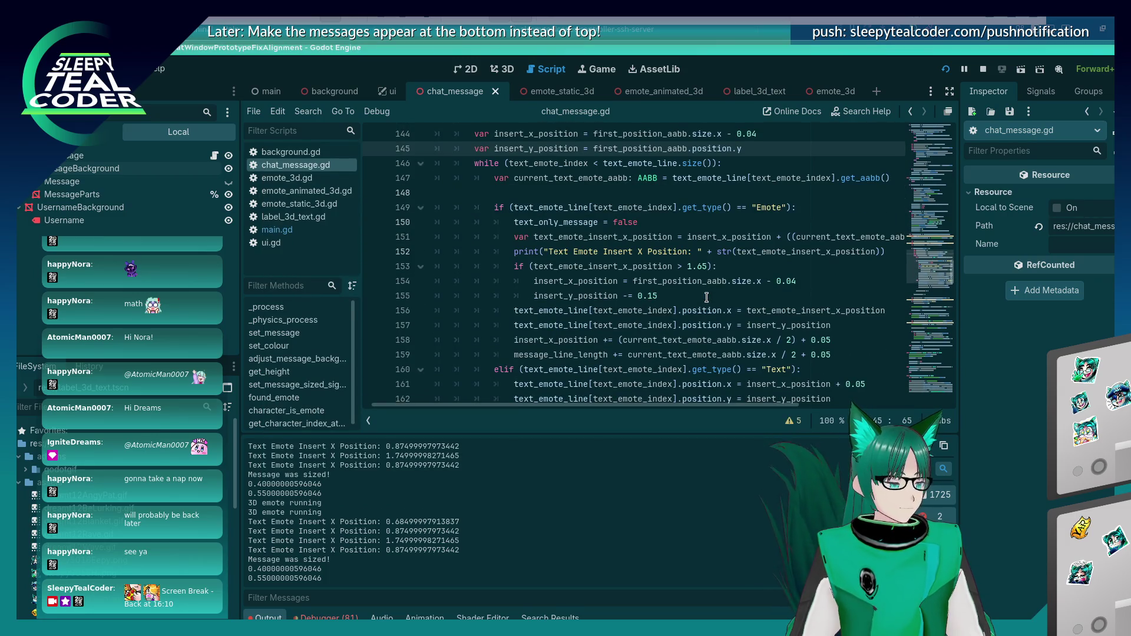
key(F5)
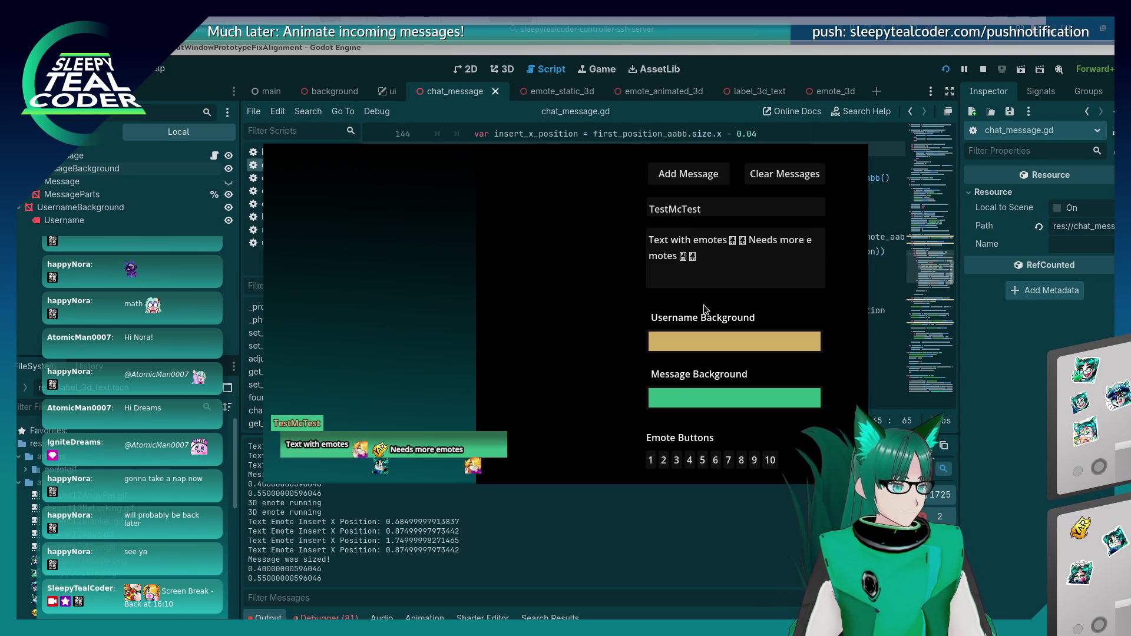
key(F8)
Step: Try halving the y position on line 145 and retest with cleared, fresh chat messages
scroll(704, 305, up, 1)
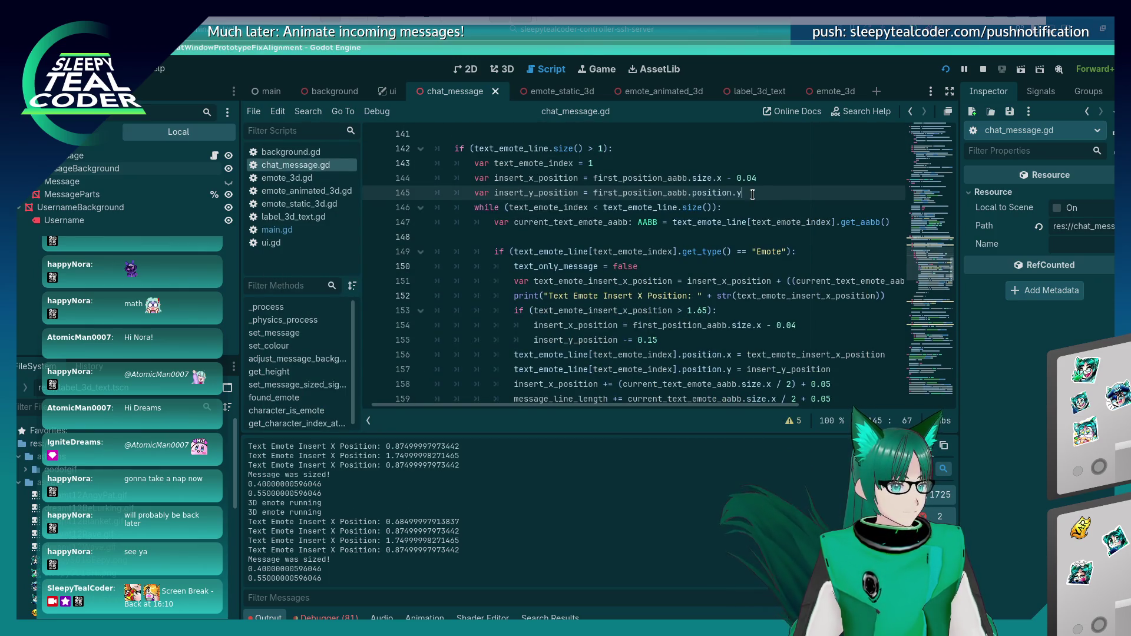
text(()
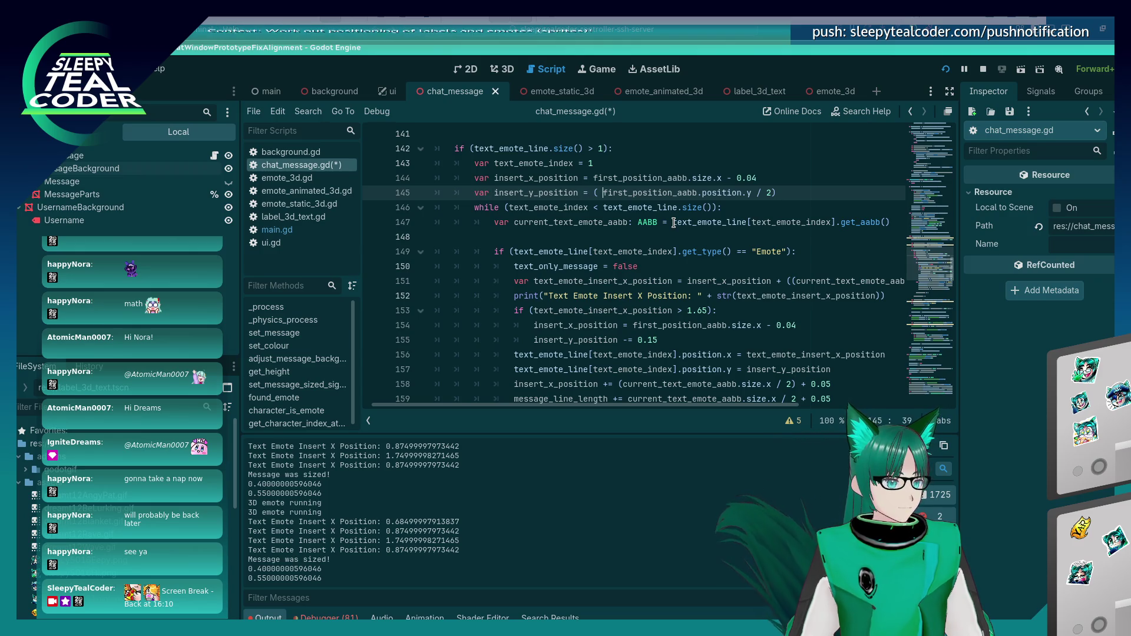
key(F5)
click(765, 168)
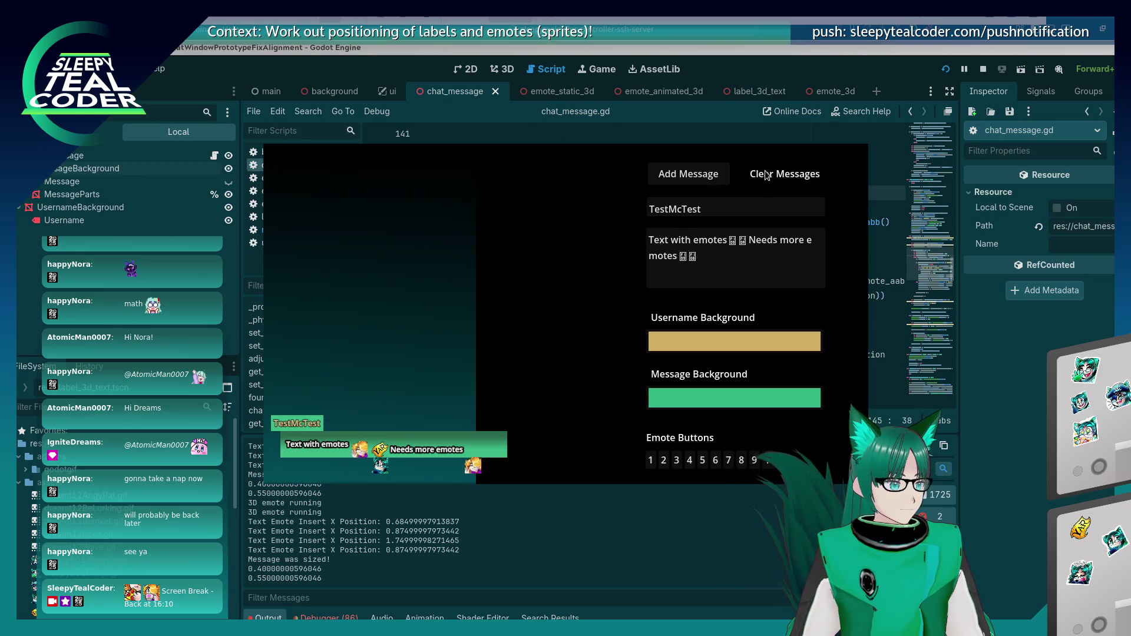
click(715, 175)
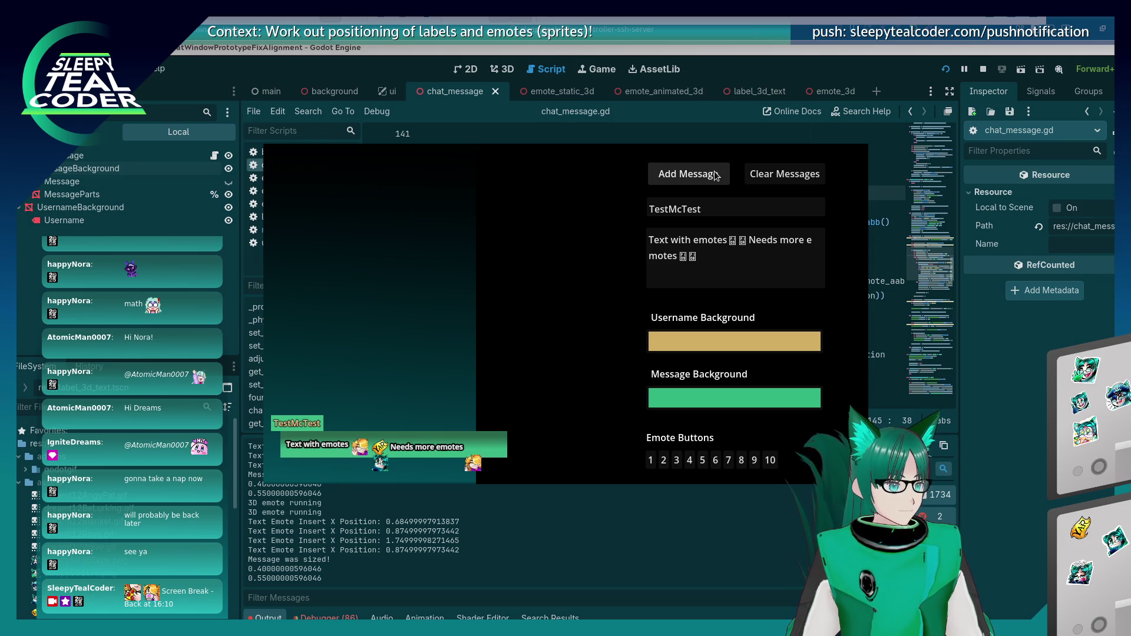
click(1059, 302)
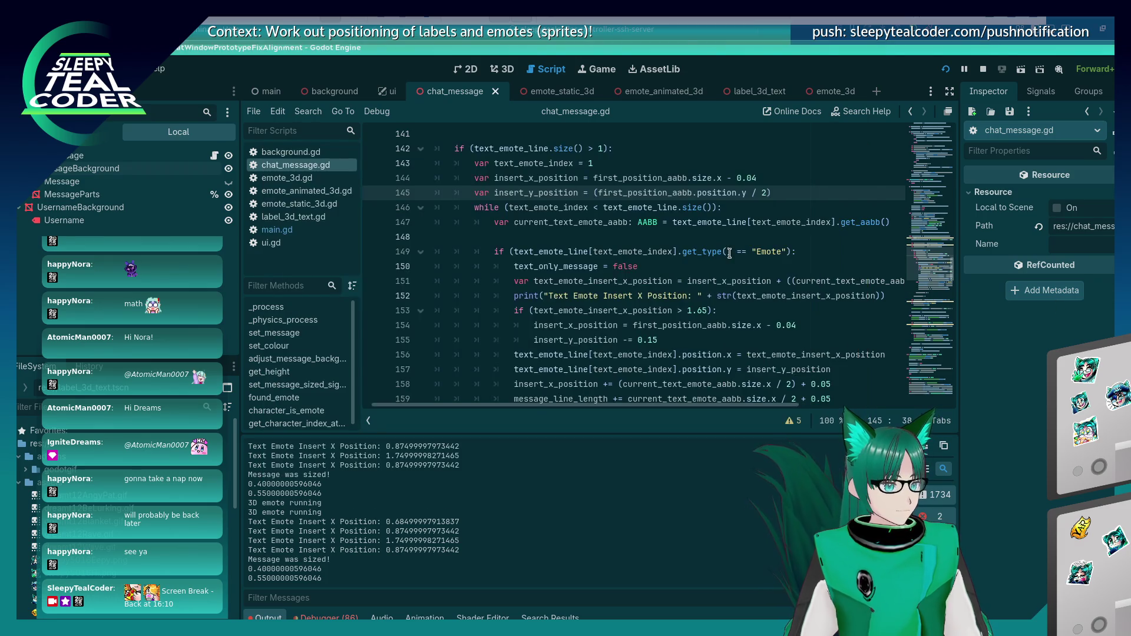
Step: Compare the emote code on lines 152–153 against the running game's output
scroll(730, 253, down, 2)
scroll(730, 253, up, 1)
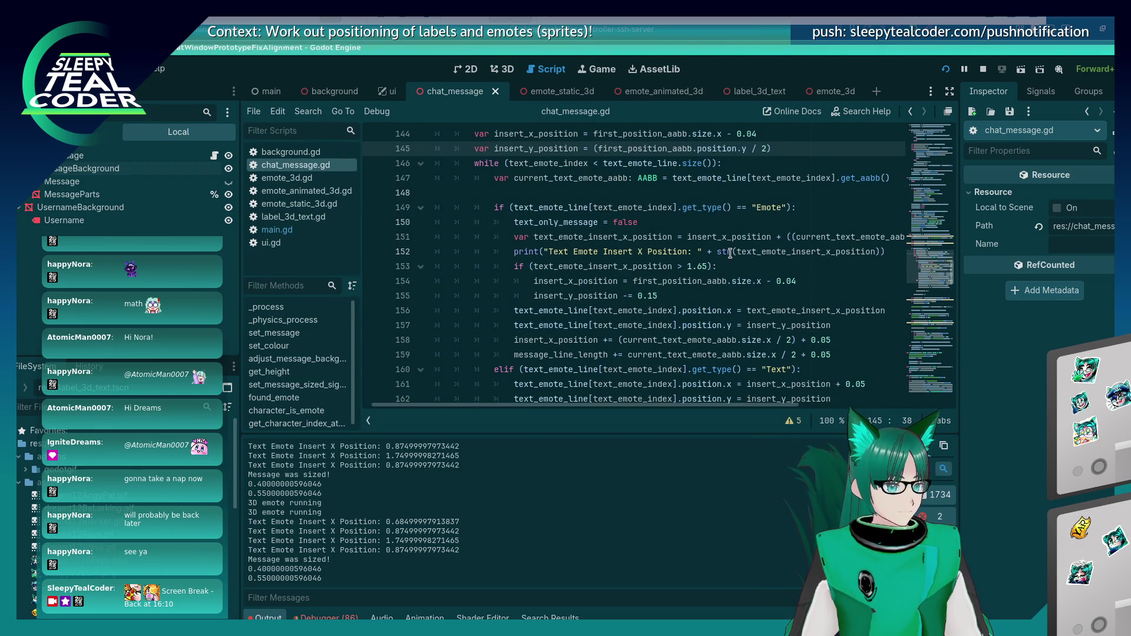
click(611, 254)
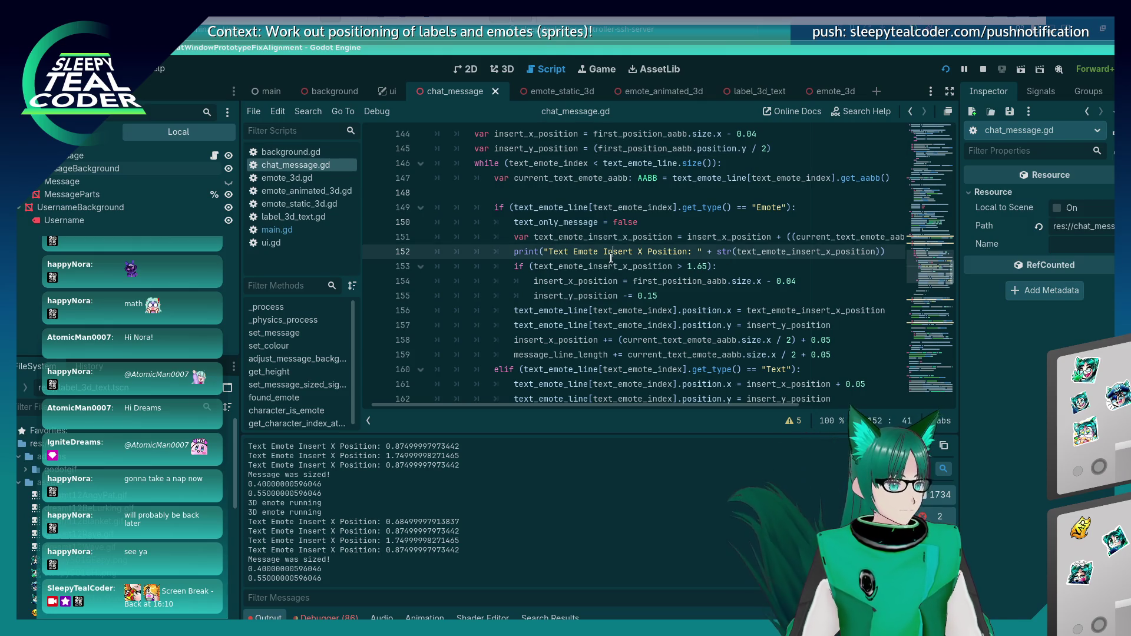
click(612, 265)
key(alt+Tab)
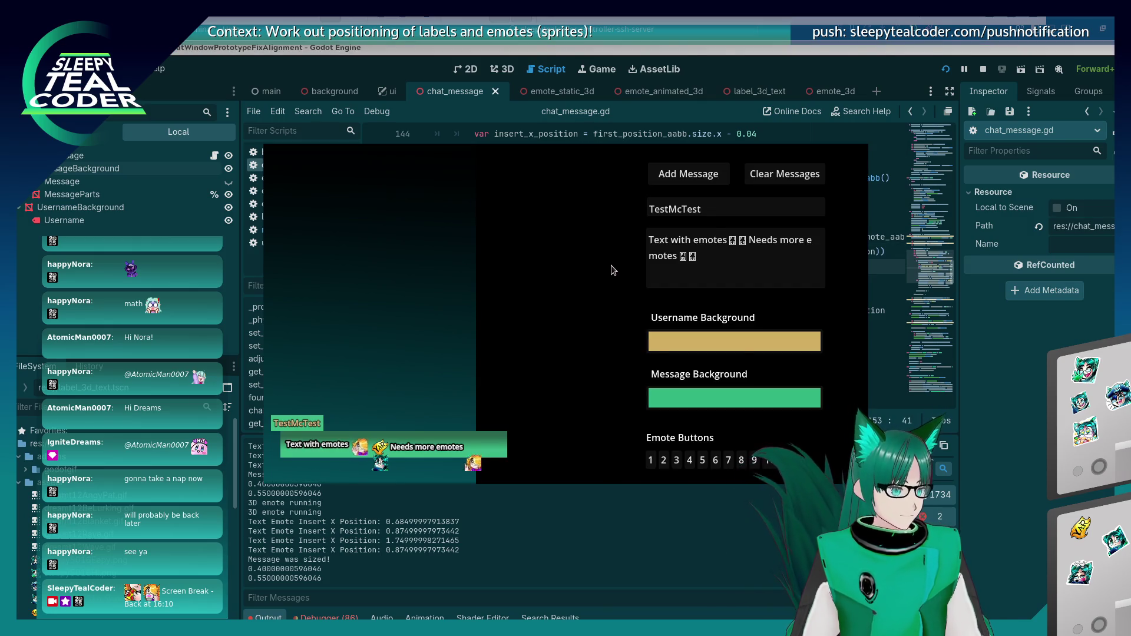
key(alt+Tab)
scroll(610, 265, down, 1)
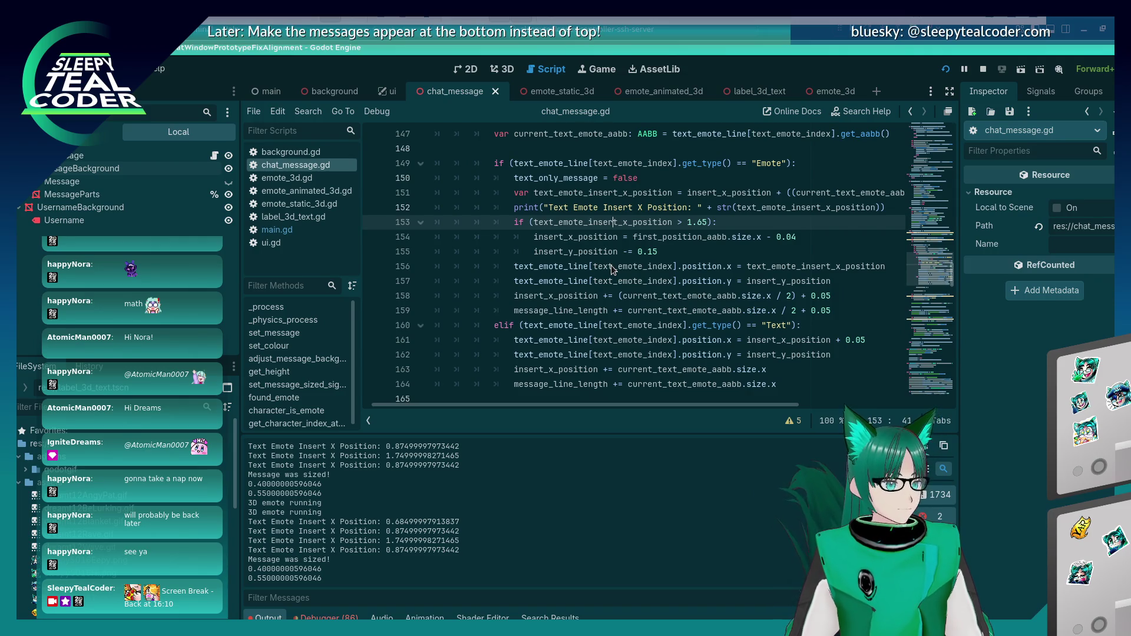
scroll(610, 265, up, 1)
key(alt+Tab)
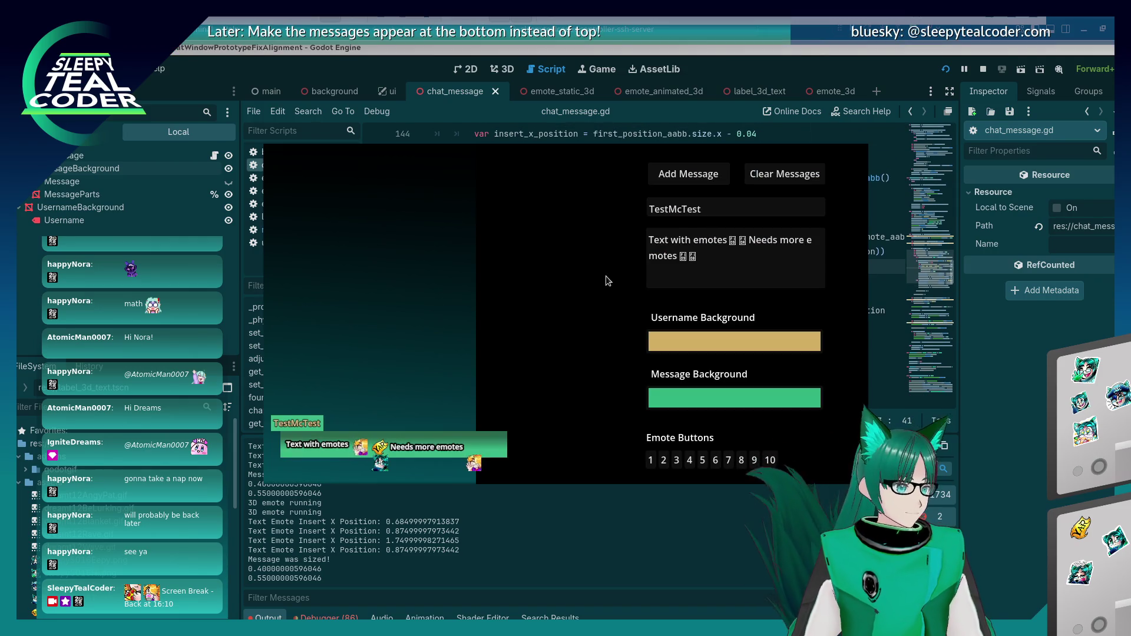
key(alt+Tab)
scroll(606, 276, up, 1)
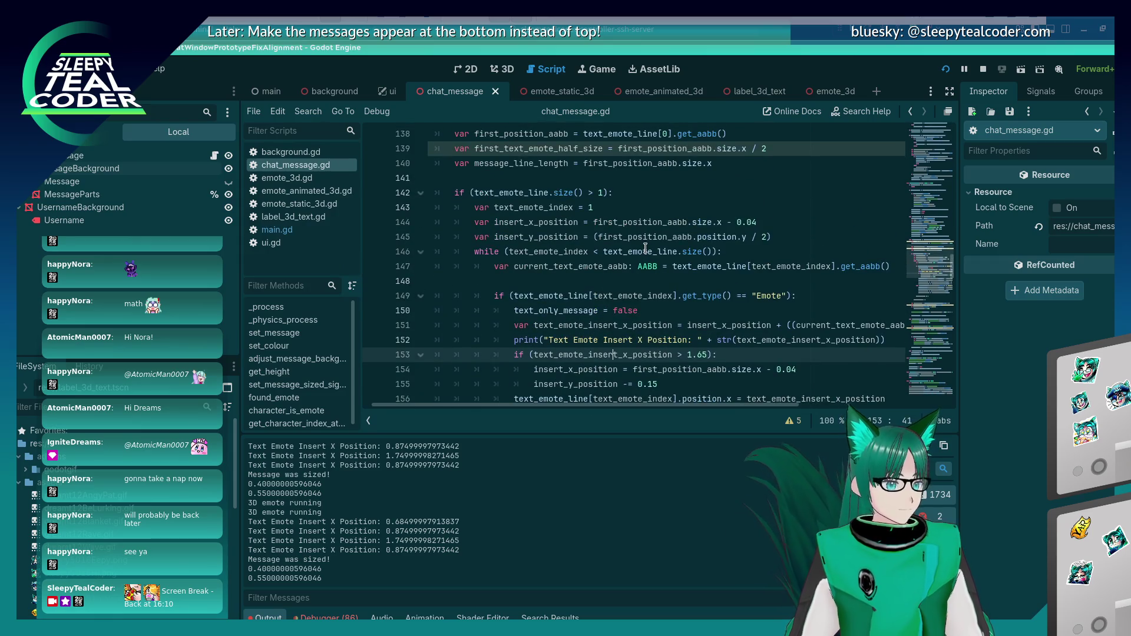
Step: Revert the halved y position on line 145 and retest with another chat message
click(608, 222)
click(594, 236)
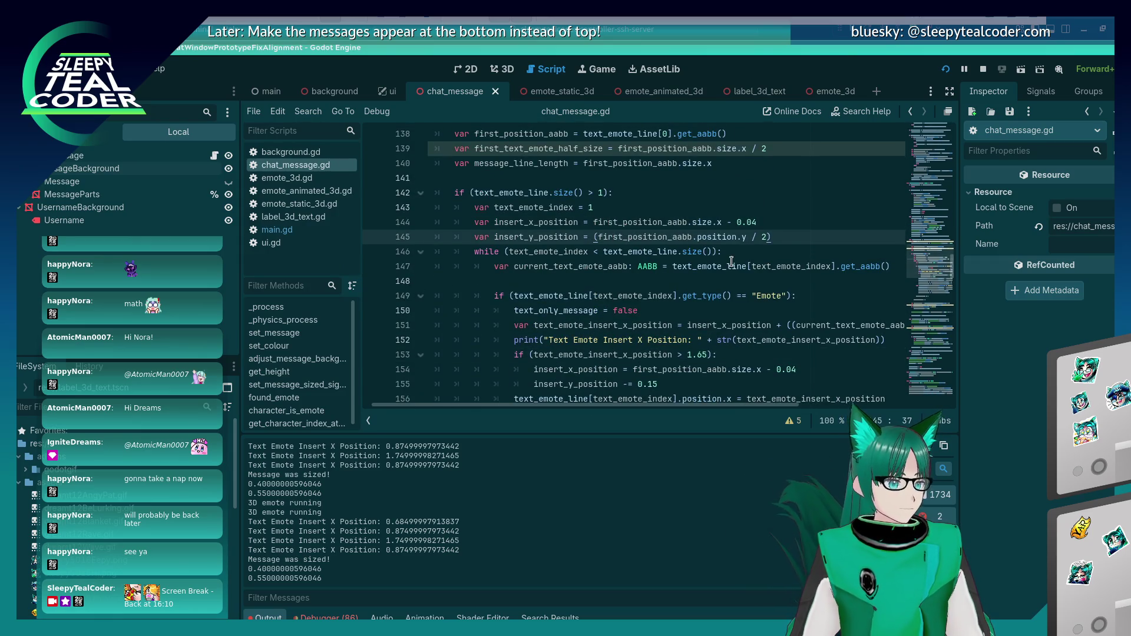
key(End)
key(F5)
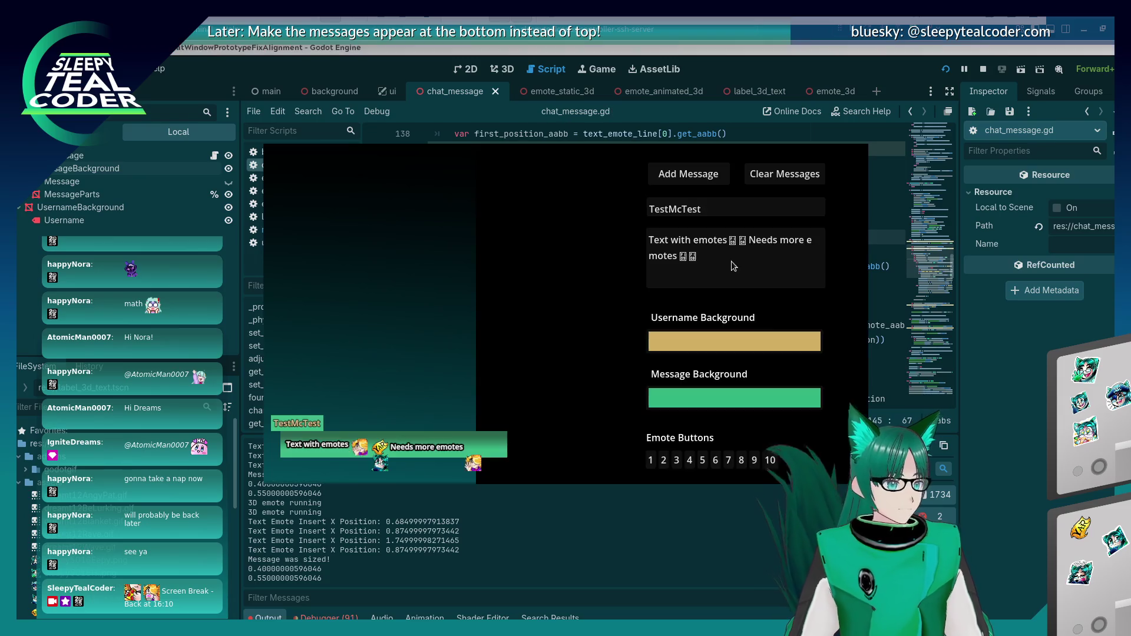
click(702, 178)
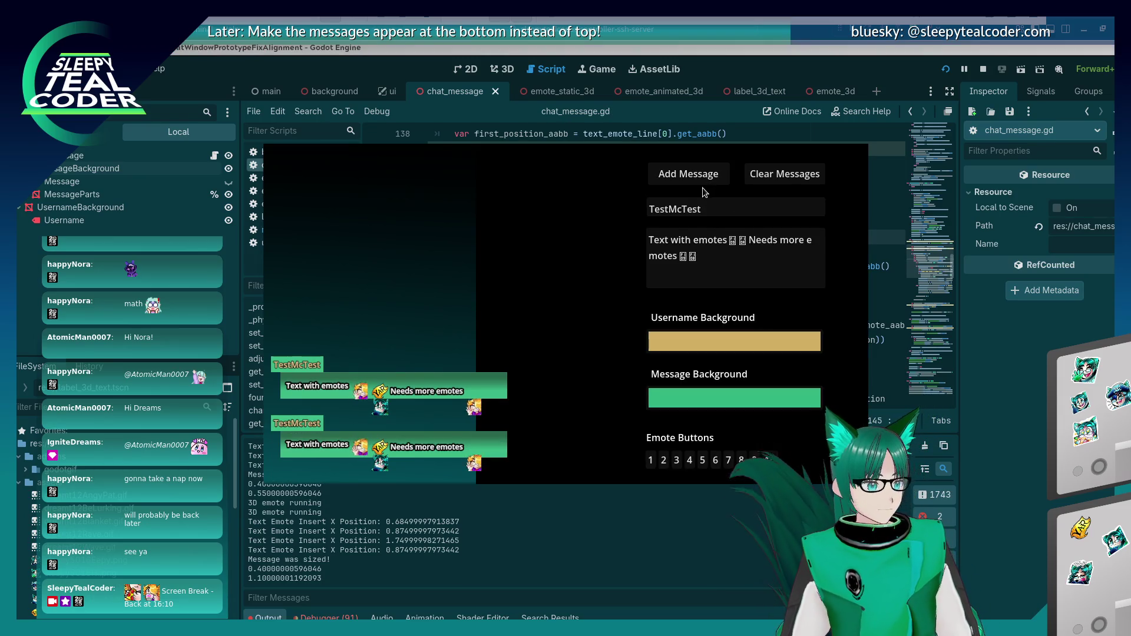
key(F8)
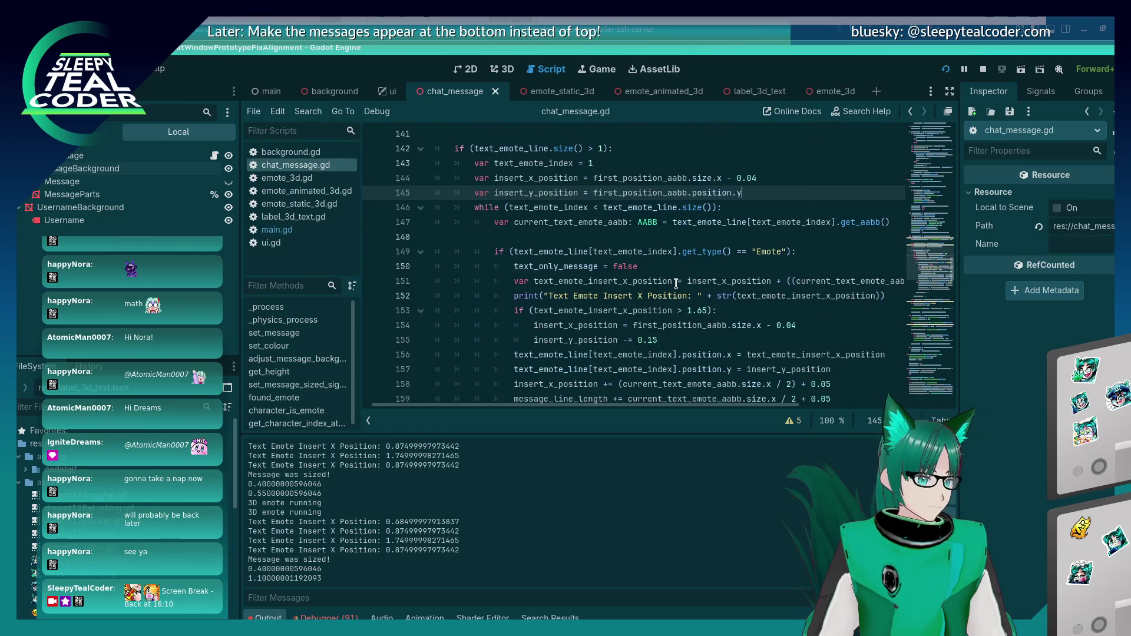
Step: Review the emote placement code on lines 155–156 and set a breakpoint on line 153
mouse_move(645, 404)
mouse_down()
mouse_move(739, 393)
mouse_move(706, 396)
mouse_up()
click(705, 396)
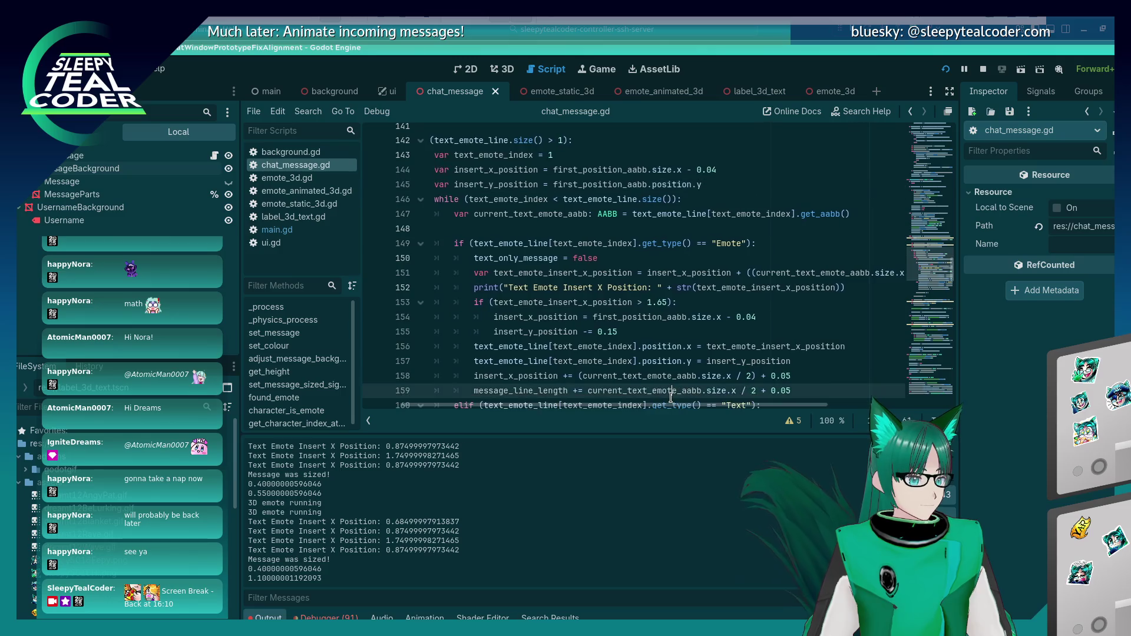
click(644, 347)
click(650, 333)
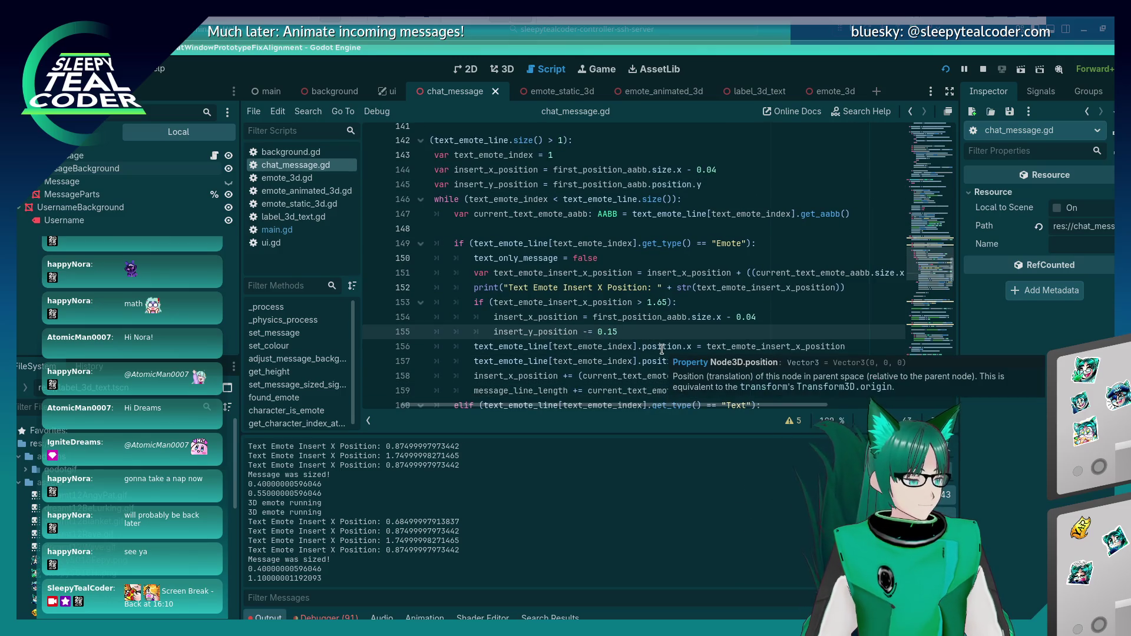
scroll(662, 348, down, 3)
scroll(649, 330, up, 2)
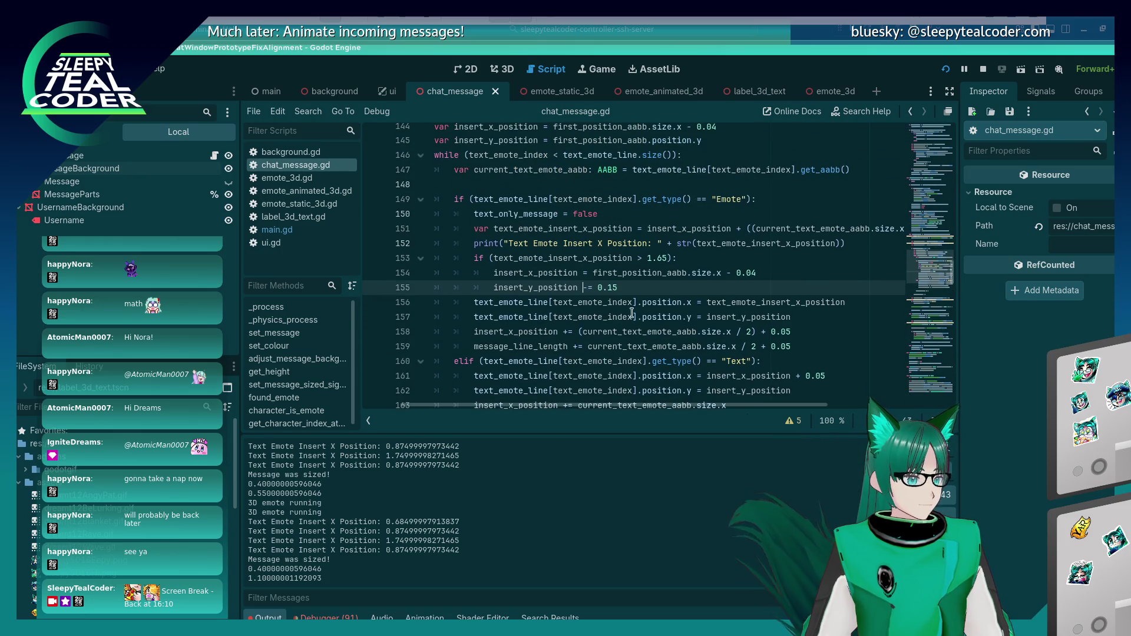
click(406, 258)
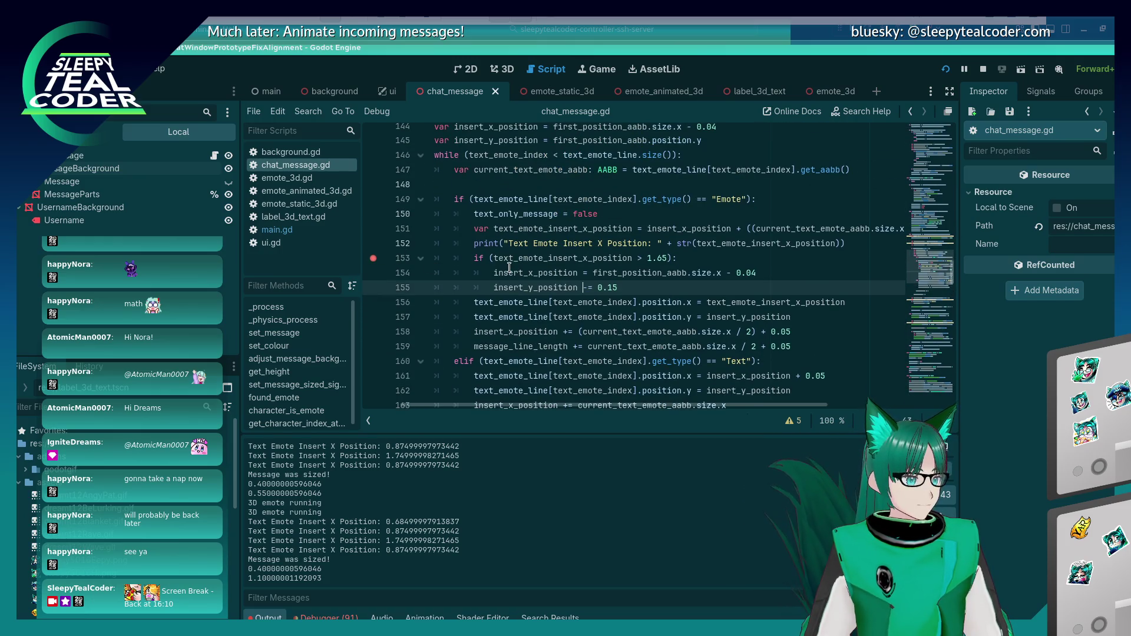
click(561, 257)
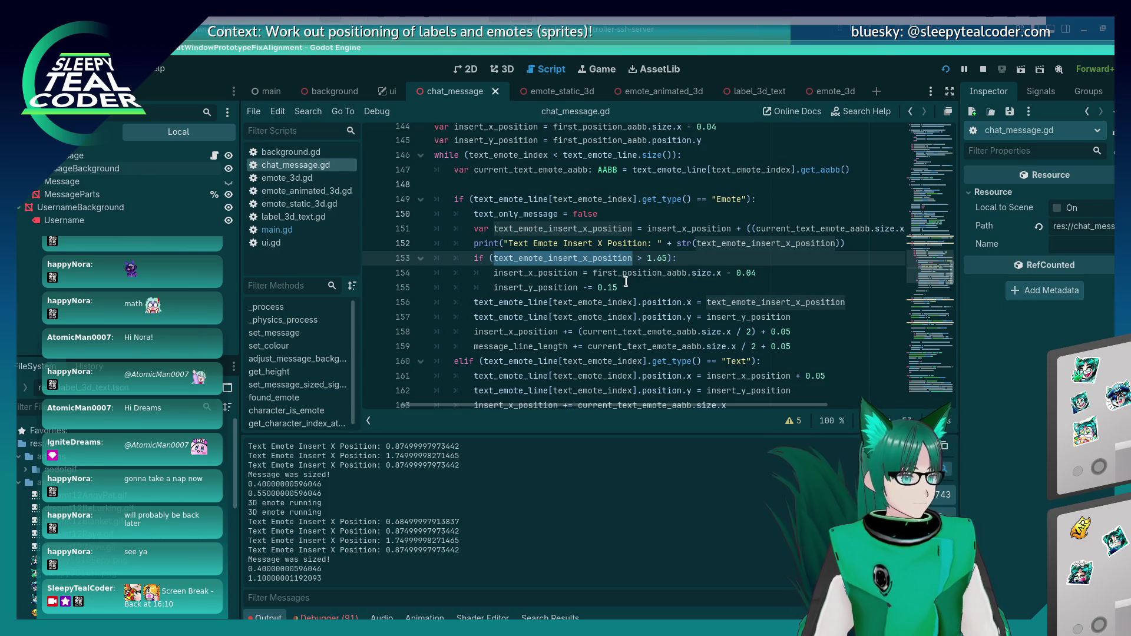
Step: Add line 154 setting text_emote_insert_x_position to first_position_aabb.size.x - 0.04
click(676, 260)
key(Return)
text(text_emote_insert_x_position)
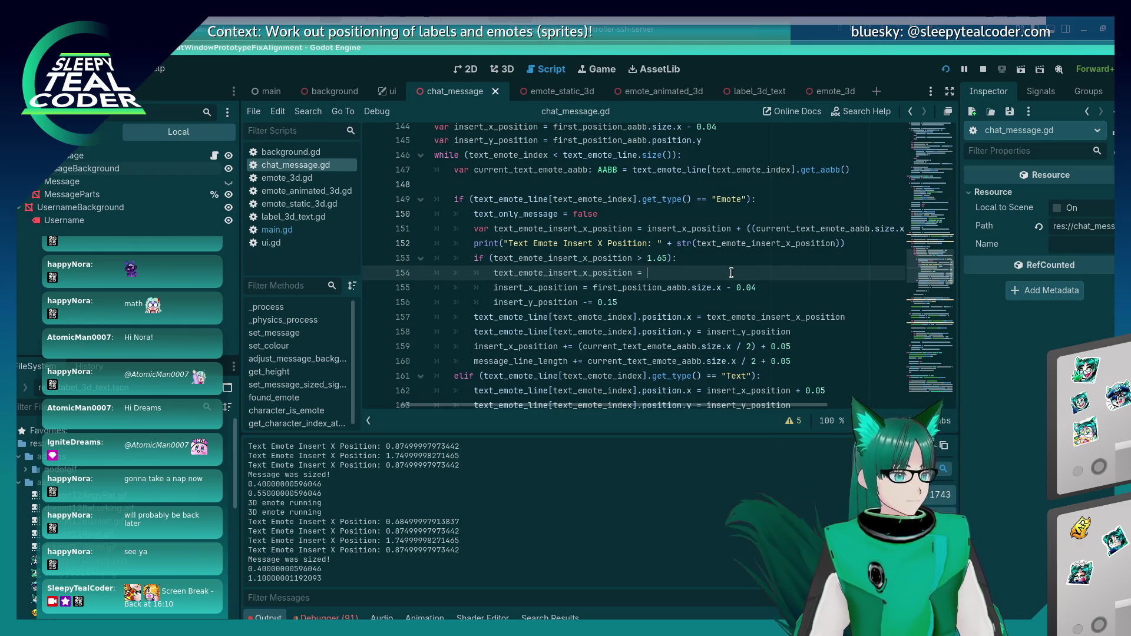
key(Down)
click(732, 273)
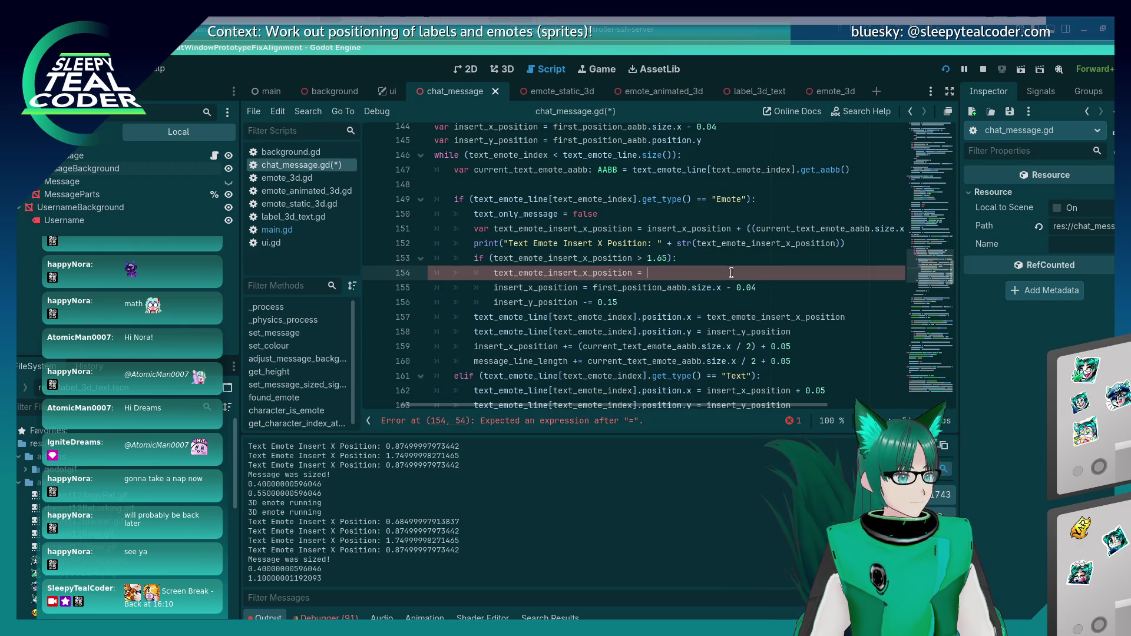
key(Down)
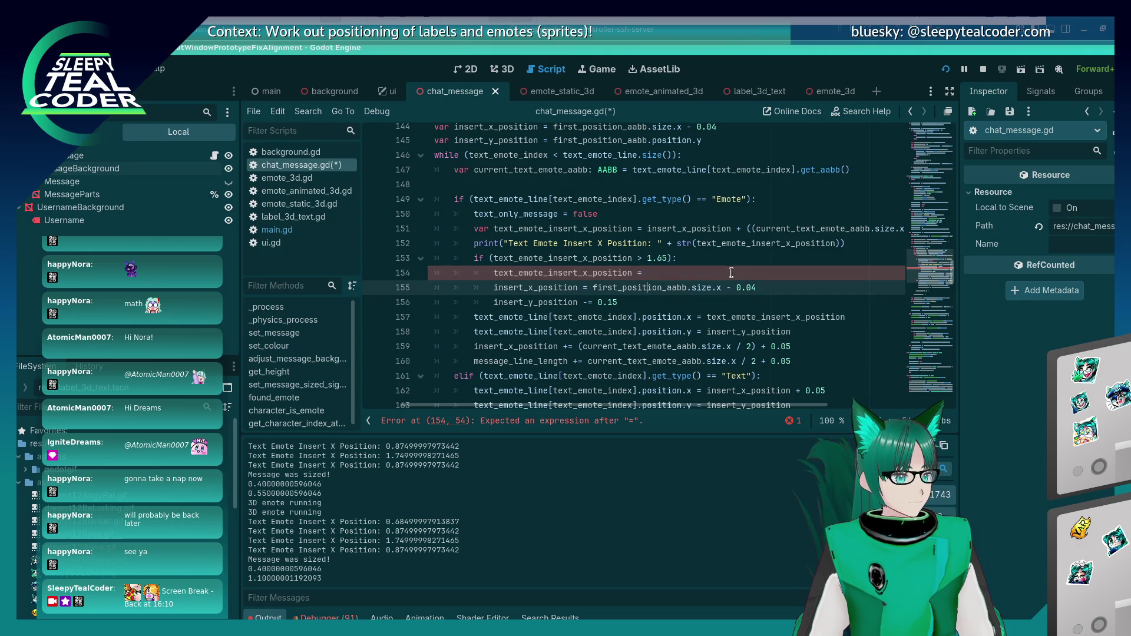
key(shift+End)
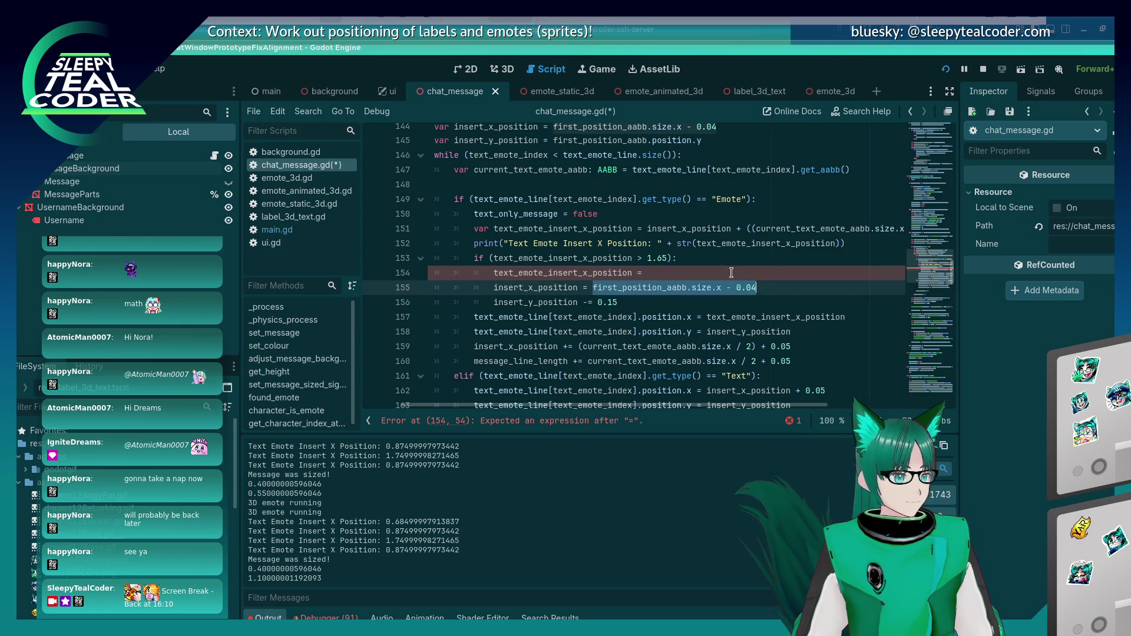
key(ctrl+c)
key(Up)
key(ctrl+v)
Step: Save, run the chat test, and add another message
key(F5)
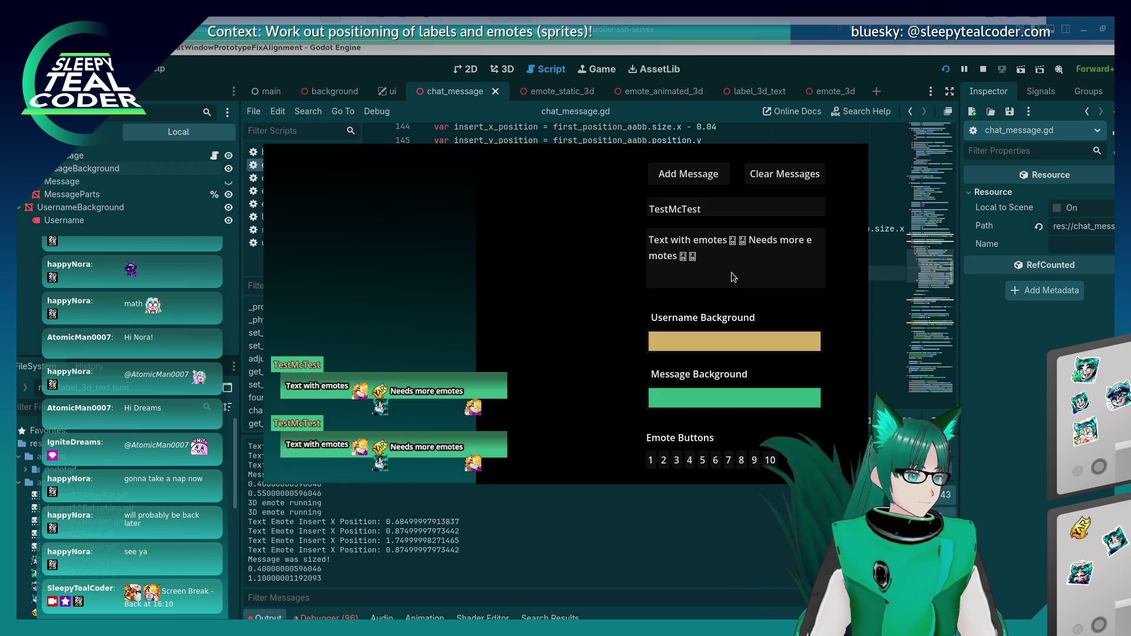
click(705, 178)
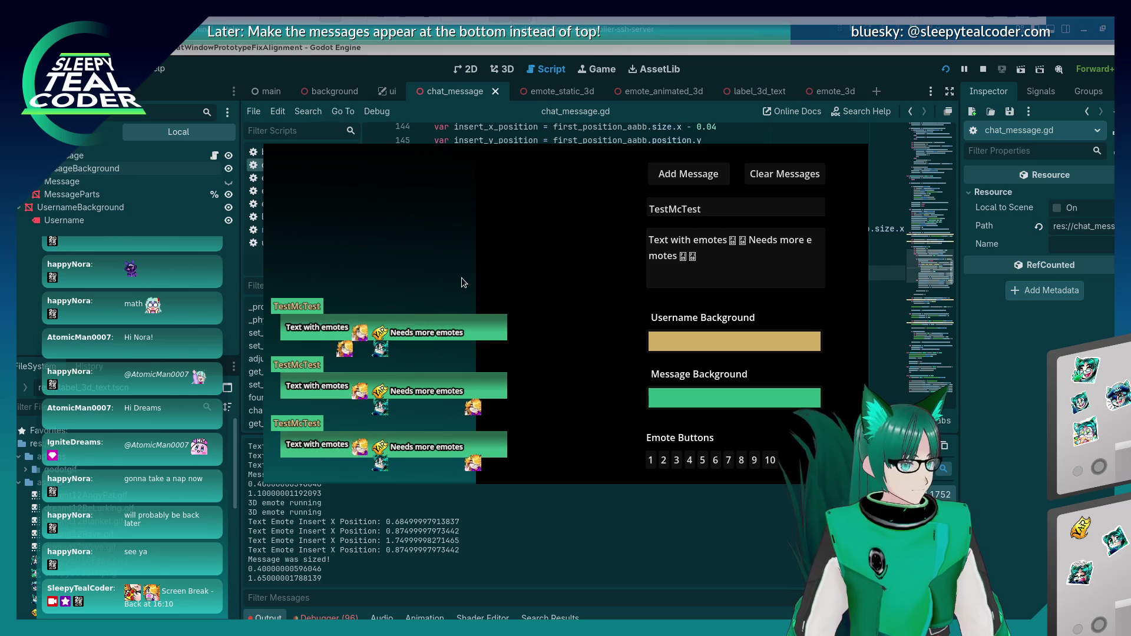
click(911, 398)
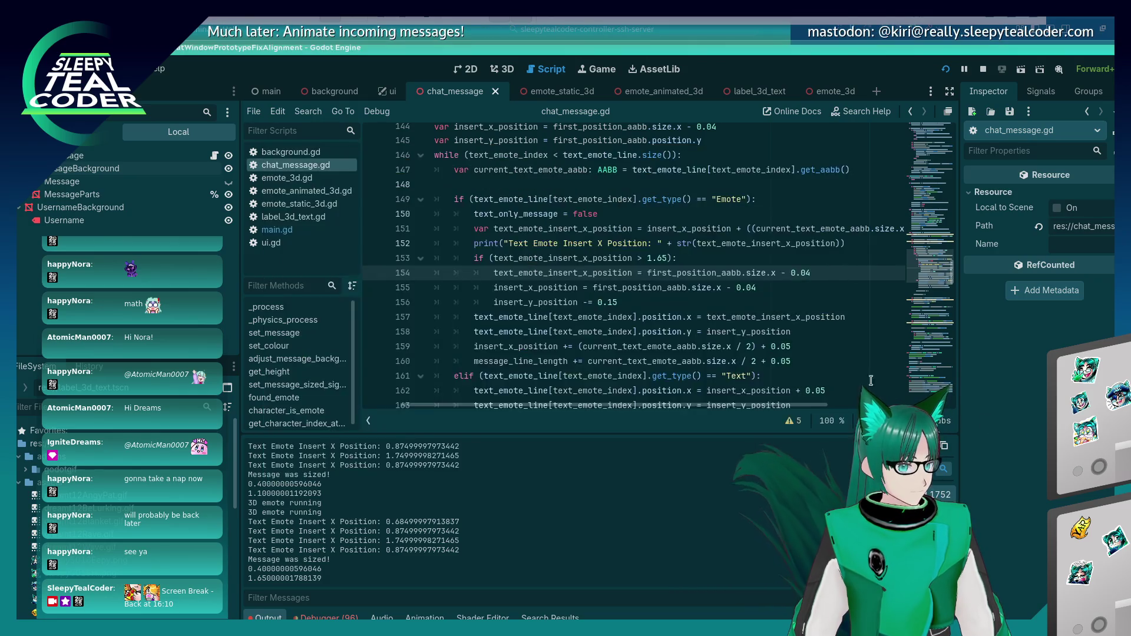
Step: Test a 0.2 insert_y_position drop on line 156 in the chat test, then restore 0.15
click(691, 304)
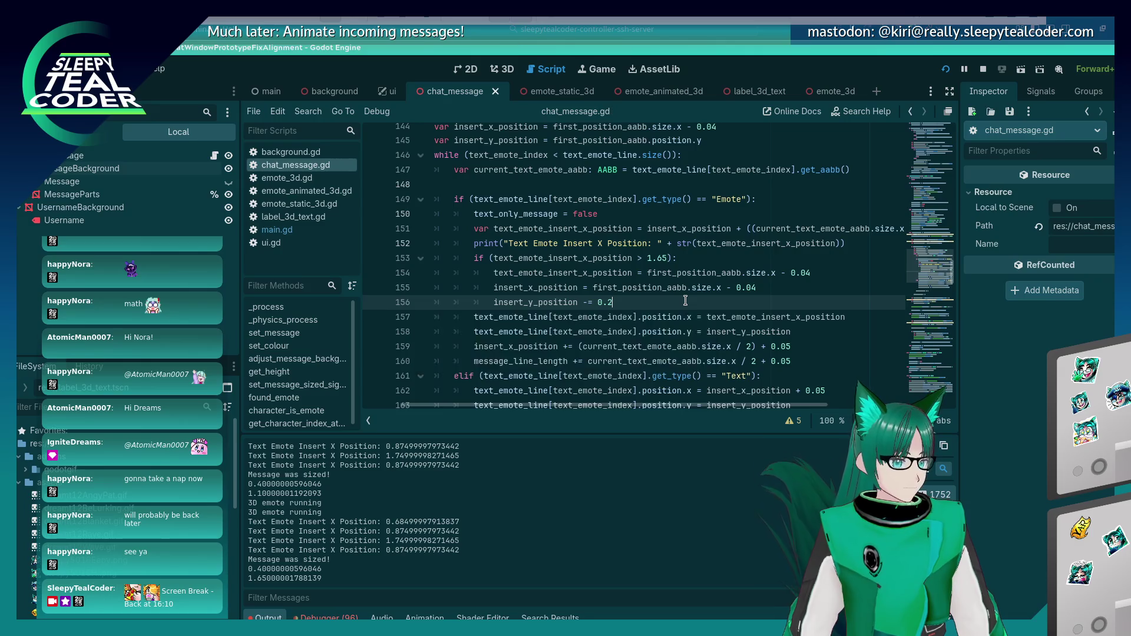
key(F5)
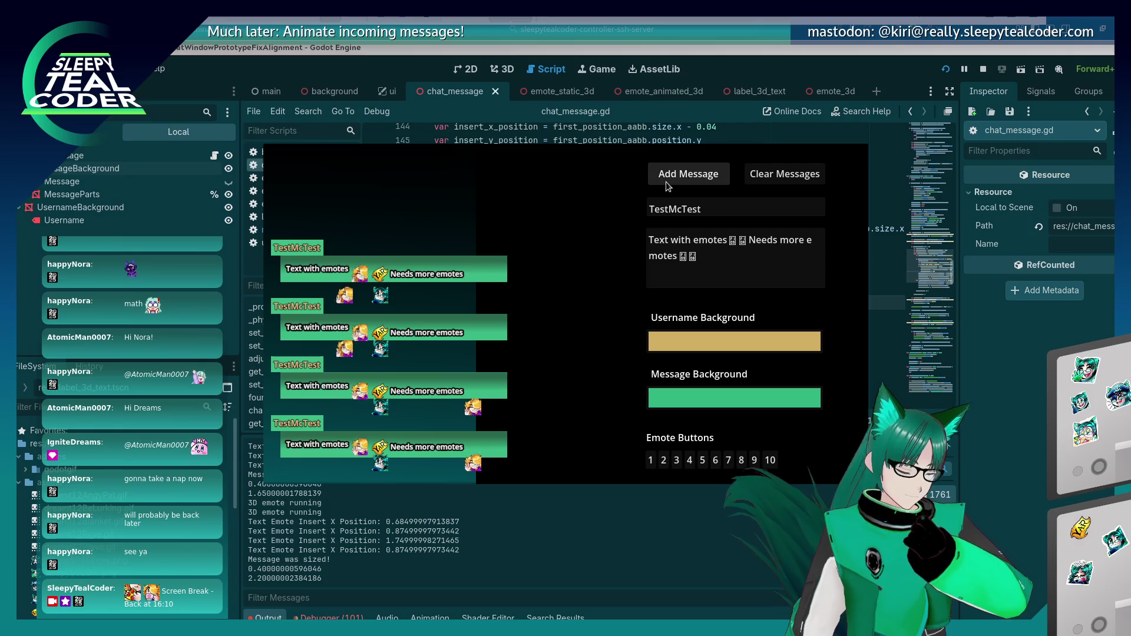
key(F8)
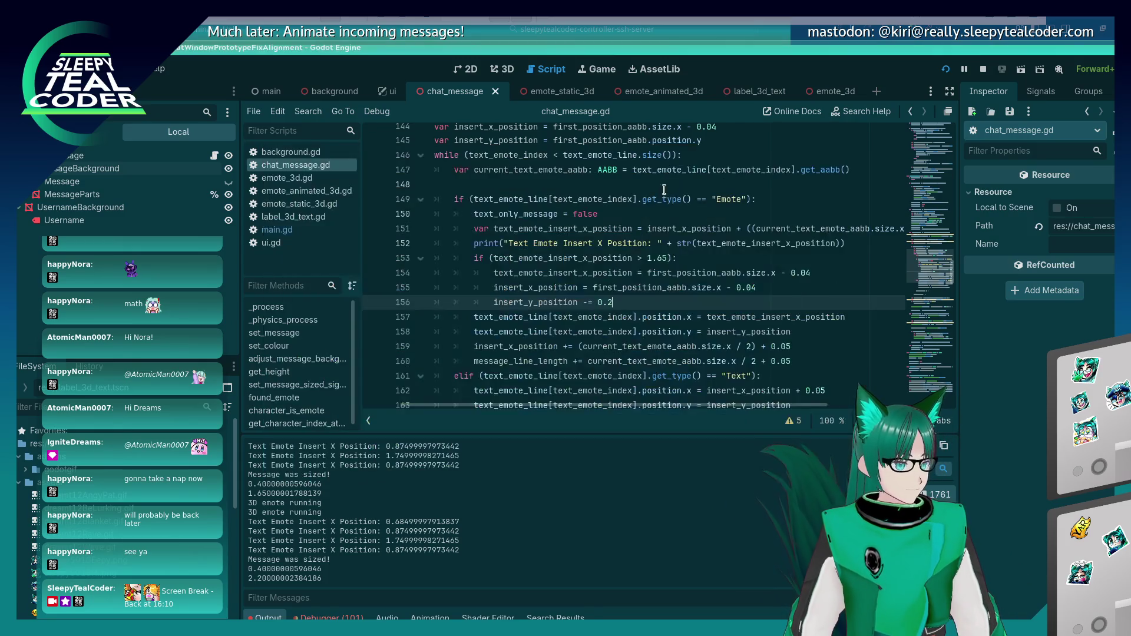
text(15)
key(F5)
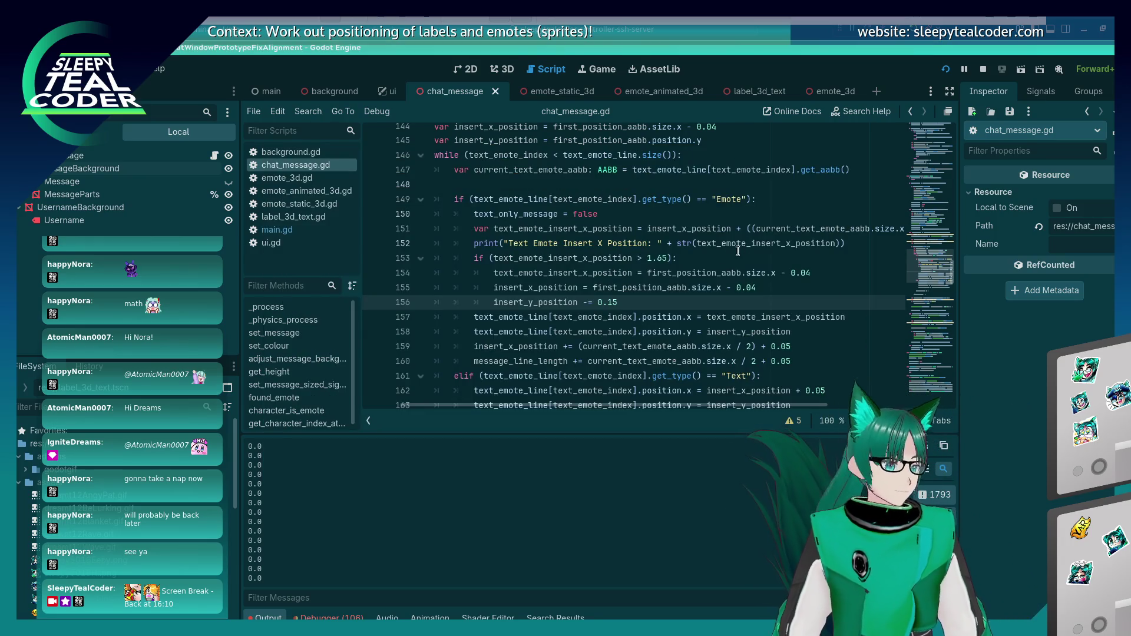
click(469, 260)
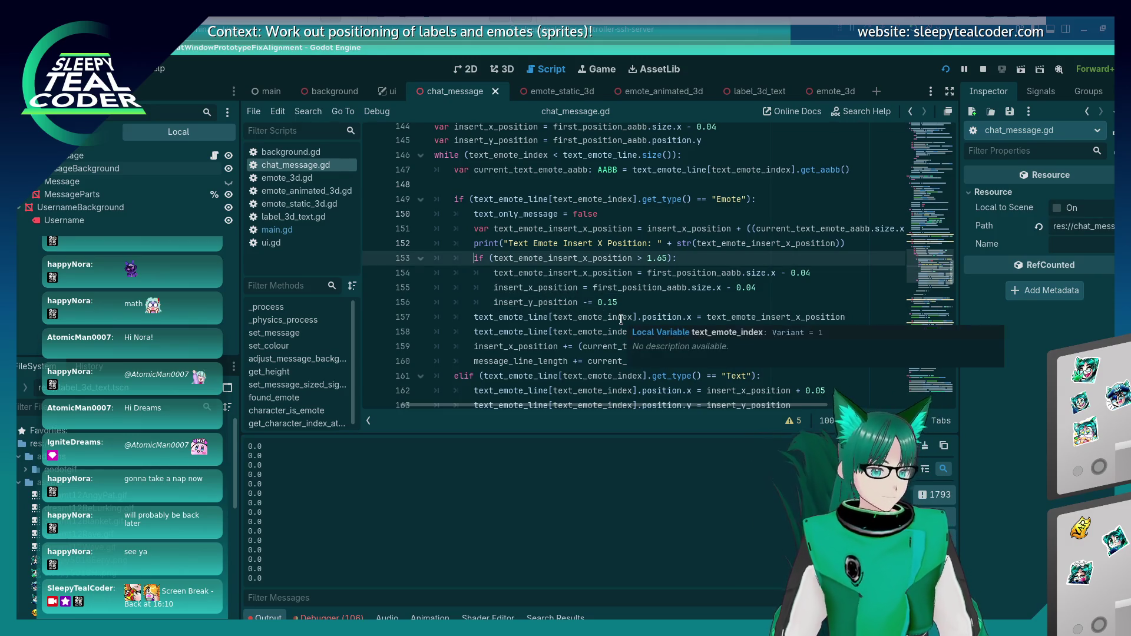
Step: Comment out the emote wrap-check lines 153–156 and line 158
text(#)
key(Down)
text(#)
key(Down)
text(#)
key(Down)
key(ctrl+k)
key(Down)
key(Down)
text(#)
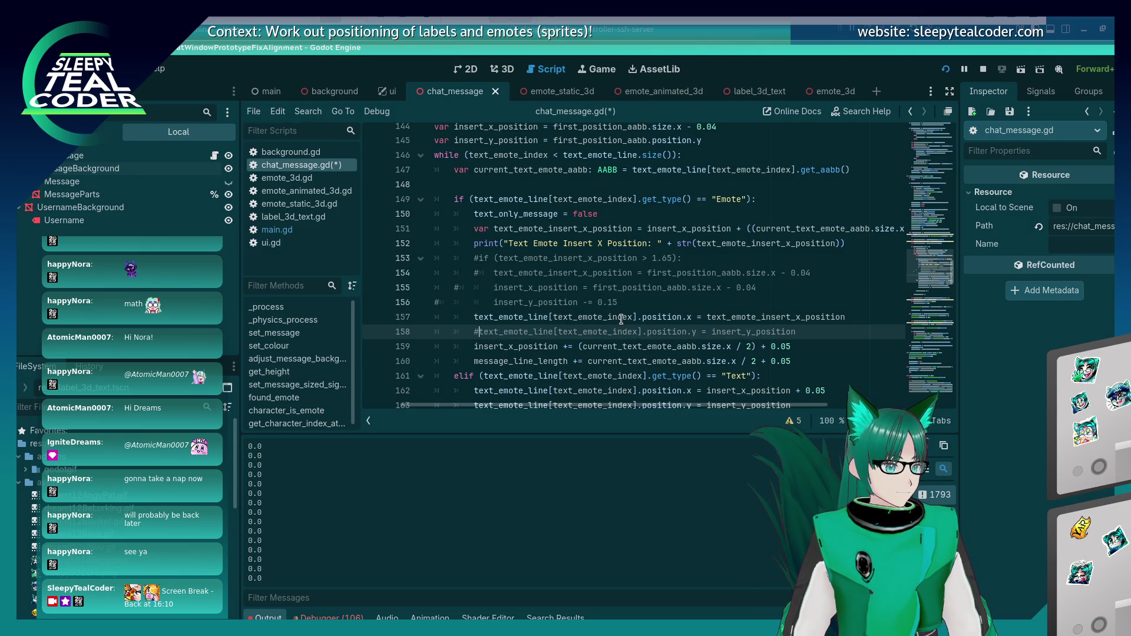
Step: Comment out the y-position lines 145 and 163 and save the script
key(Up)
key(Up)
key(Up)
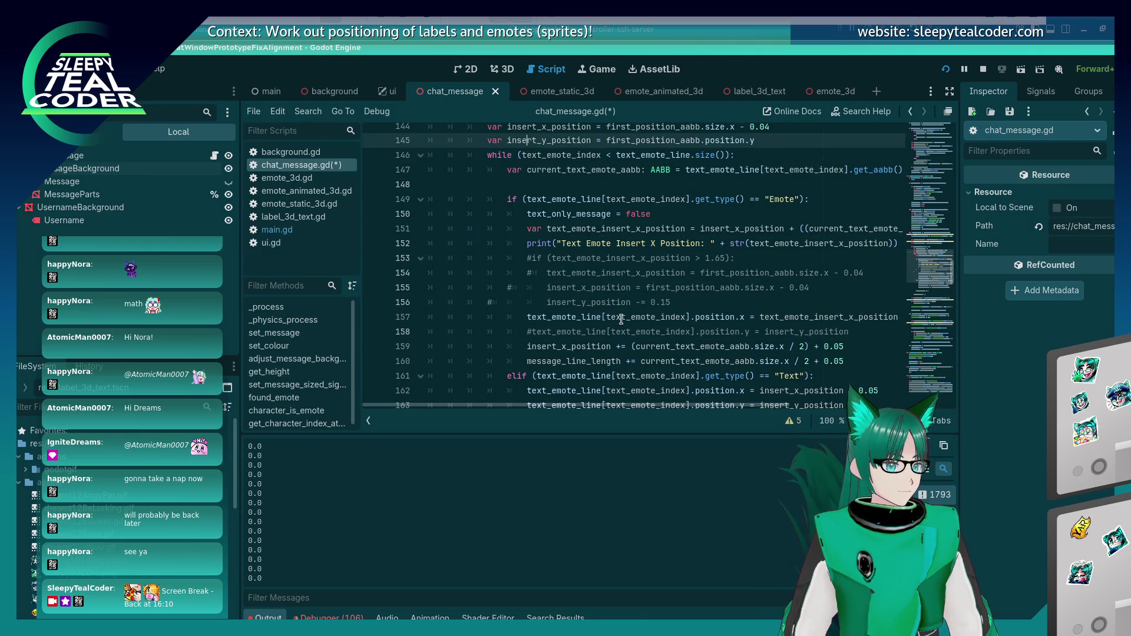
key(ctrl+k)
scroll(568, 291, down, 3)
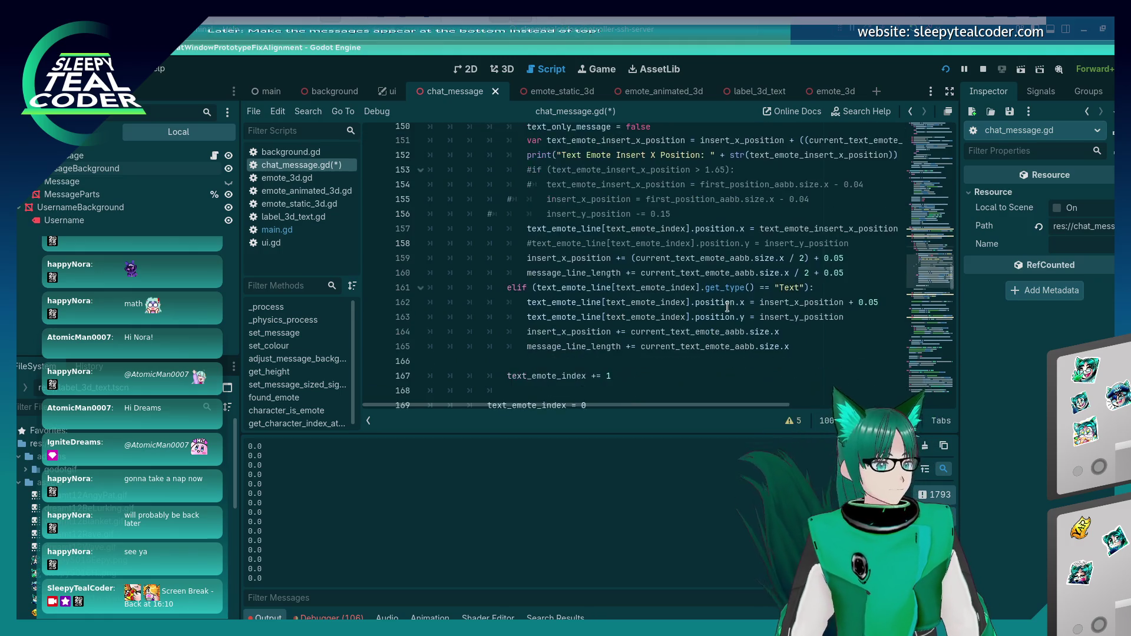
click(528, 282)
key(ctrl+k)
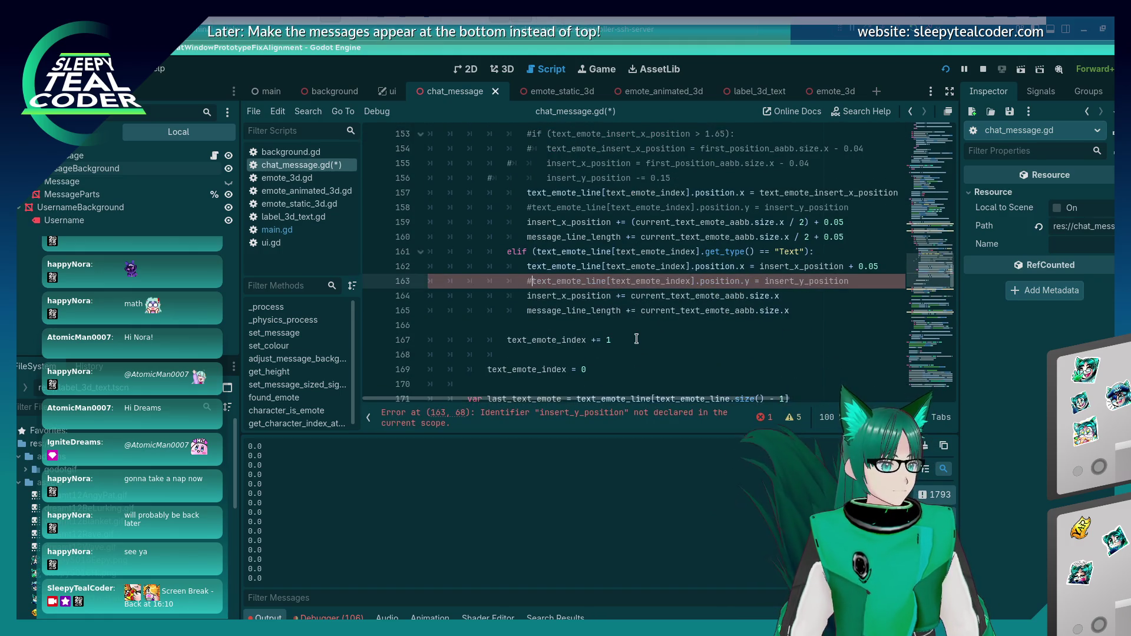
key(ctrl+s)
key(alt+Tab)
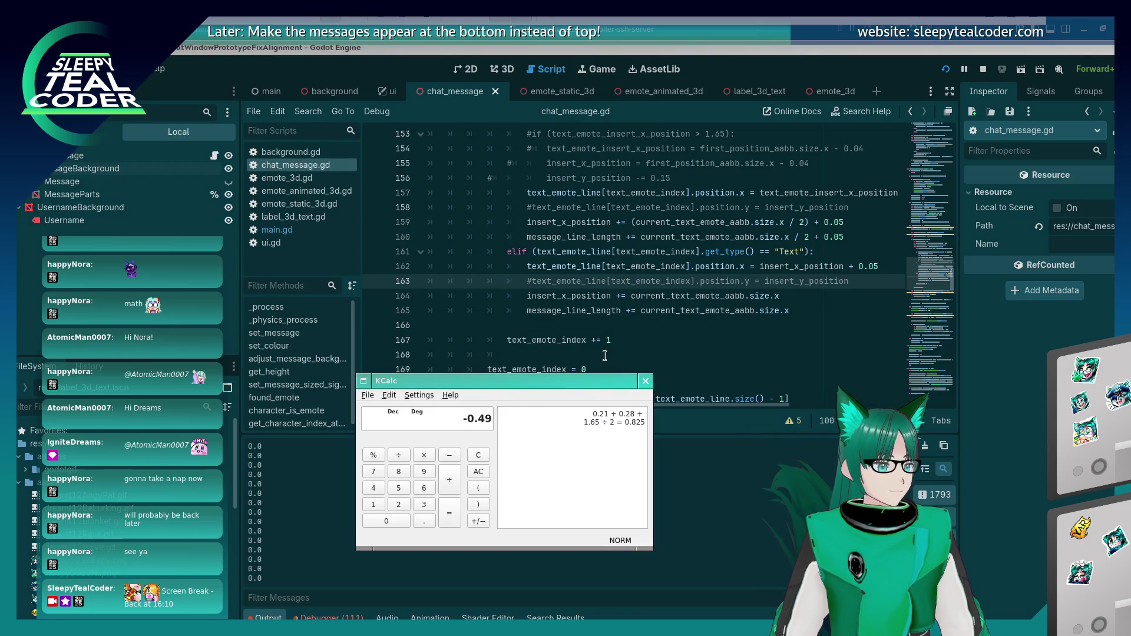
Step: In the running chat test, clear the messages and add one new message
key(alt+Tab)
click(785, 174)
click(676, 179)
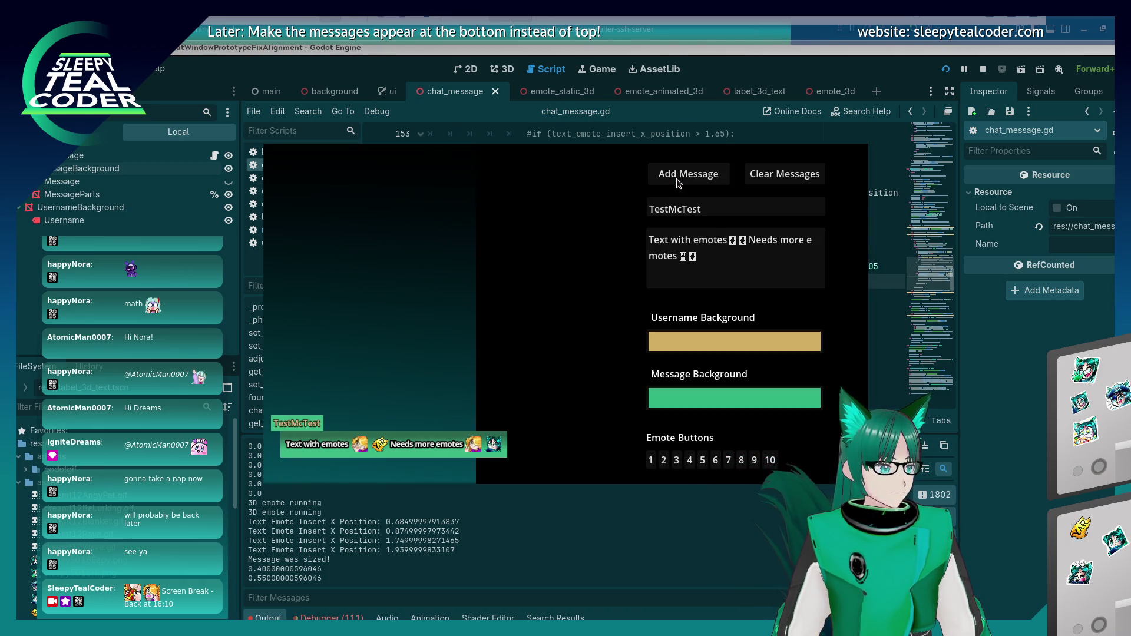
key(alt+Tab)
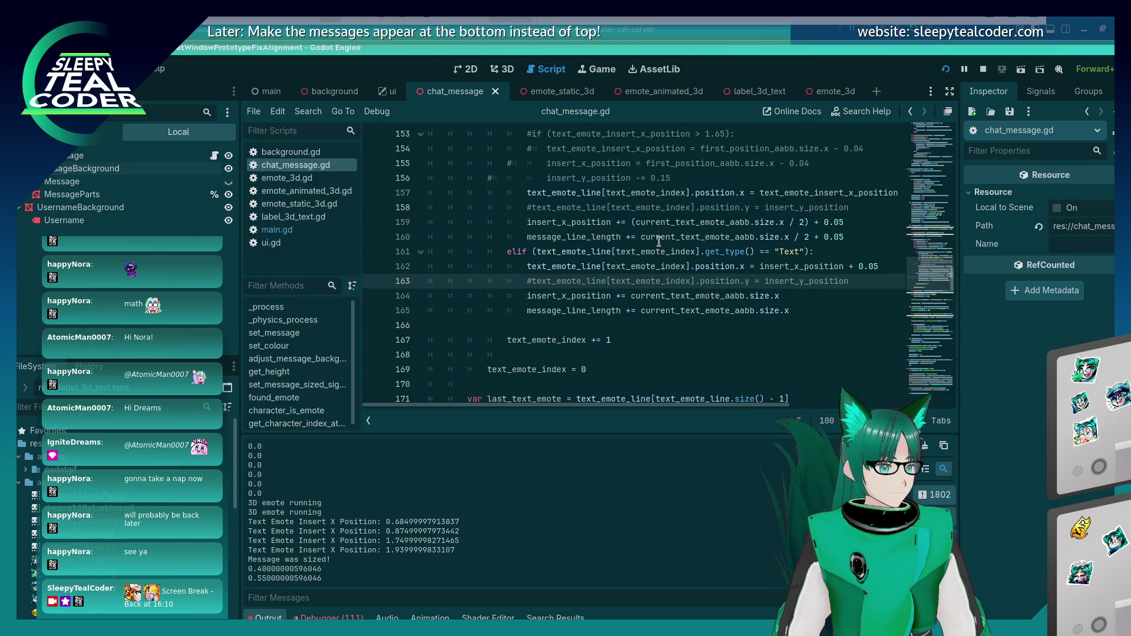
Step: Review the commented code in chat_message.gd and rerun the project
scroll(661, 235, up, 6)
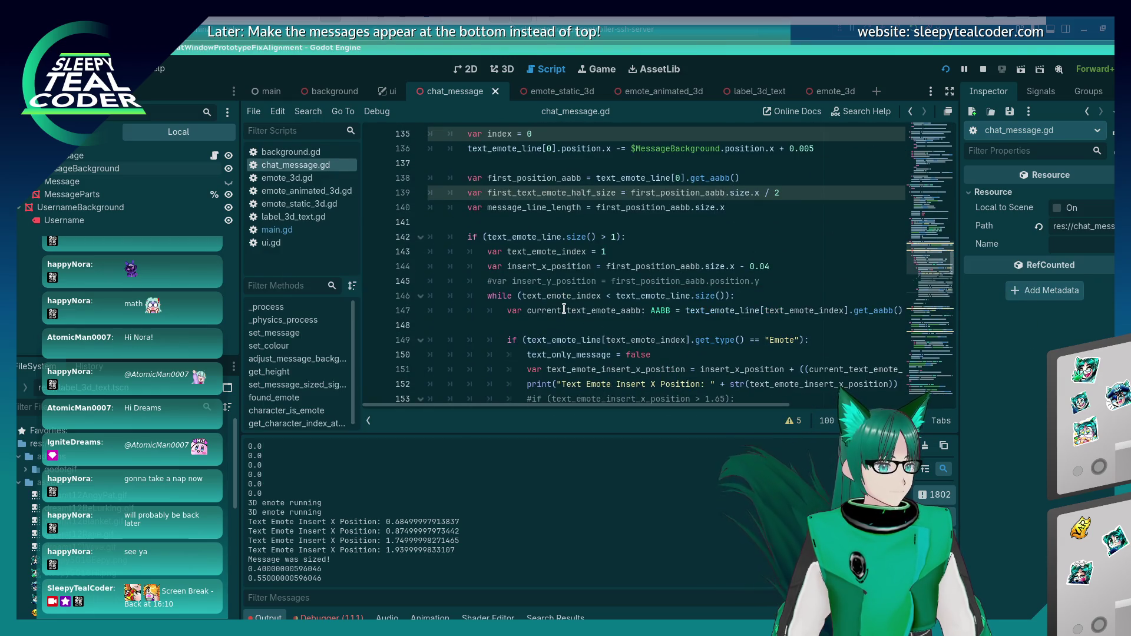
scroll(564, 309, down, 2)
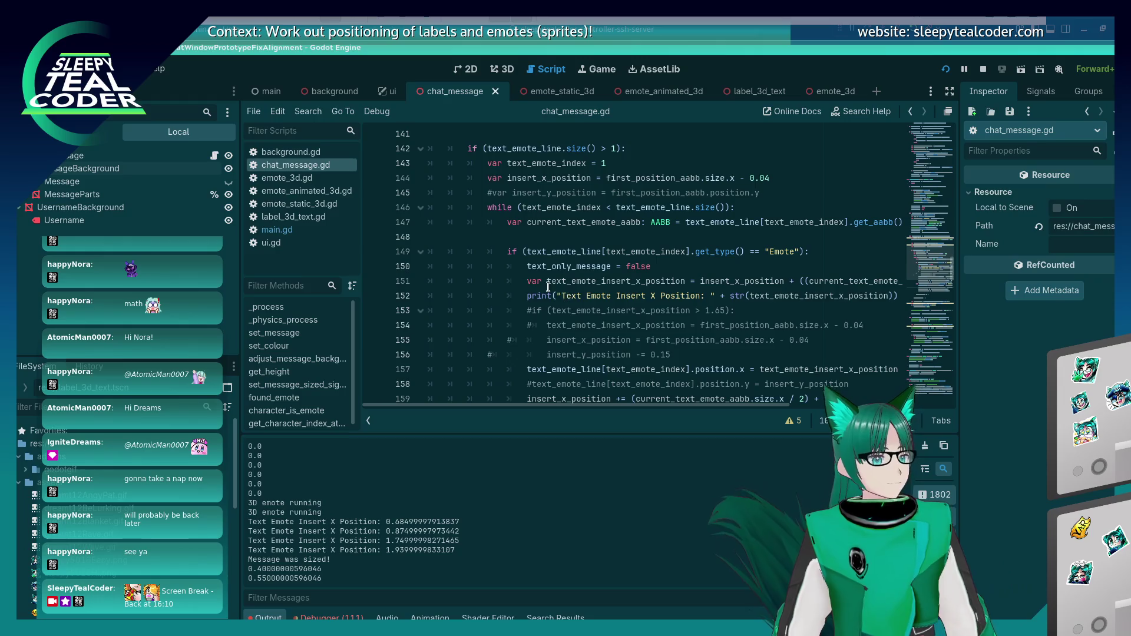
key(F5)
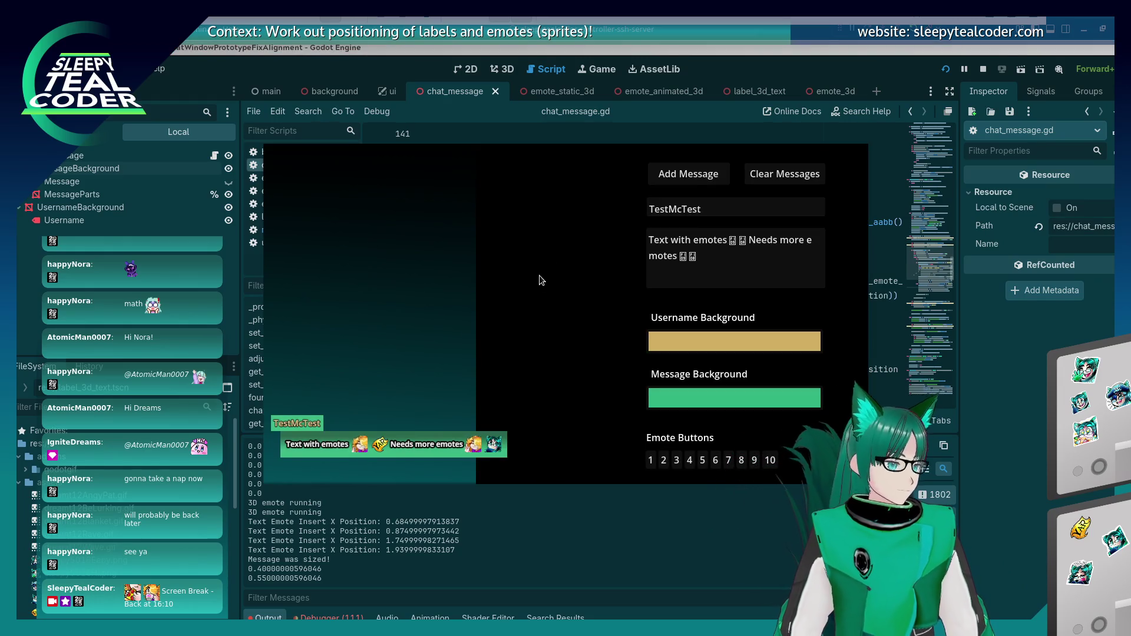
Step: Close the chat test and review the commented lines 156 and 153 in chat_message.gd
key(F8)
scroll(563, 270, down, 3)
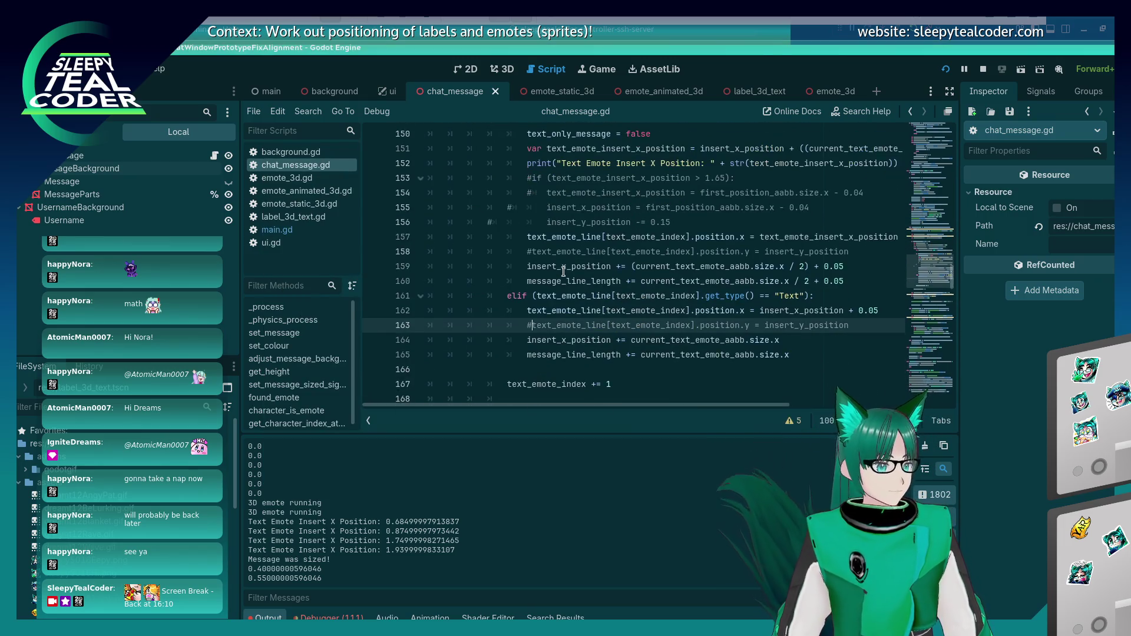
scroll(557, 275, down, 3)
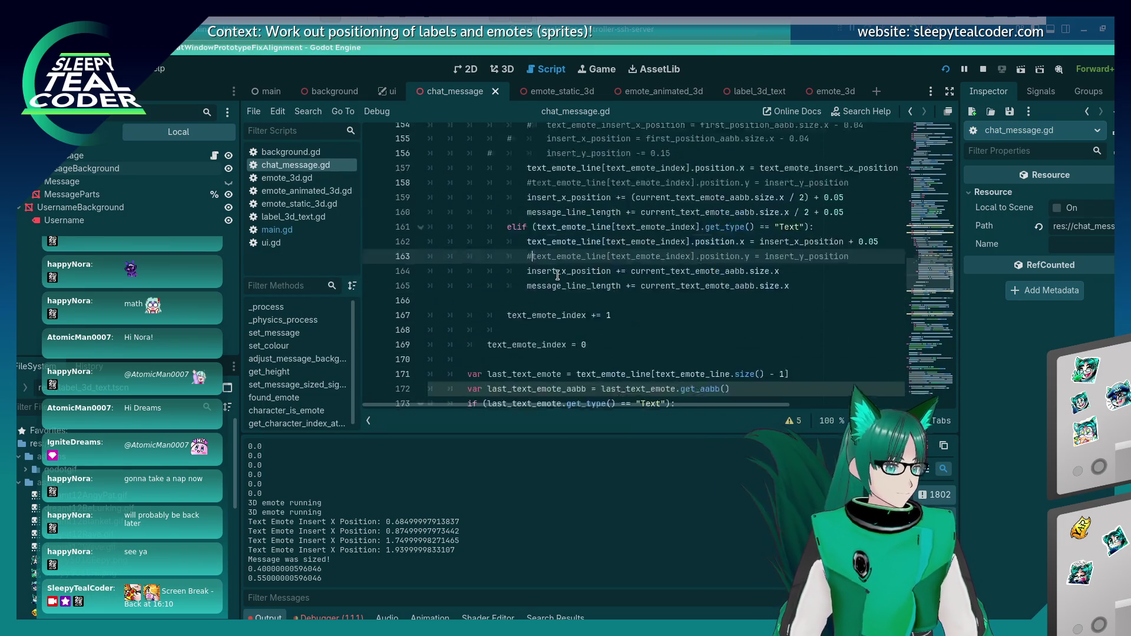
scroll(552, 281, up, 2)
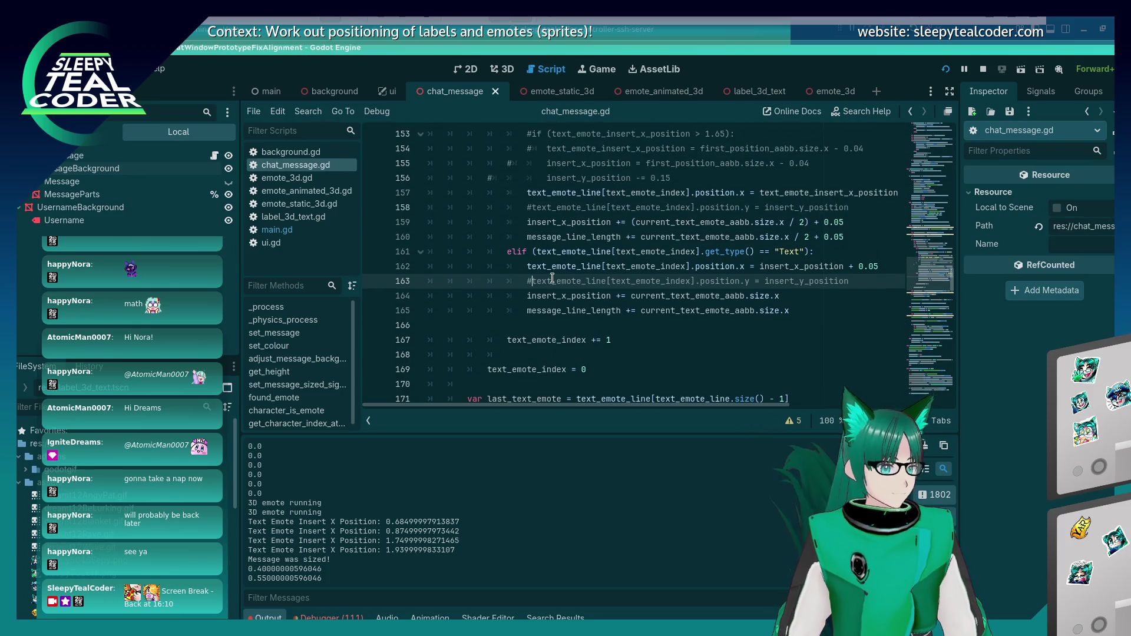
scroll(546, 281, up, 2)
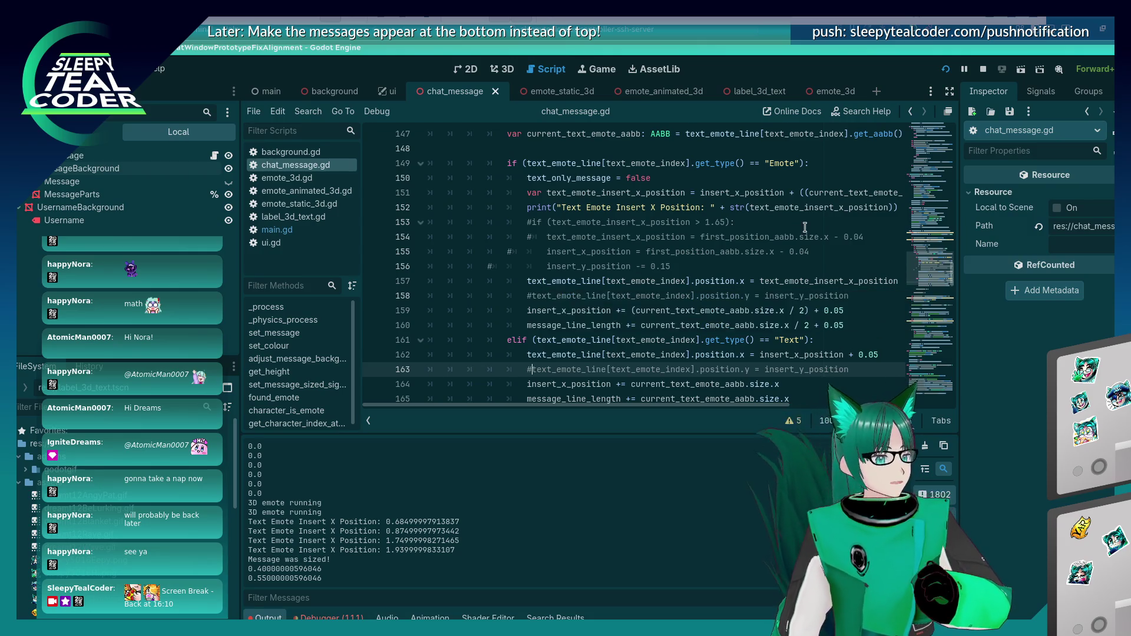
scroll(789, 236, up, 2)
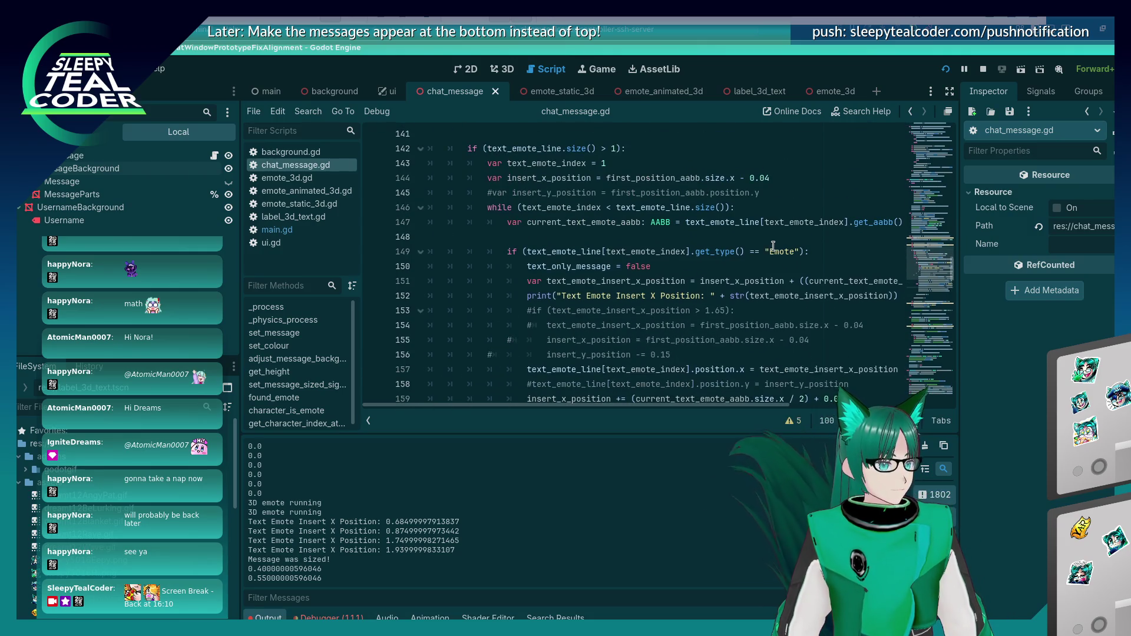
scroll(773, 247, down, 1)
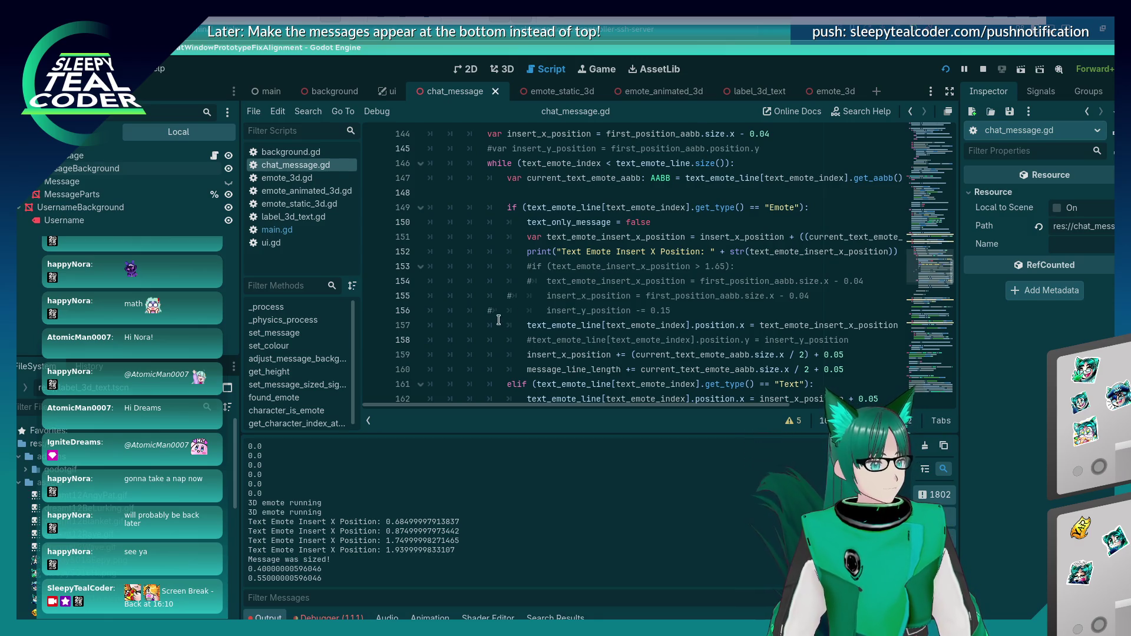
click(509, 304)
click(524, 268)
scroll(499, 309, up, 2)
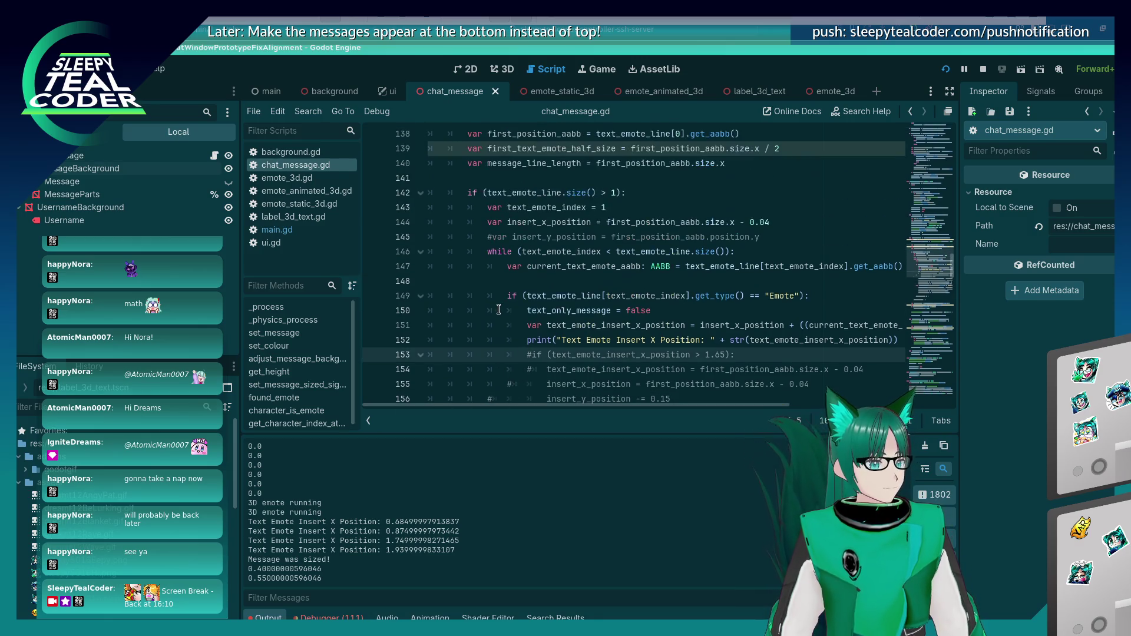